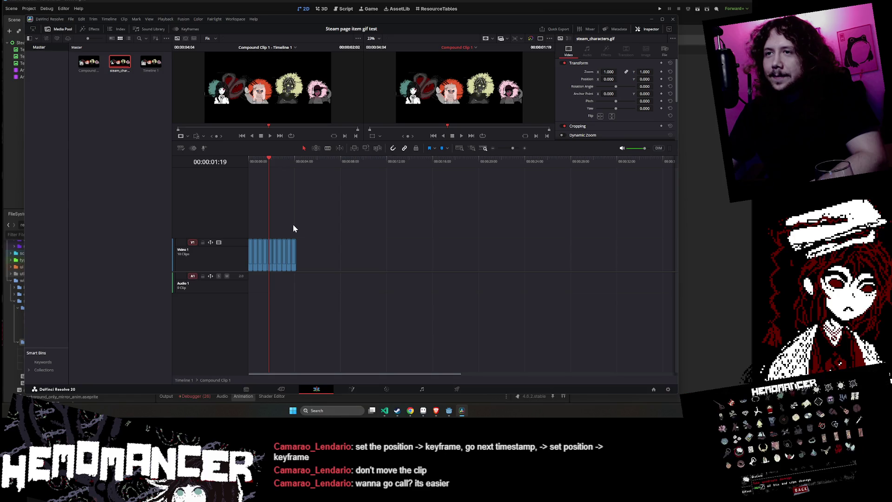
Paste a second copy of the ten frame clips at 04:04, then select all 20 clips
key("ctrl+a")
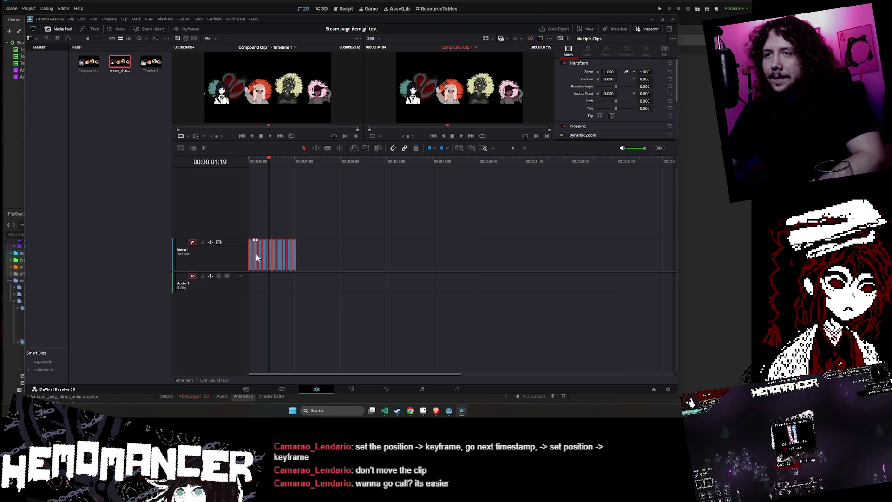
left_click(326, 258)
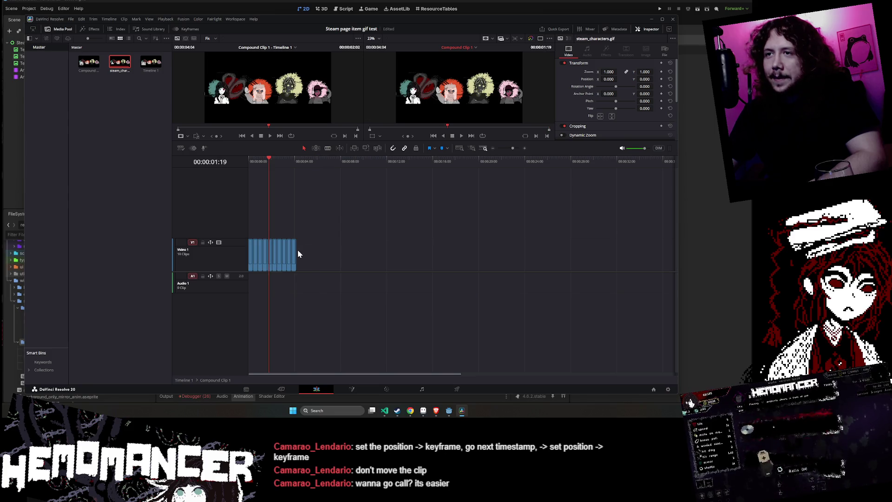
key("ctrl+v")
key("ctrl+z")
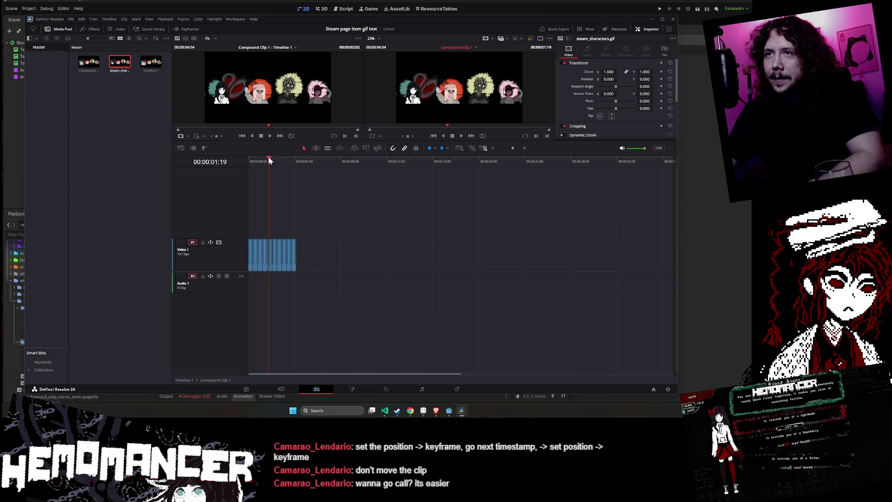
left_click_drag(269, 160, 297, 161)
key("ctrl+v")
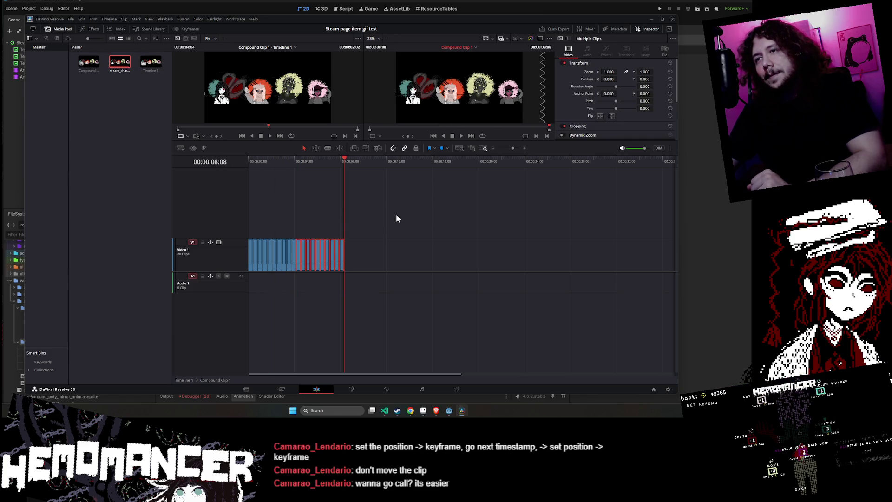
left_click_drag(373, 236, 250, 272)
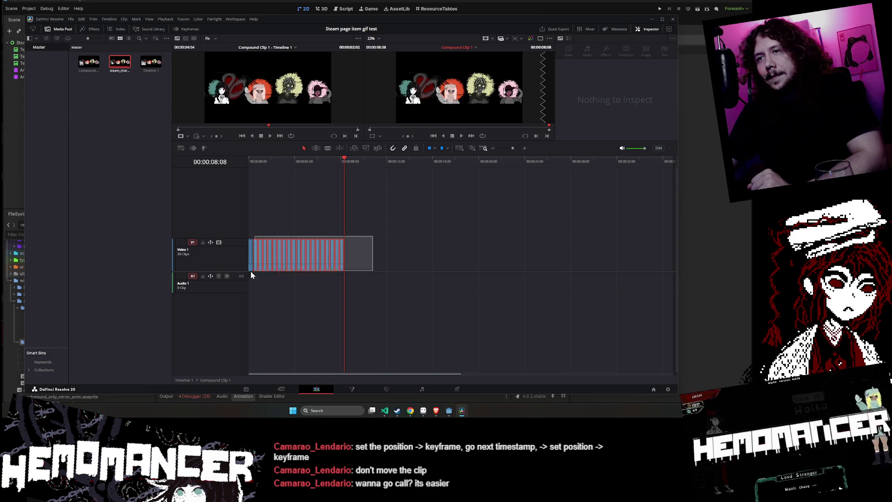
right_click(288, 253)
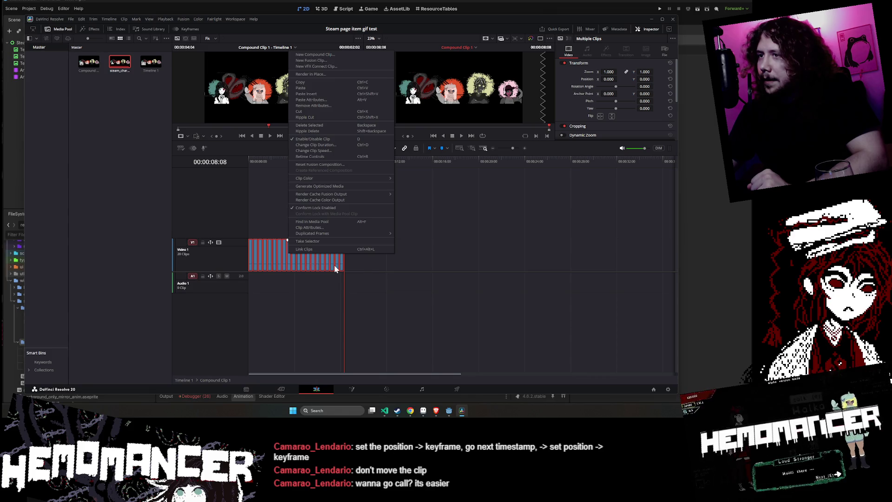
left_click(359, 260)
left_click_drag(358, 261, 239, 256)
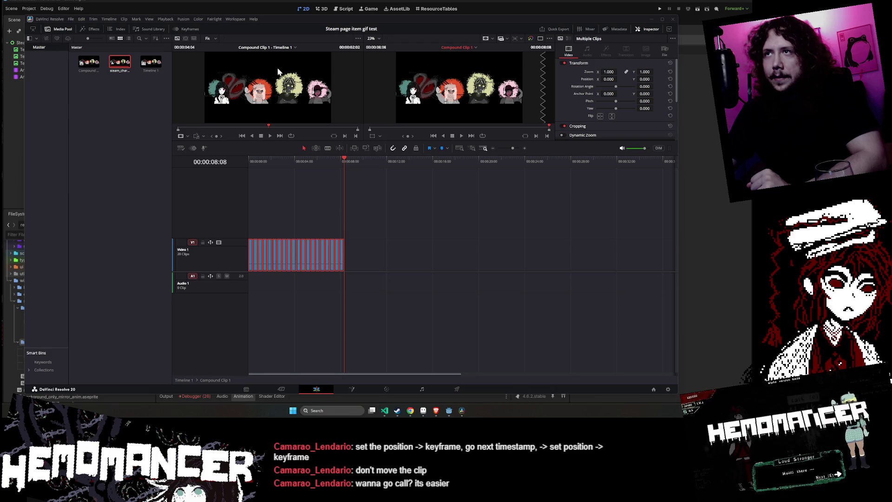
Open Timeline 1 from the Media Pool, with Compound Clip 1 as its single clip
left_click(224, 59)
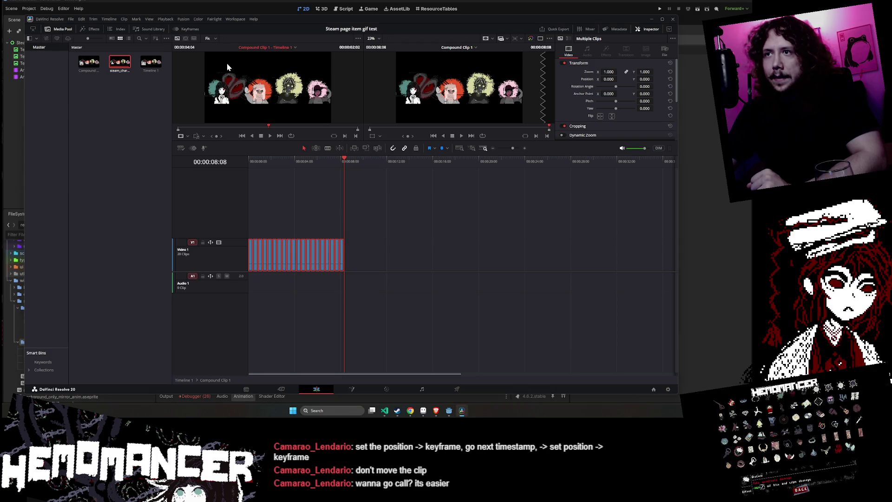
double_click(90, 64)
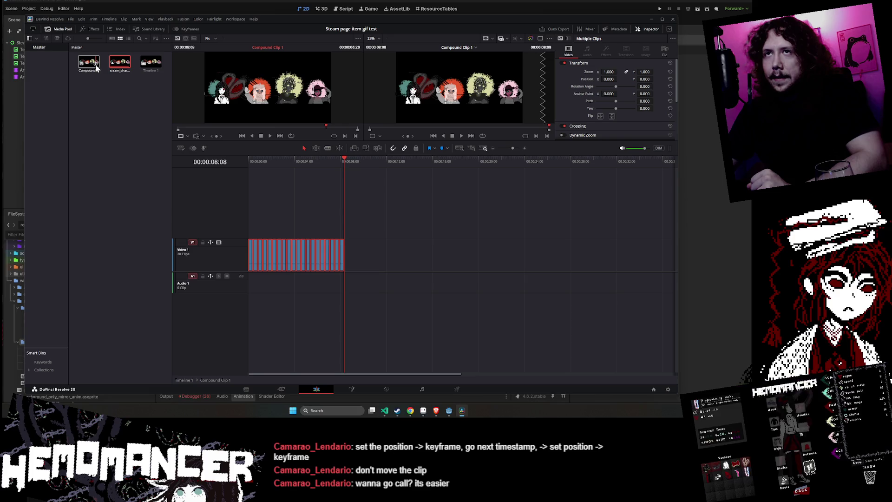
double_click(151, 64)
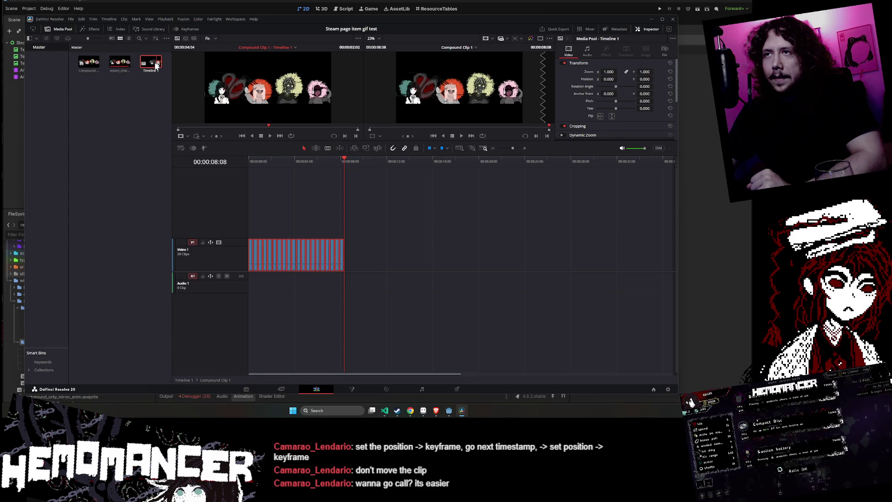
double_click(151, 65)
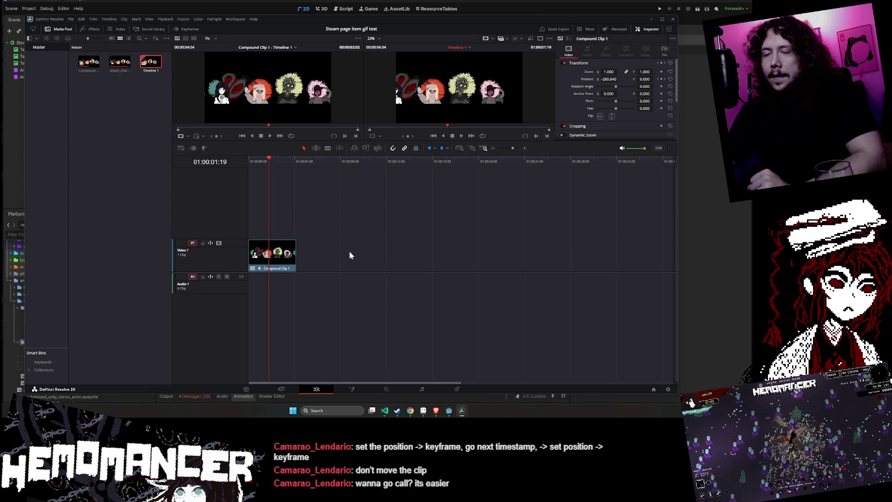
Extend Compound Clip 1 by +04:04, save the project, and show the clip's keyframes
mouse_move(296, 250)
left_mouse_down()
mouse_move(366, 252)
mouse_move(353, 288)
left_mouse_up()
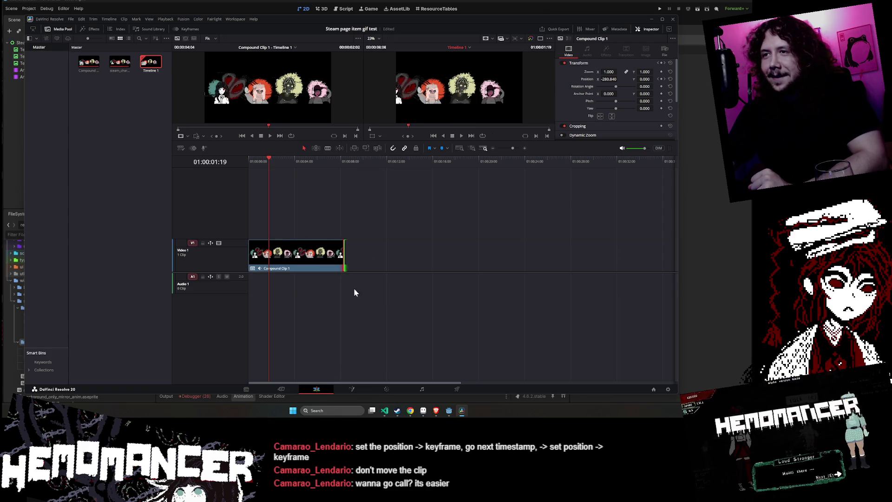
key("ctrl+s")
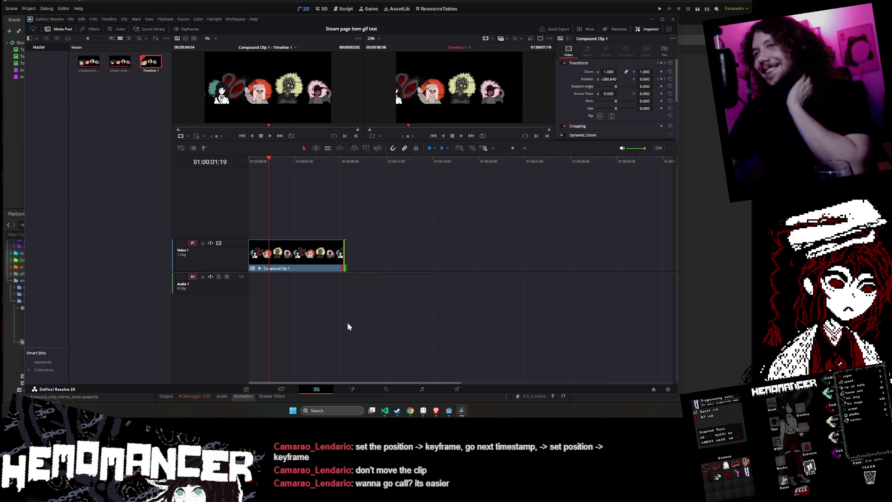
left_click(295, 253)
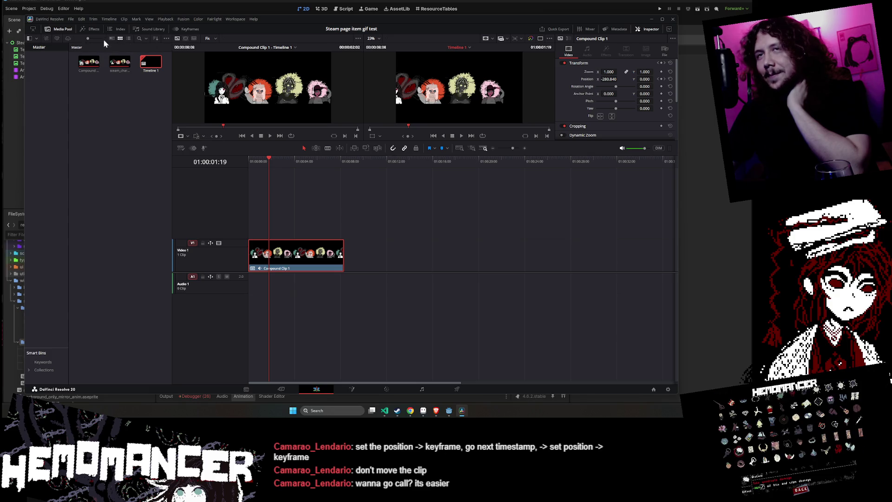
left_click(193, 30)
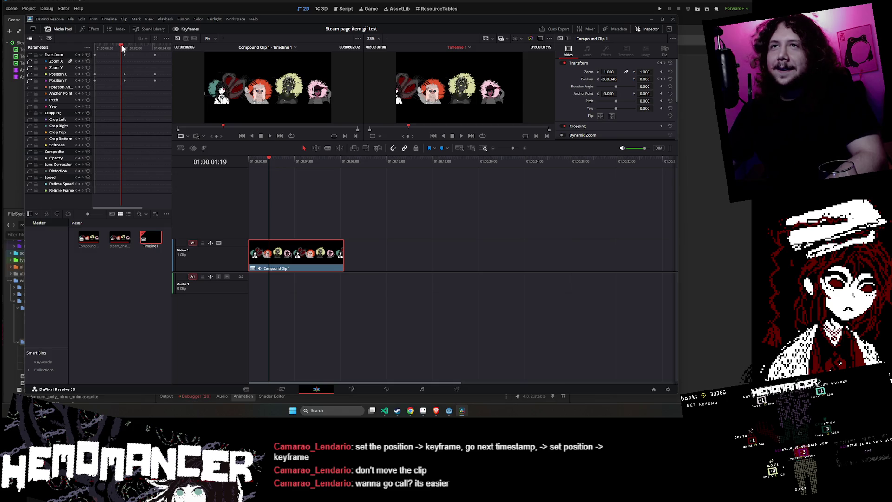
Drag Compound Clip 1's final Transform and Position keyframes out to the new clip end
mouse_move(122, 48)
left_mouse_down()
mouse_move(98, 48)
mouse_move(125, 48)
left_mouse_up()
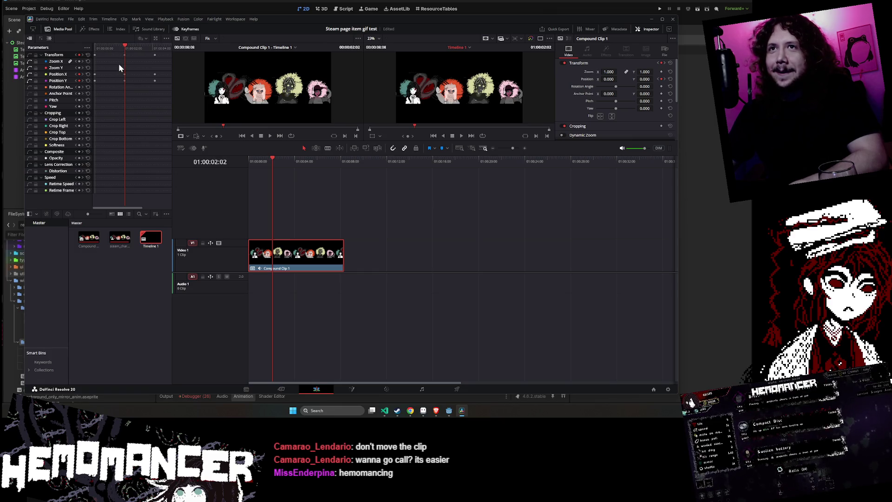
scroll(119, 63, "up", 4)
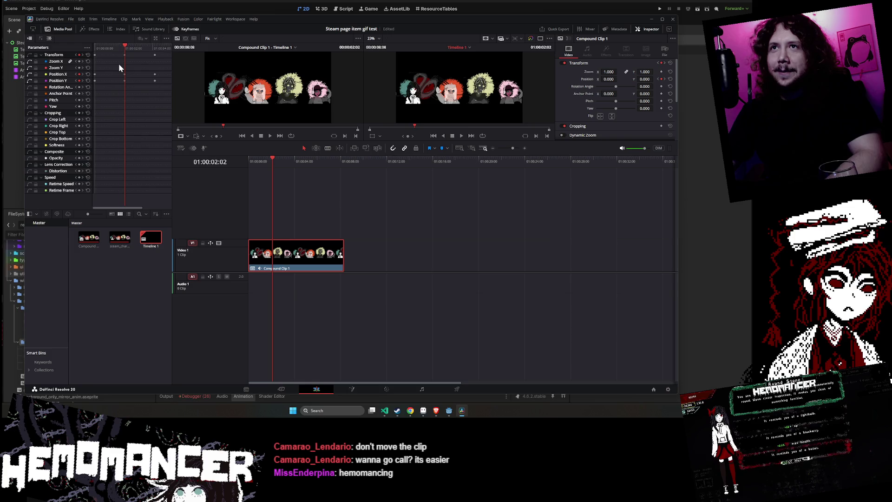
scroll(119, 63, "down", 5)
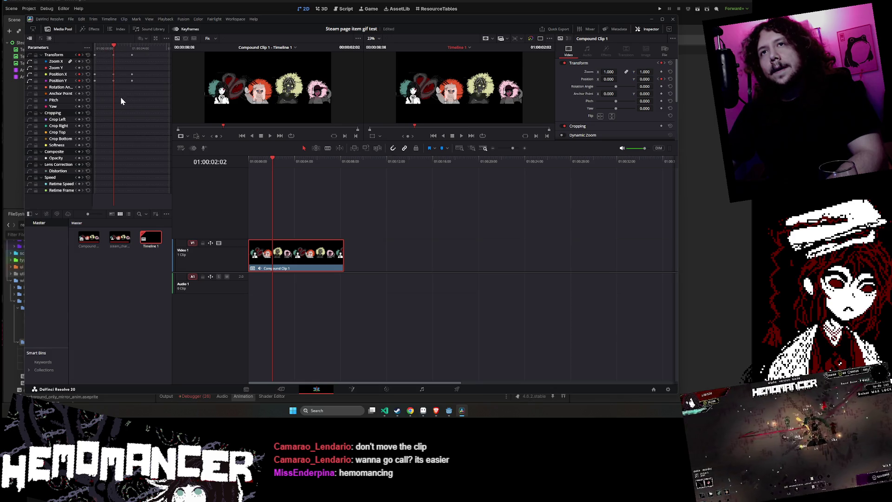
left_click_drag(137, 80, 101, 92)
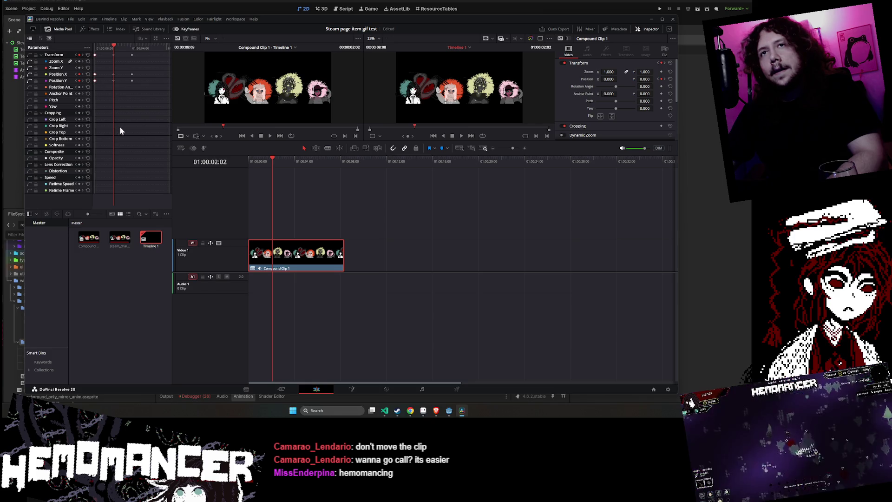
left_click(133, 75)
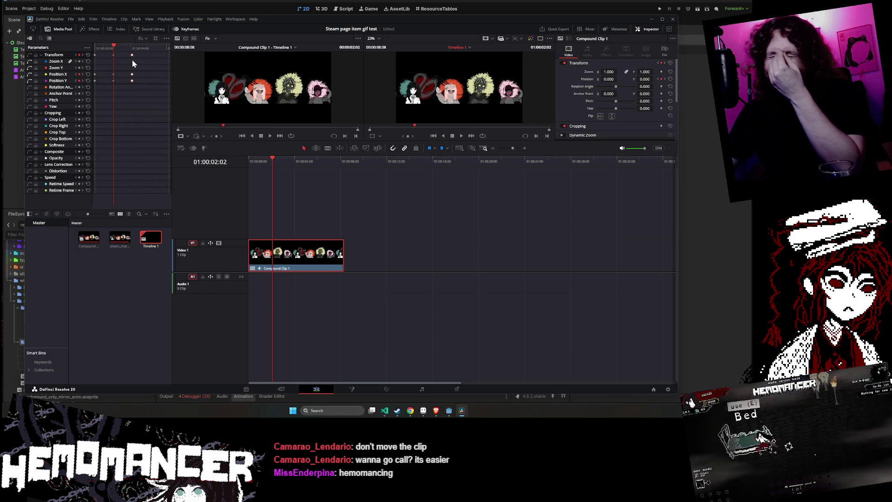
left_click(110, 109)
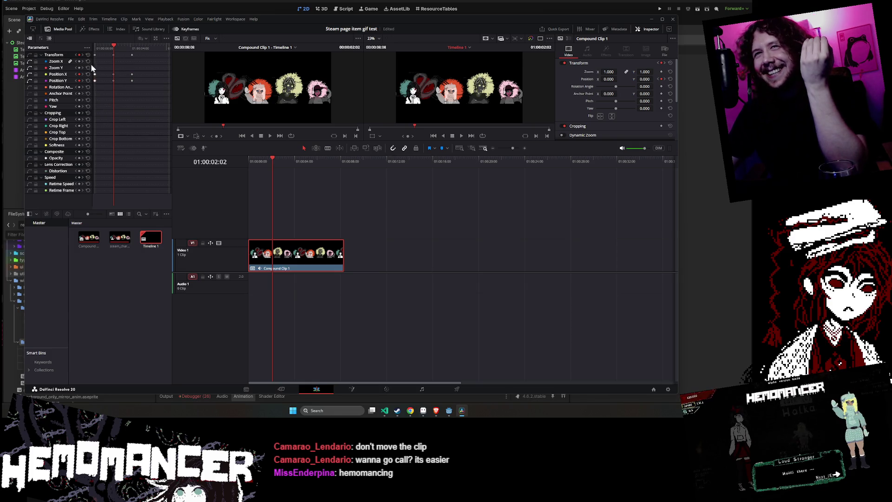
left_click_drag(126, 105, 140, 52)
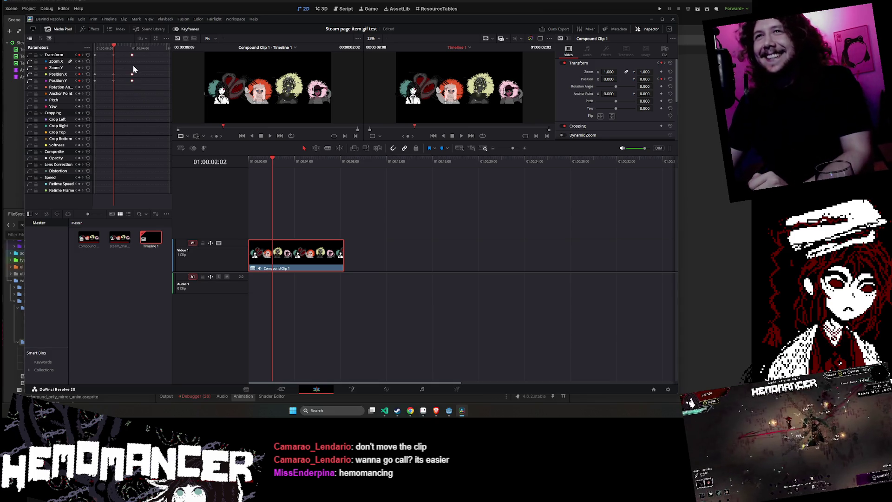
left_click_drag(132, 74, 177, 75)
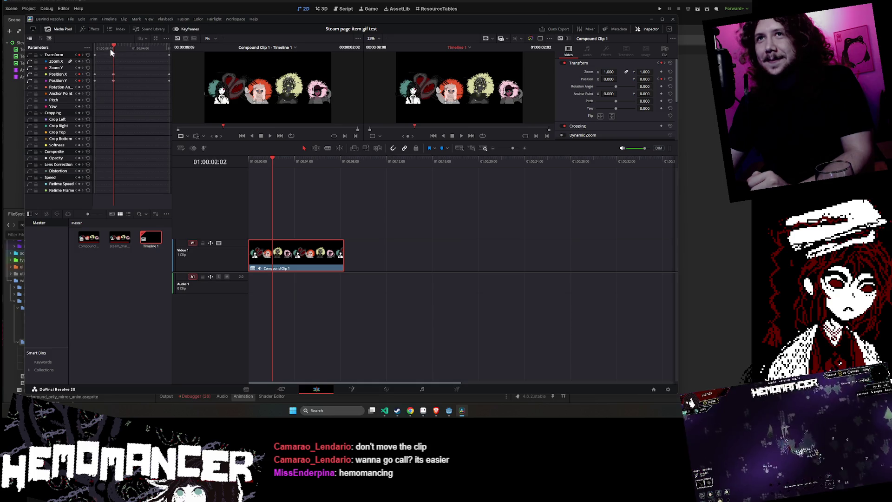
Delete the middle Position keyframes and play the scroll from the clip start
key("Delete")
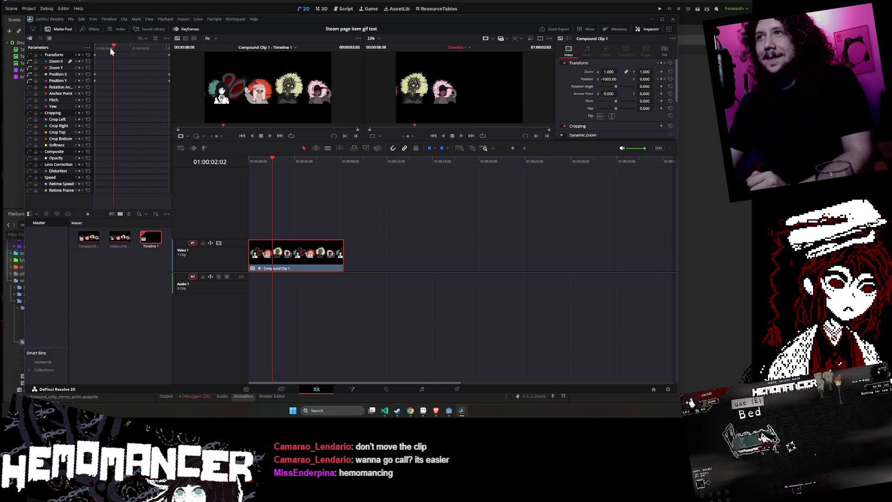
left_click_drag(114, 45, 93, 47)
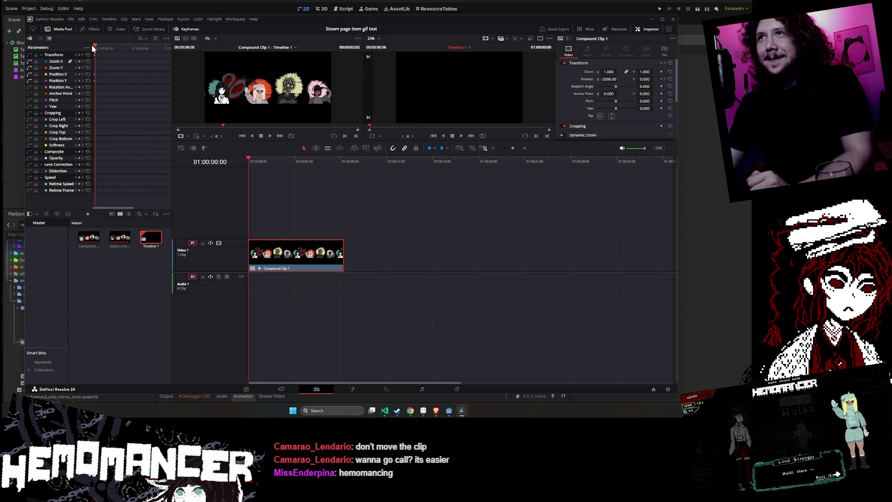
left_click(461, 136)
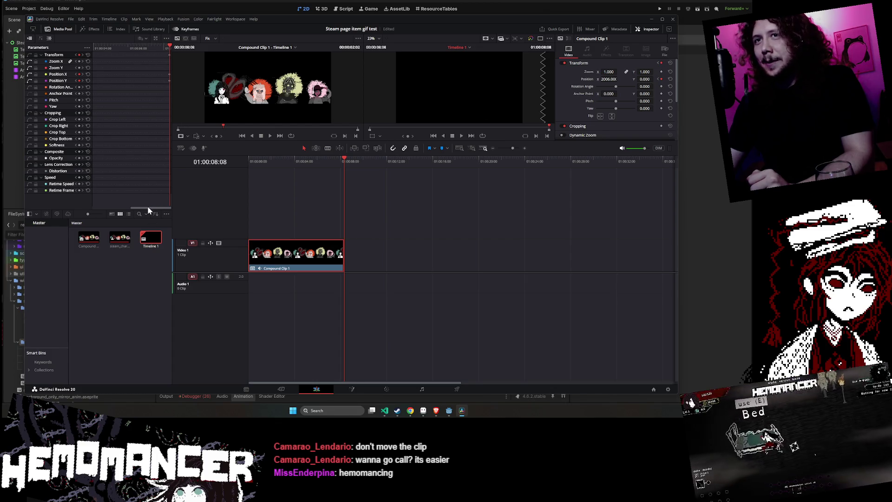
Scrub the timeline near the clip end to check the scrolling motion
left_click_drag(148, 208, 95, 207)
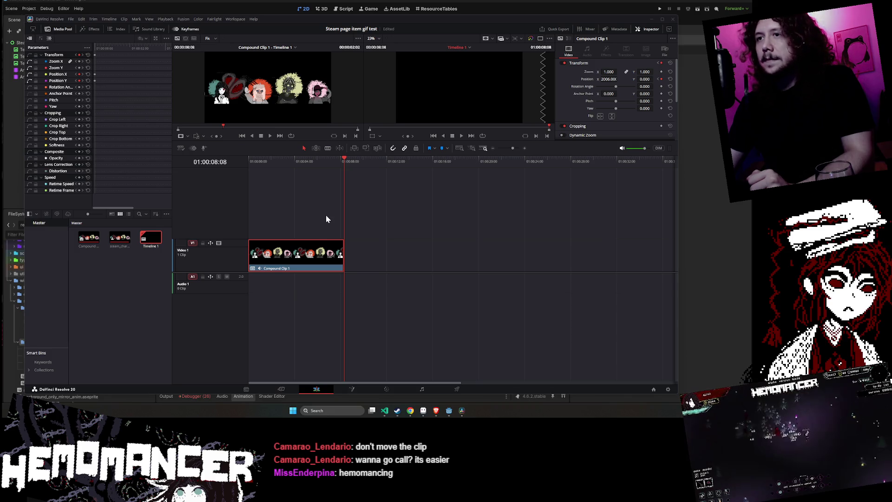
left_click(307, 257)
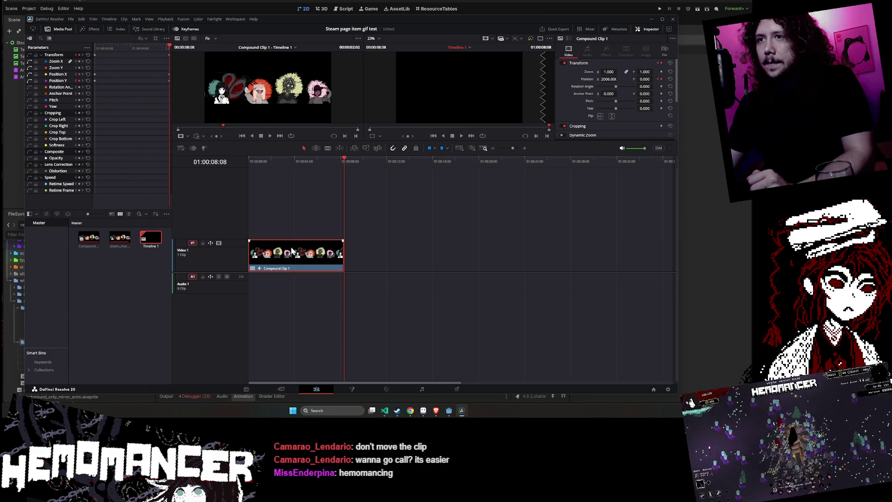
left_click(303, 219)
left_click(339, 159)
mouse_move(339, 159)
left_mouse_down()
mouse_move(293, 158)
mouse_move(362, 161)
mouse_move(285, 160)
mouse_move(297, 160)
left_mouse_up()
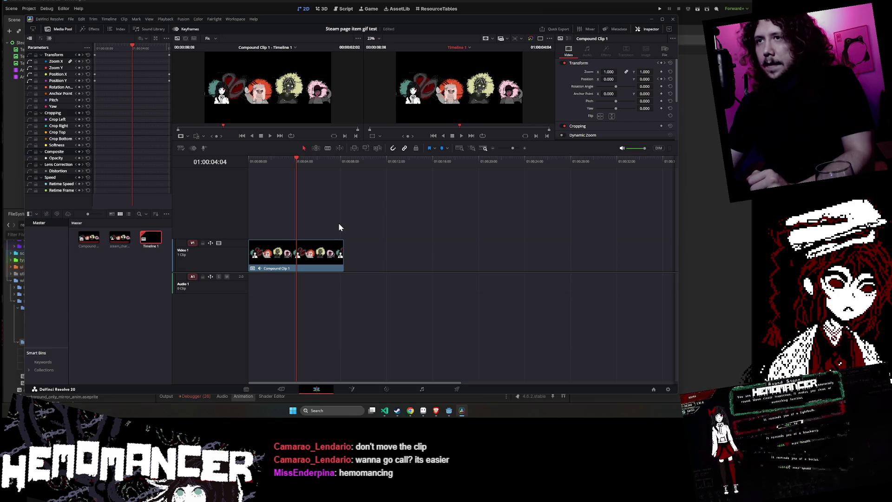
Play and stop a preview of Compound Clip 1's scroll, then move back to about 01:00:04:10
left_click(289, 251)
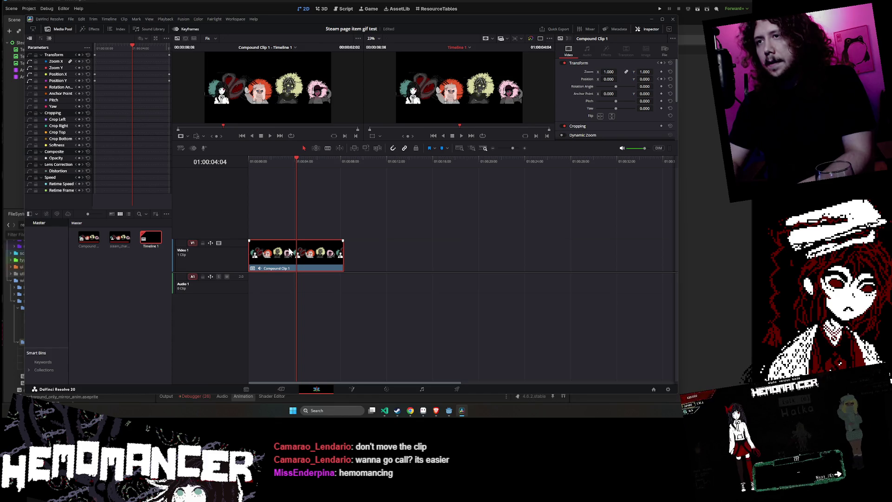
key("space")
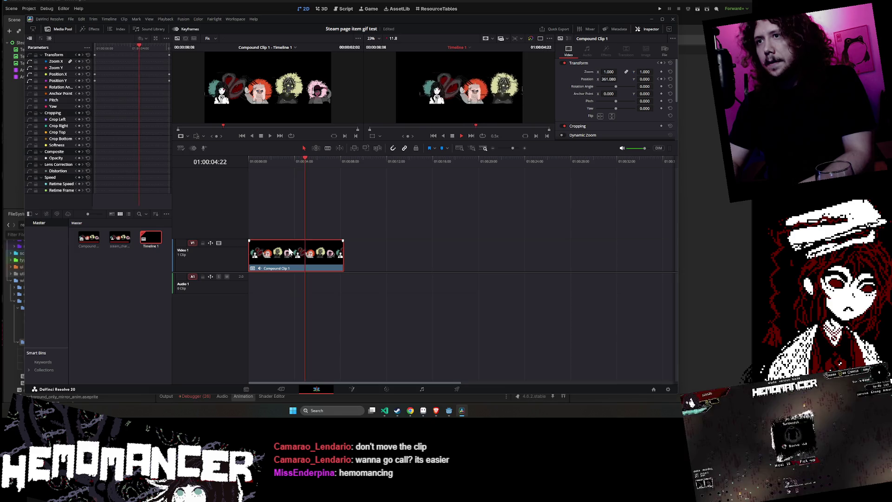
key("space")
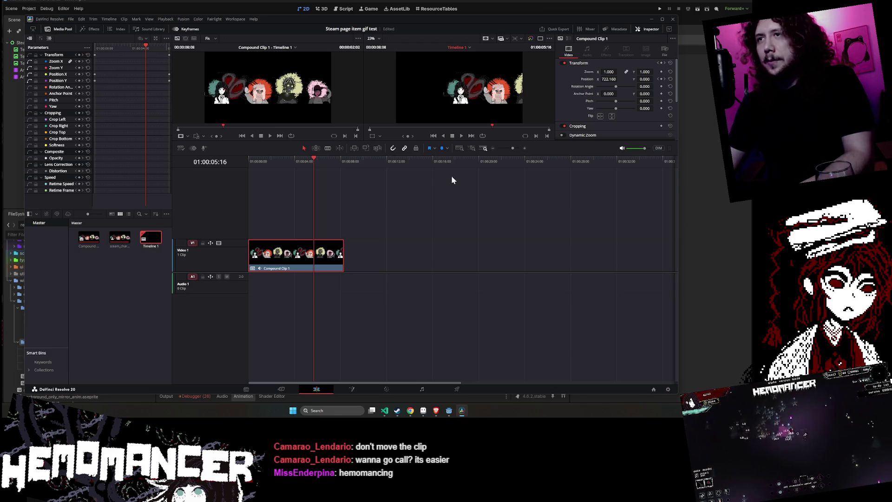
left_click_drag(311, 161, 296, 158)
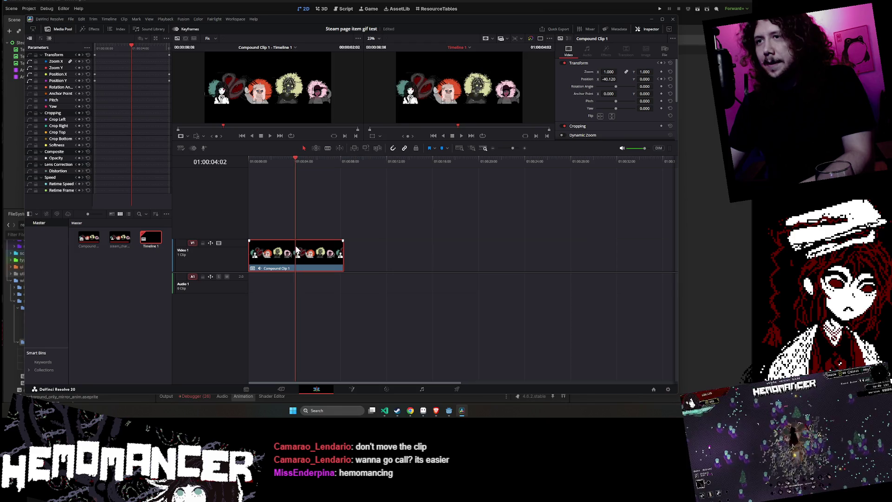
Set the playhead to 01:00:04:04 and open Compound Clip 1's context menu
right_click(296, 255)
left_click(294, 161)
left_click_drag(297, 159, 297, 159)
left_click(297, 269)
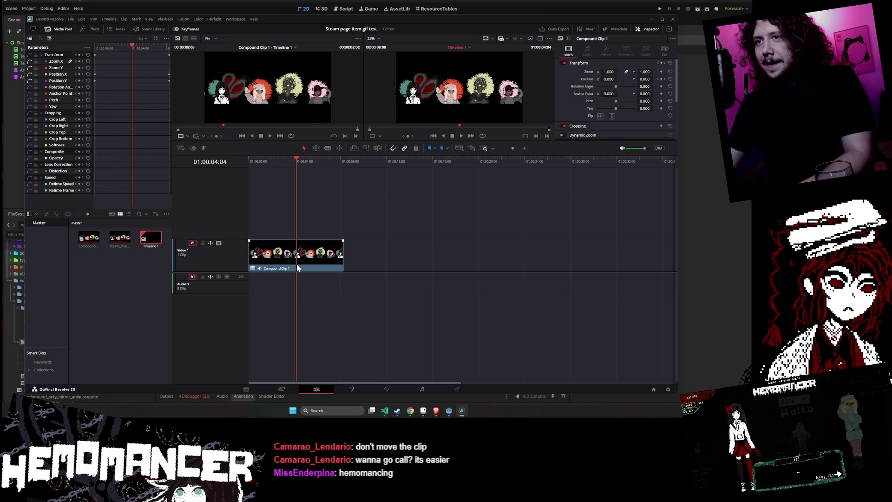
right_click(297, 268)
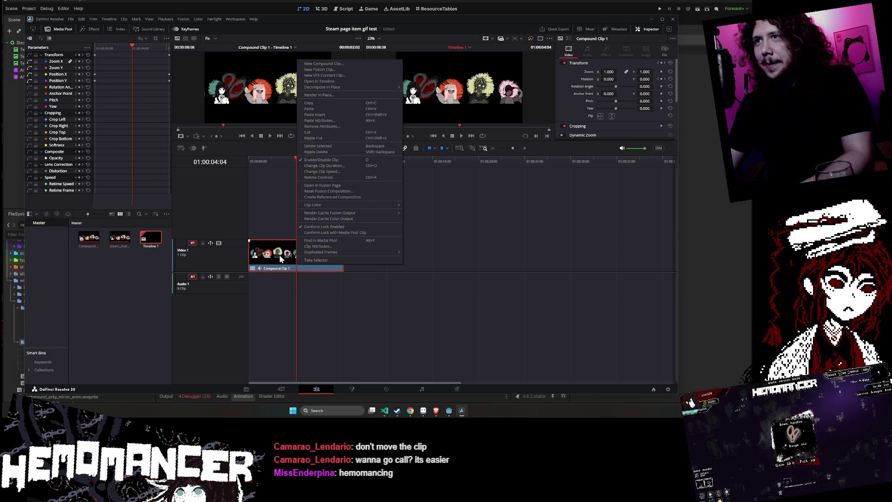
left_click(338, 132)
key("ctrl+z")
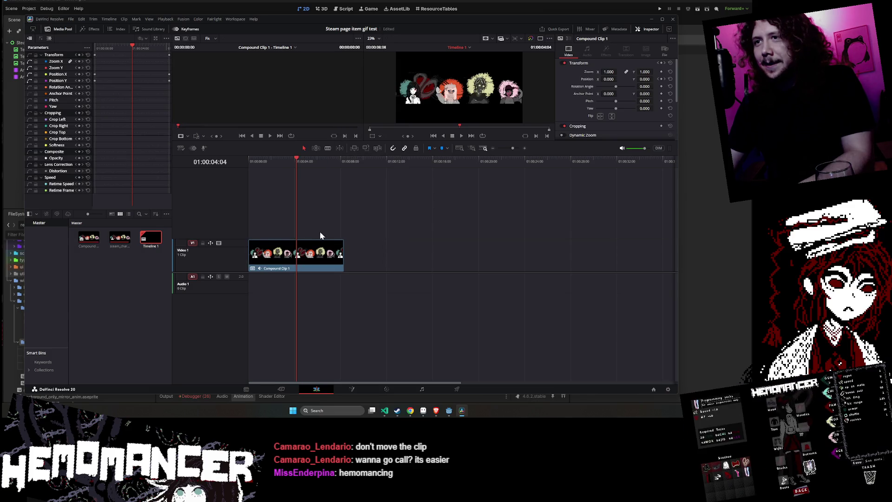
key("ctrl+s")
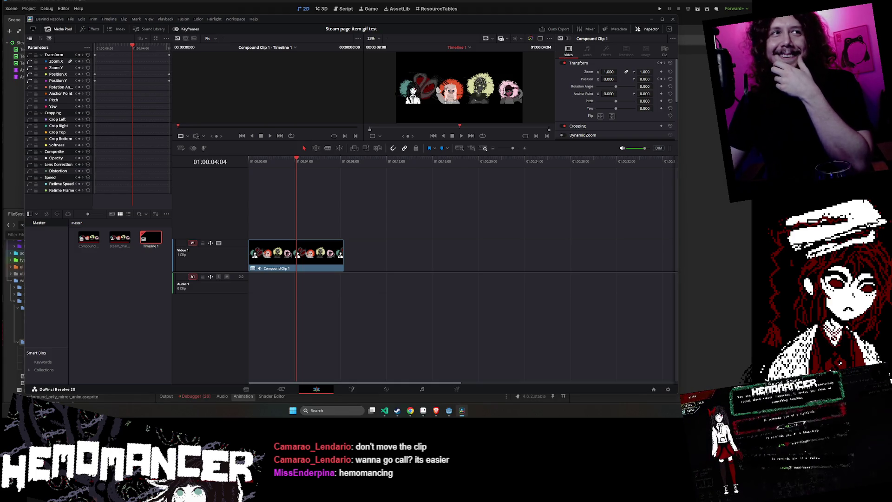
key("ctrl+b")
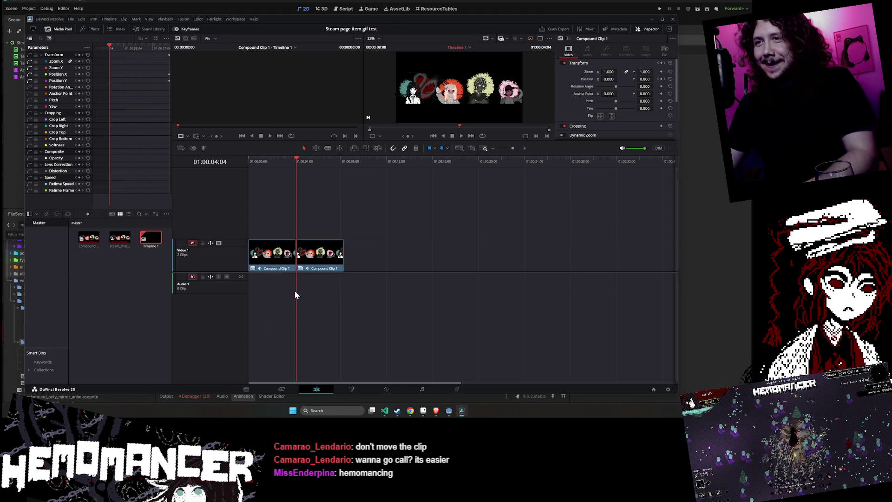
key("ctrl+s")
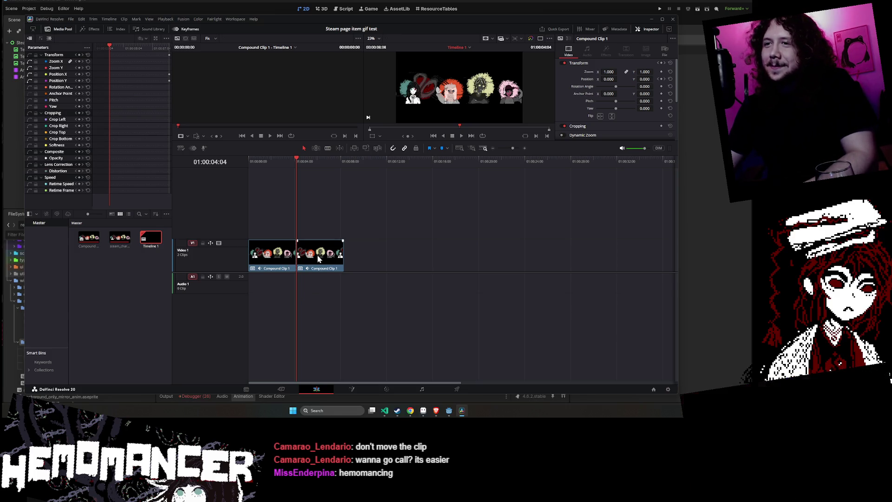
left_click(278, 255)
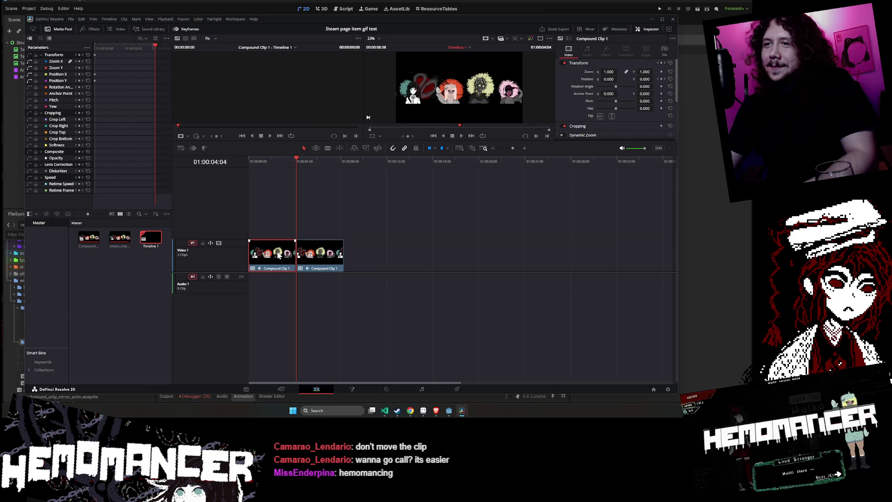
left_click(310, 253)
key("ctrl+z")
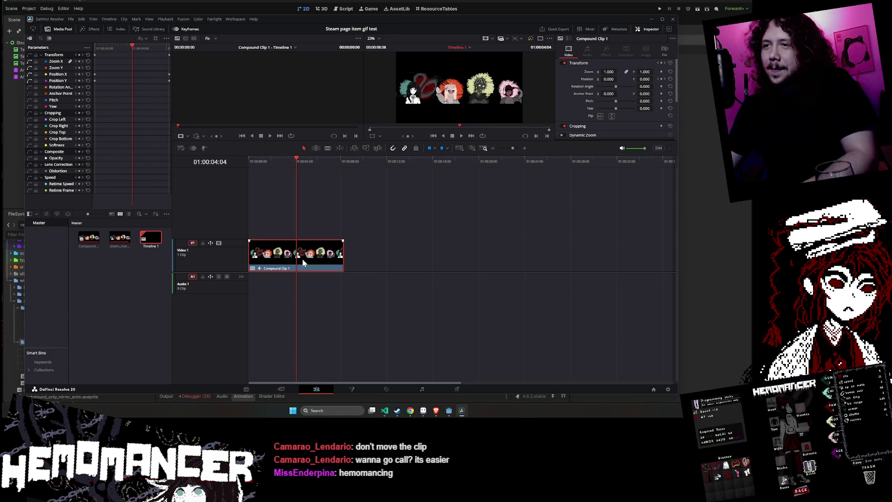
key("ctrl+v")
left_click_drag(357, 259, 401, 255)
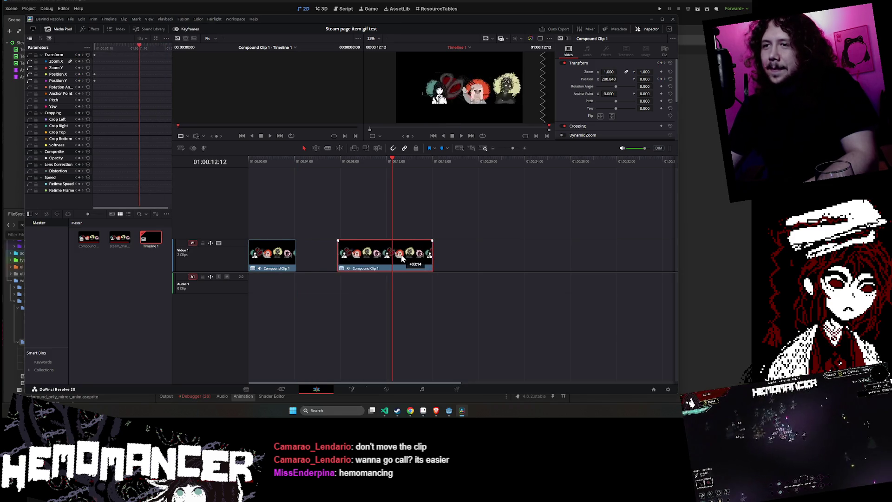
key("ctrl+z")
key("ctrl+z")
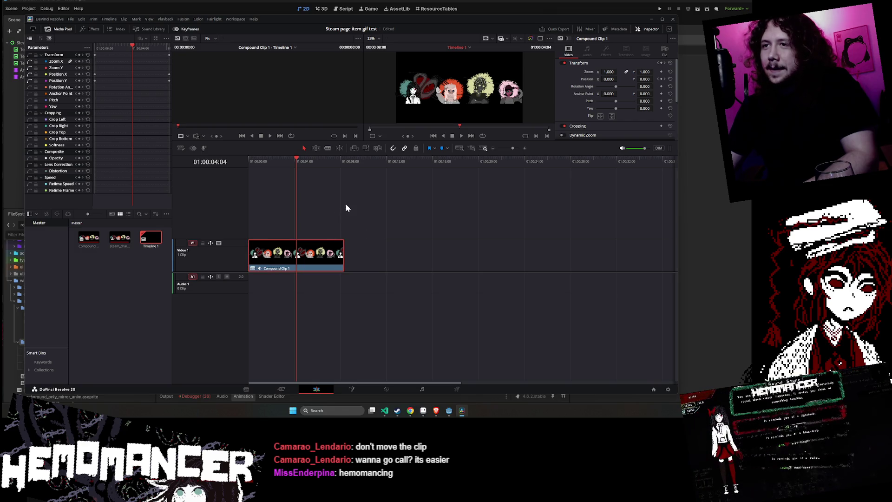
left_click_drag(334, 160, 348, 166)
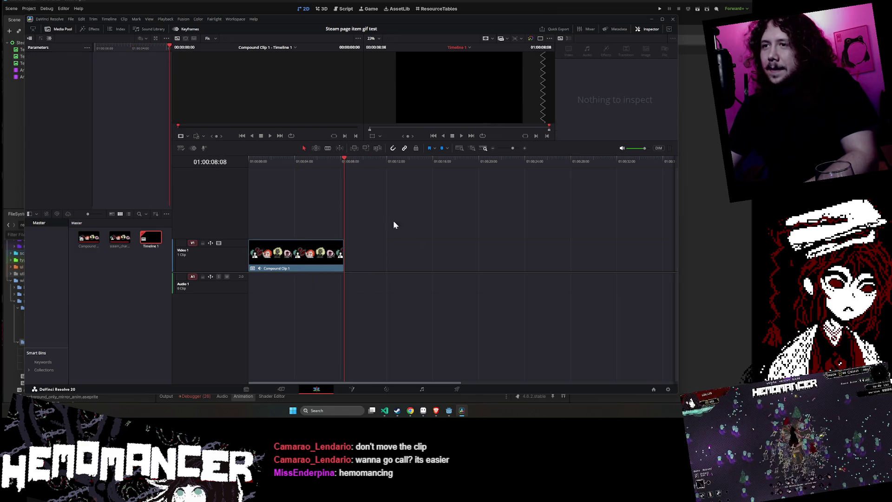
key("ctrl+v")
key("ctrl+z")
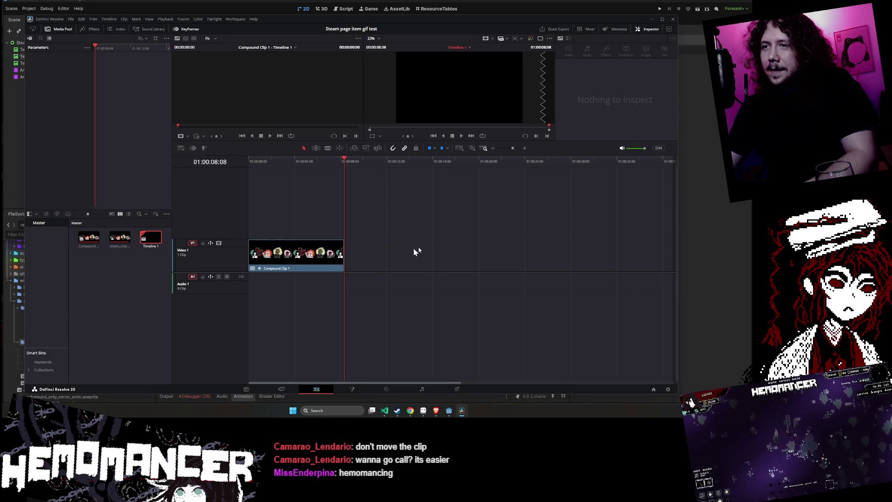
key("ctrl+s")
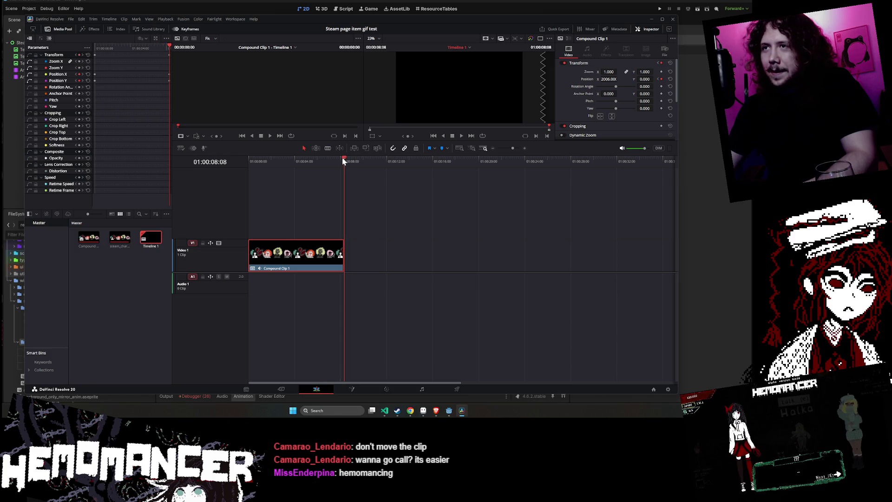
left_click_drag(344, 162, 297, 161)
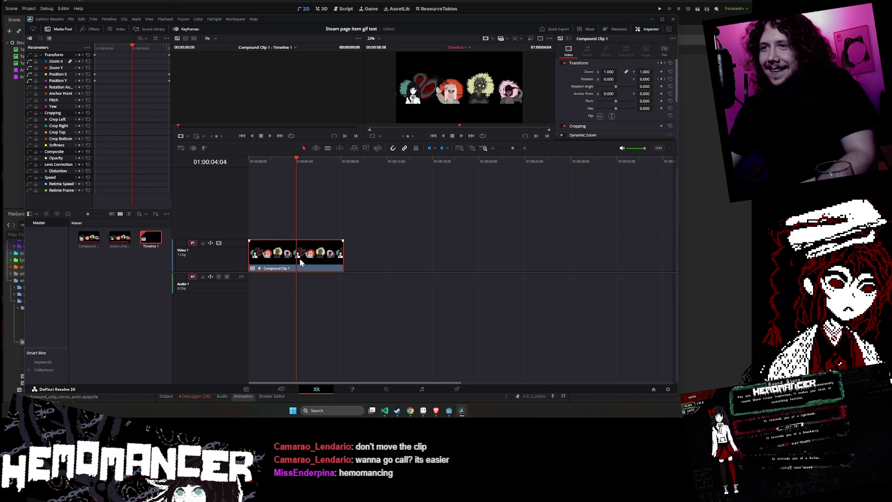
left_click_drag(300, 257, 297, 218)
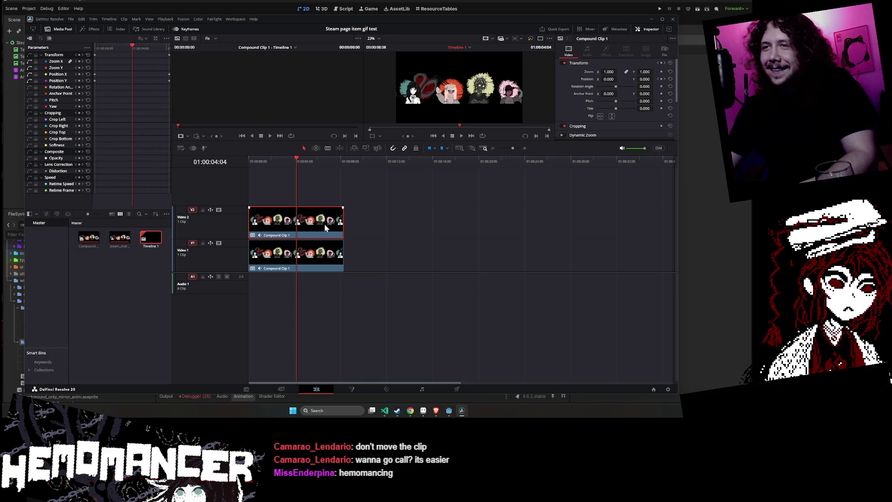
Shift the Video 2 copy to start at 01:00:04:04 and preview both layers
left_click_drag(326, 222, 375, 225)
left_click(316, 259)
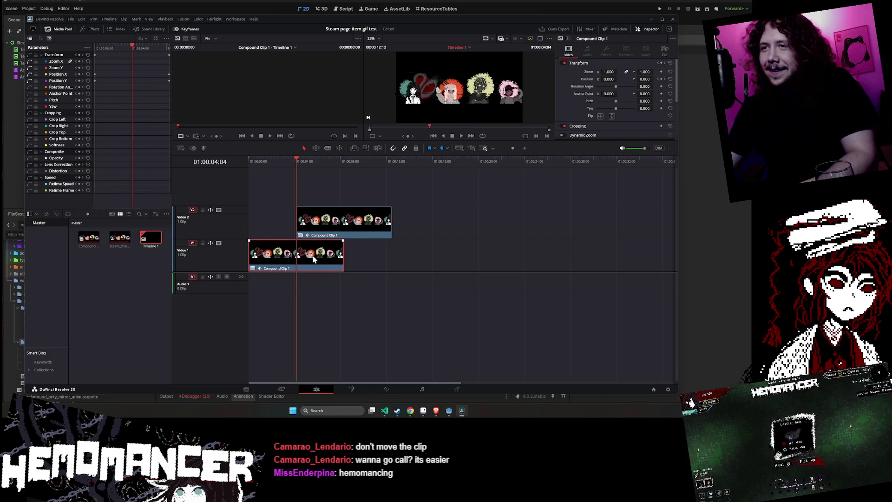
left_click(461, 135)
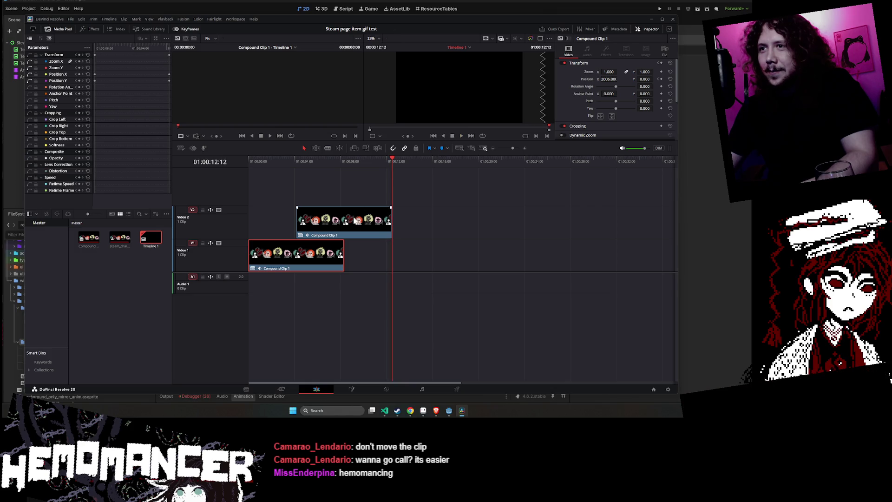
left_click_drag(351, 220, 352, 220)
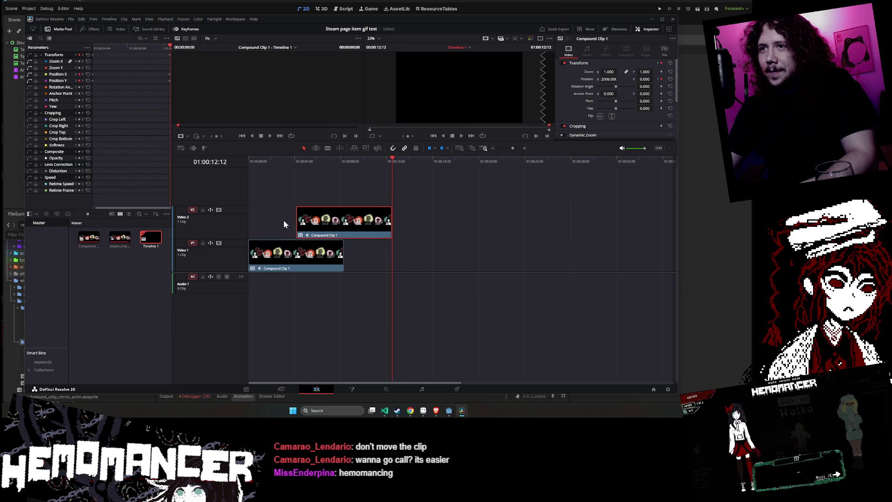
left_click(296, 258)
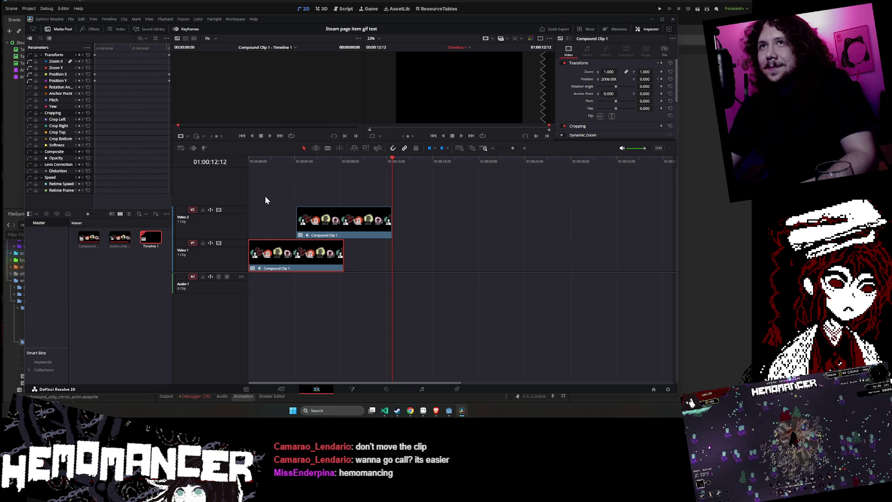
Look over the character artwork in Aseprite, then return to Resolve
left_click(422, 414)
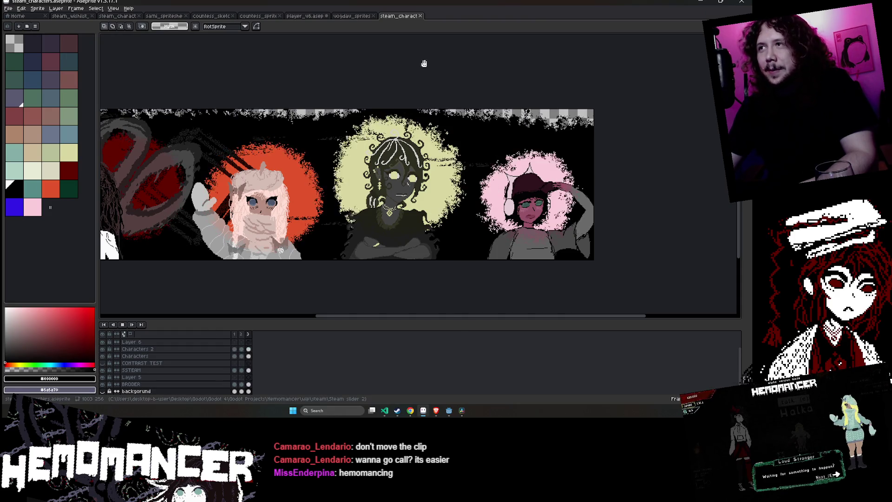
left_click_drag(380, 238, 380, 239)
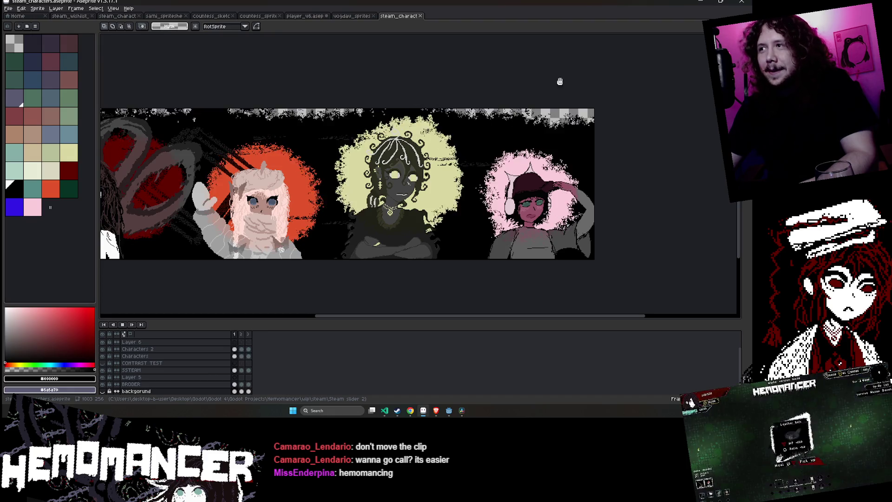
left_click(697, 4)
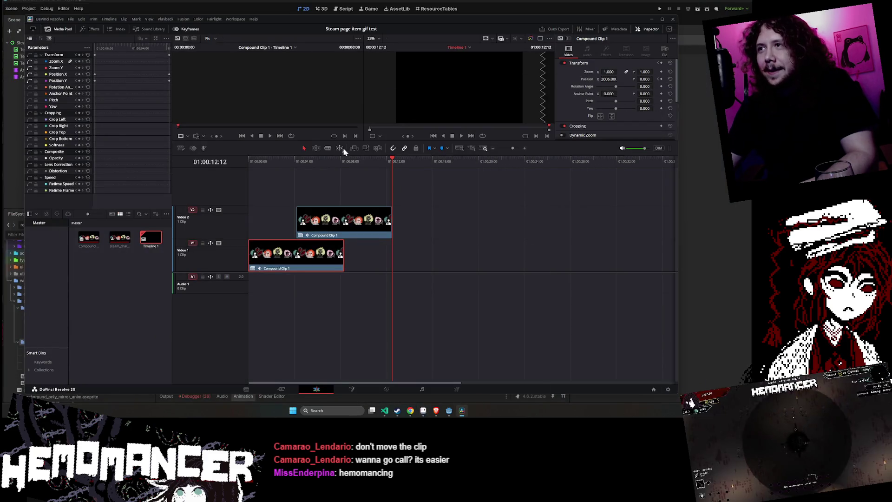
Clear the timeline selection and switch from the Cut page back to the Edit page
left_click(81, 19)
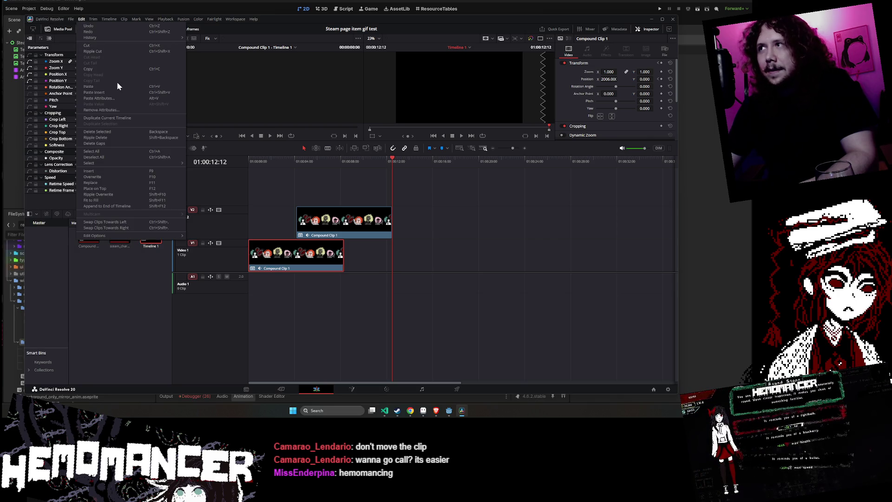
left_click(108, 342)
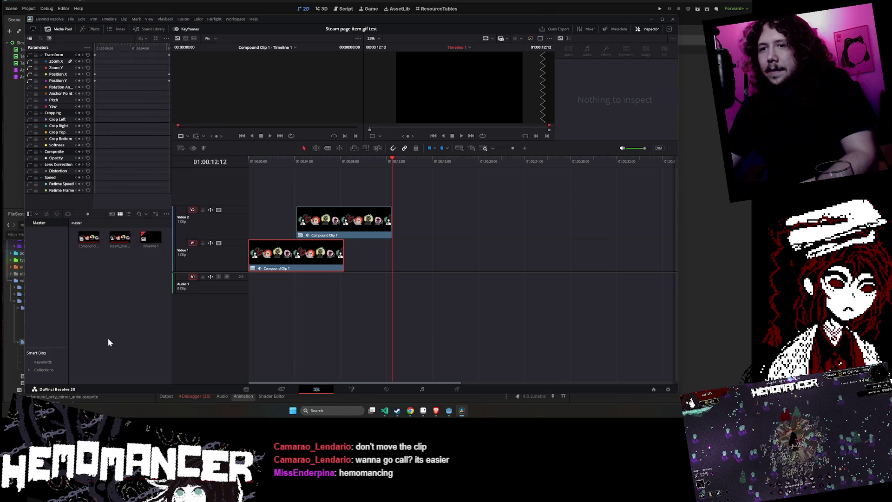
left_click(294, 388)
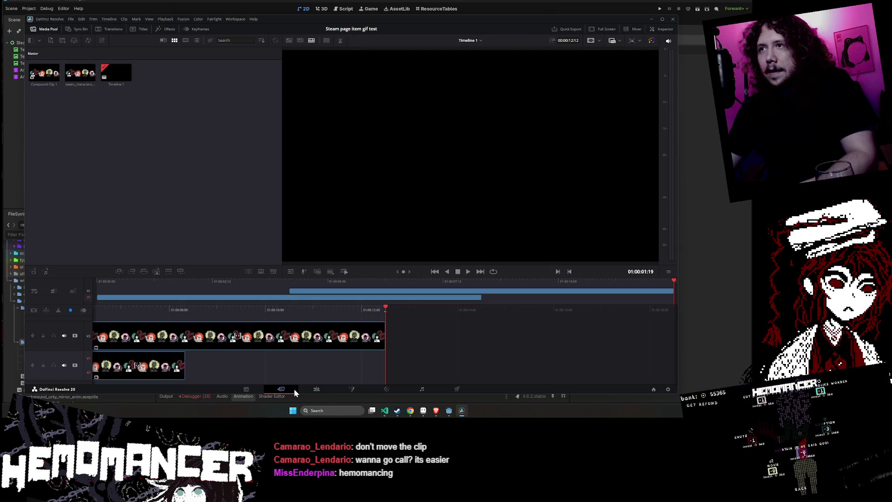
left_click(314, 390)
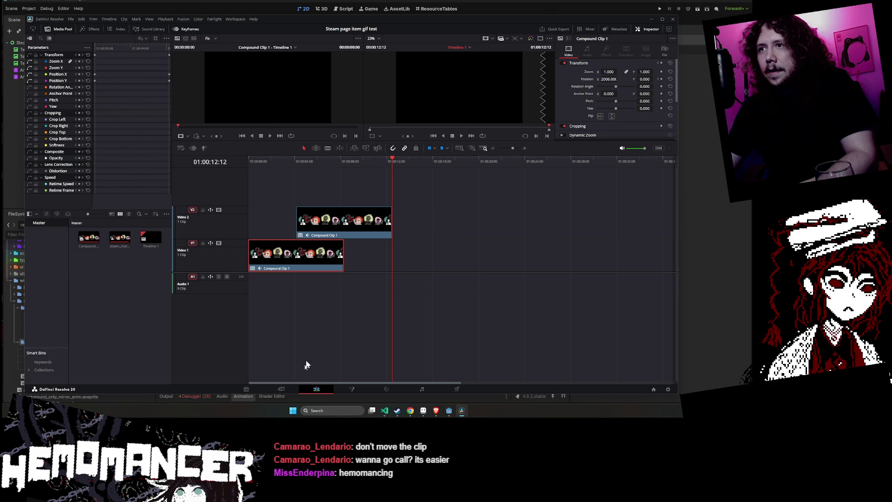
Scrub back to 01:00:03:20 to see the strip mid-scroll, and collapse Cropping in the Inspector
mouse_move(393, 161)
left_mouse_down()
mouse_move(288, 168)
mouse_move(312, 166)
left_mouse_up()
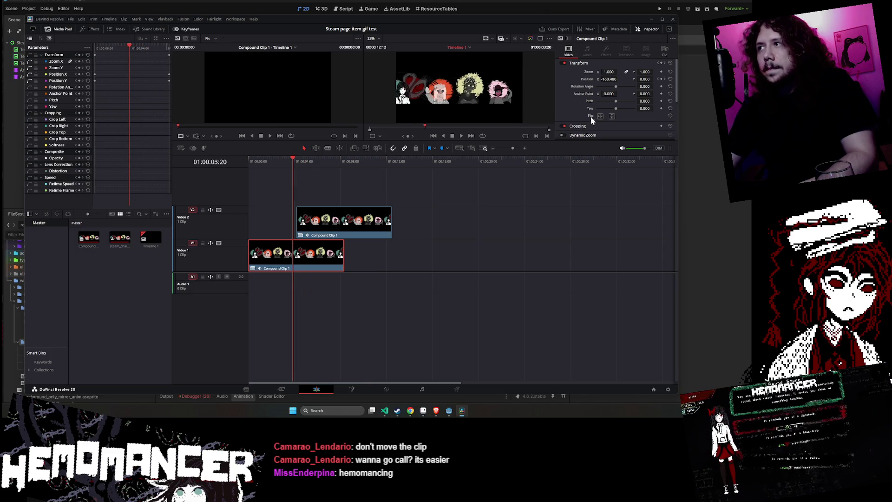
scroll(603, 126, "down", 3)
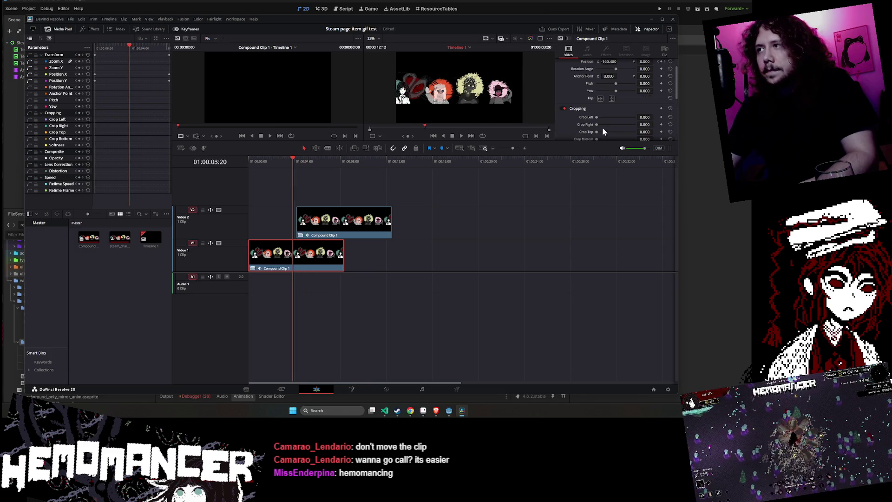
scroll(597, 125, "up", 2)
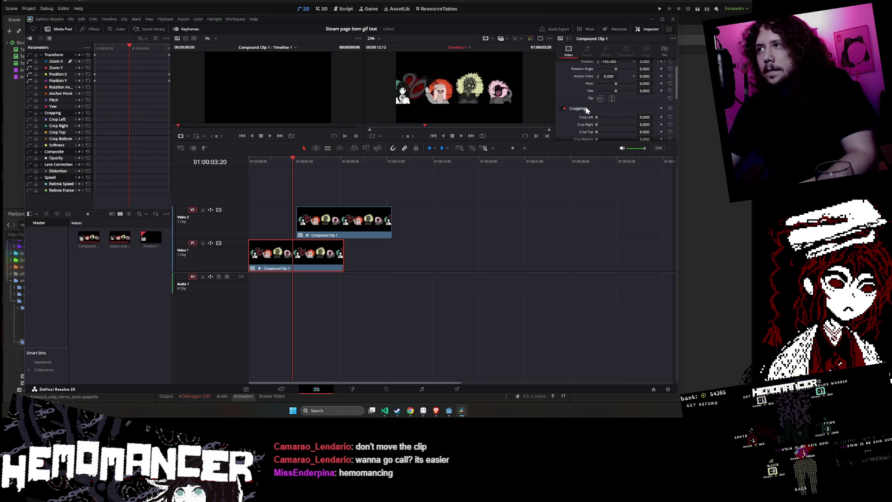
left_click(585, 108)
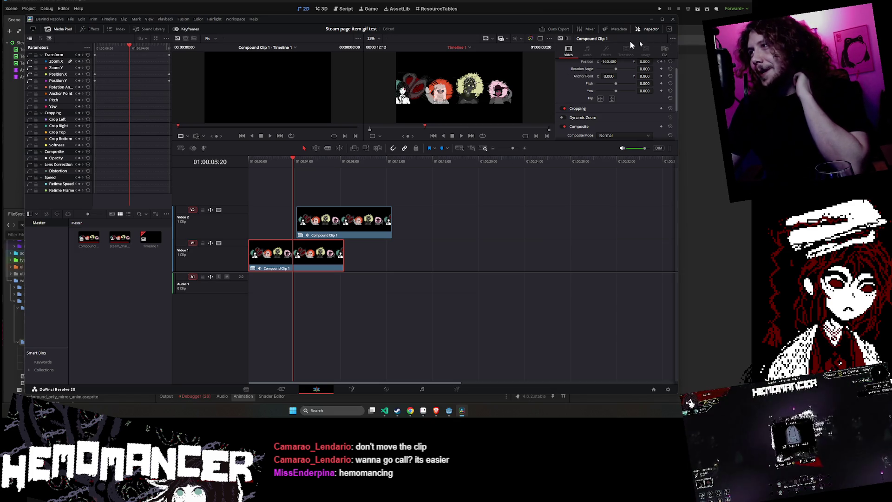
left_click(48, 20)
left_click(53, 48)
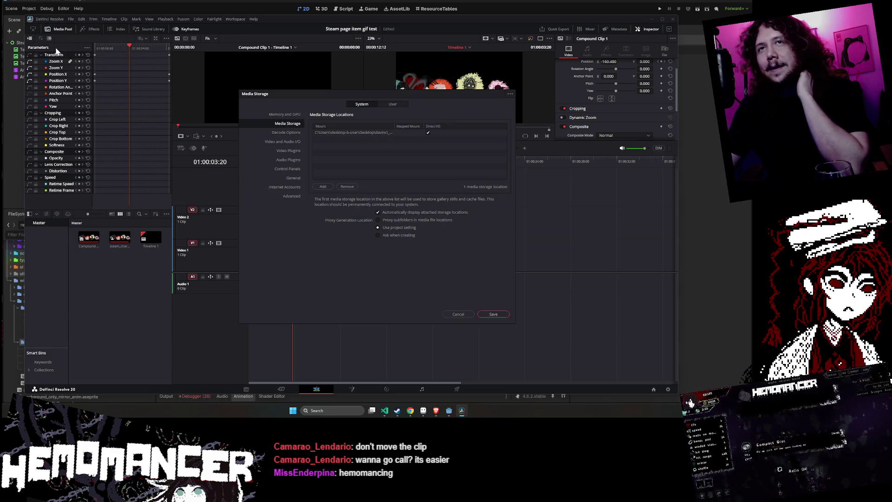
left_click(285, 142)
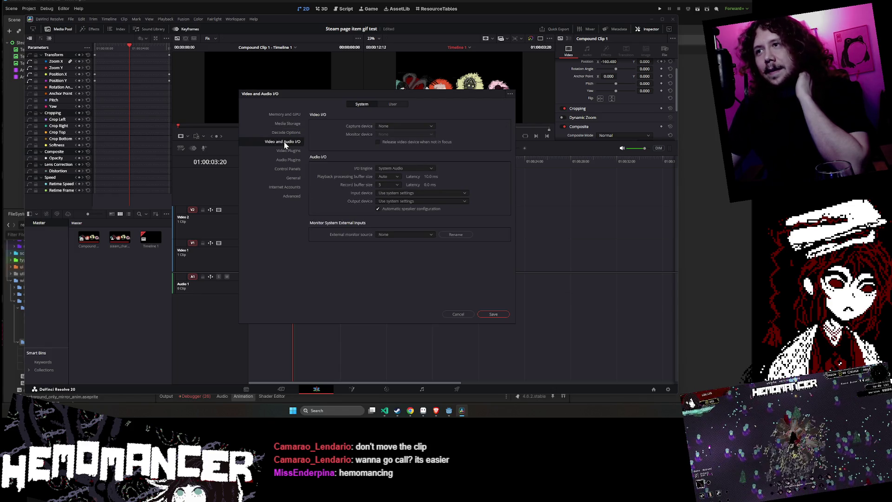
left_click(286, 133)
left_click(288, 124)
left_click(288, 117)
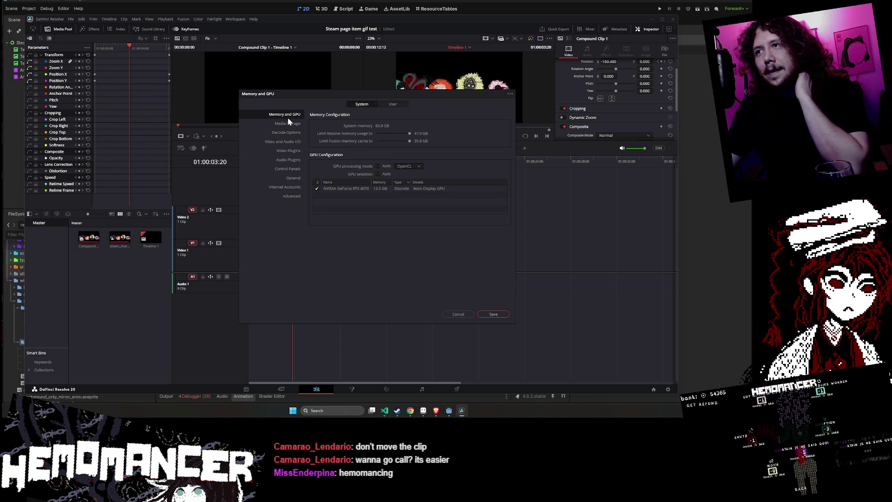
left_click(286, 133)
left_click(284, 159)
left_click(284, 151)
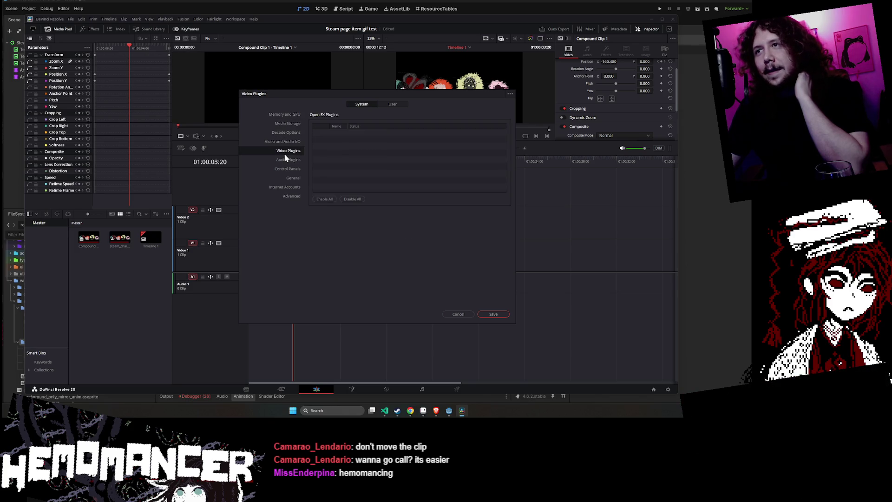
left_click(285, 160)
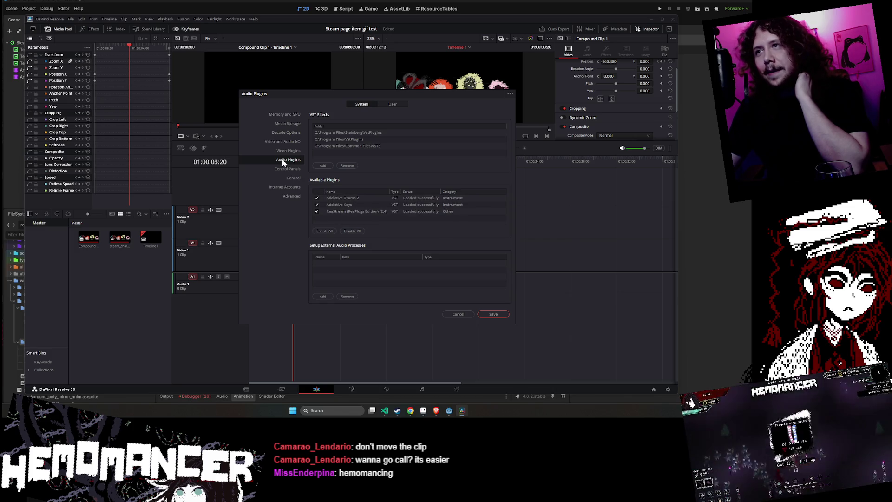
left_click(292, 179)
left_click(289, 188)
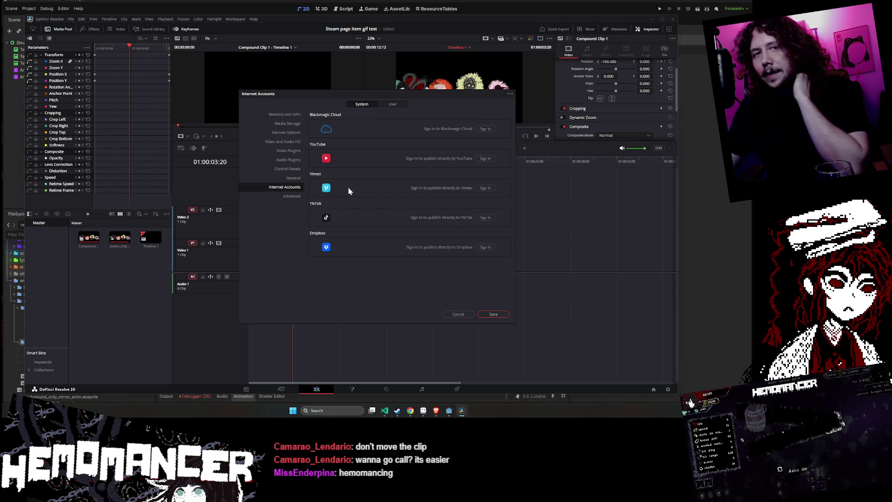
left_click(292, 115)
left_click(287, 123)
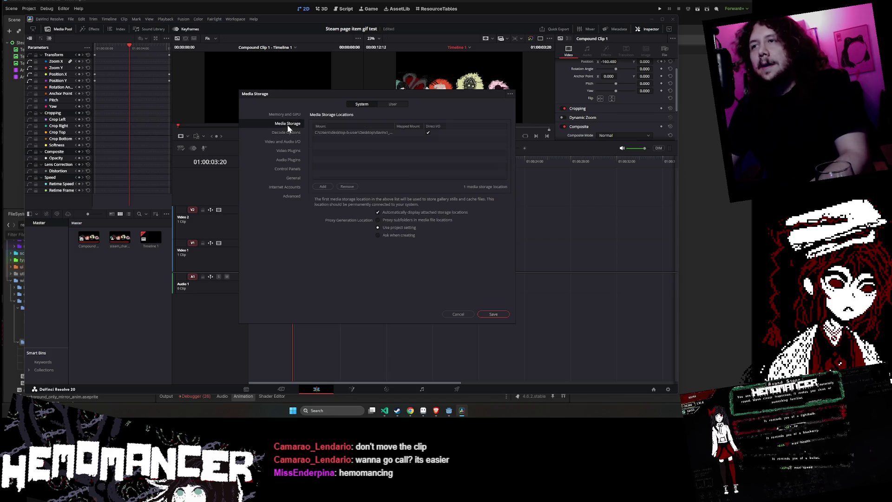
left_click(458, 314)
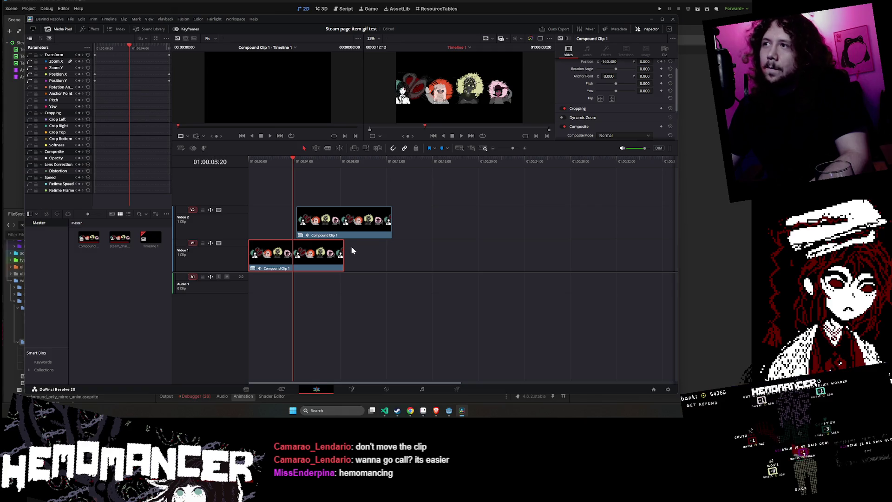
Preview the scroll, undo stray nudges, and drag the Video 2 copy to start at the Video 1 clip's end
left_click(330, 223)
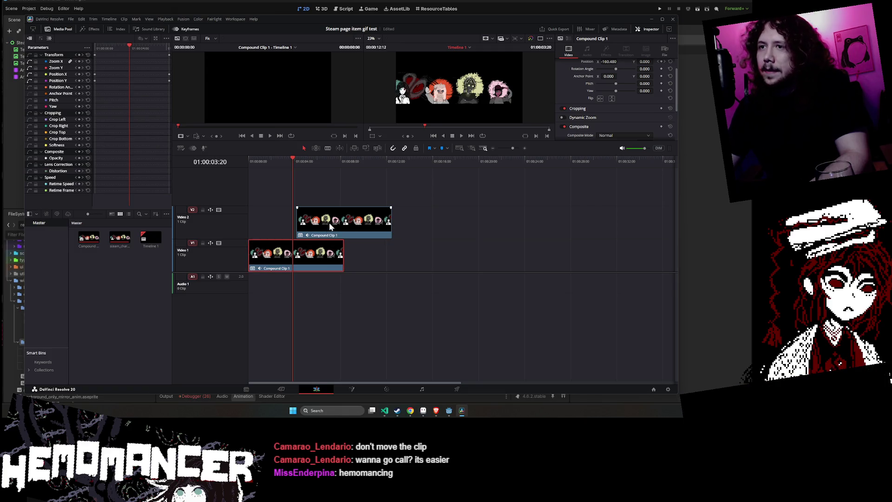
left_click_drag(334, 225, 331, 225)
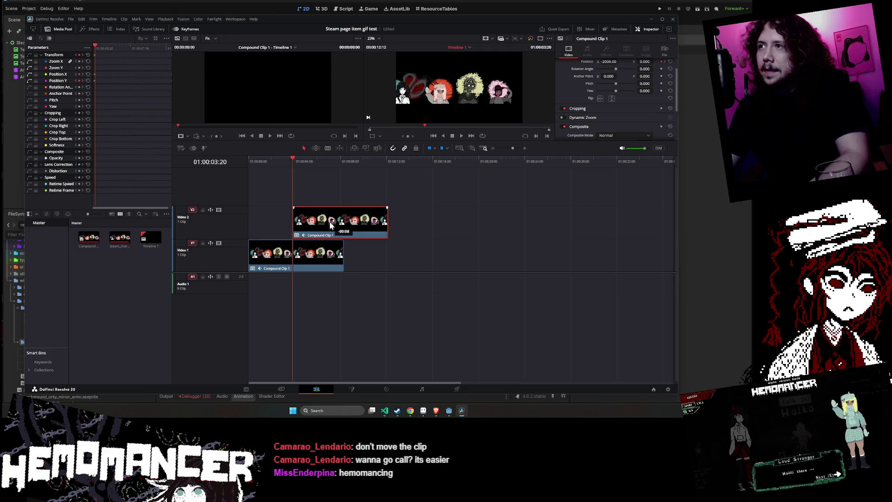
left_click(392, 266)
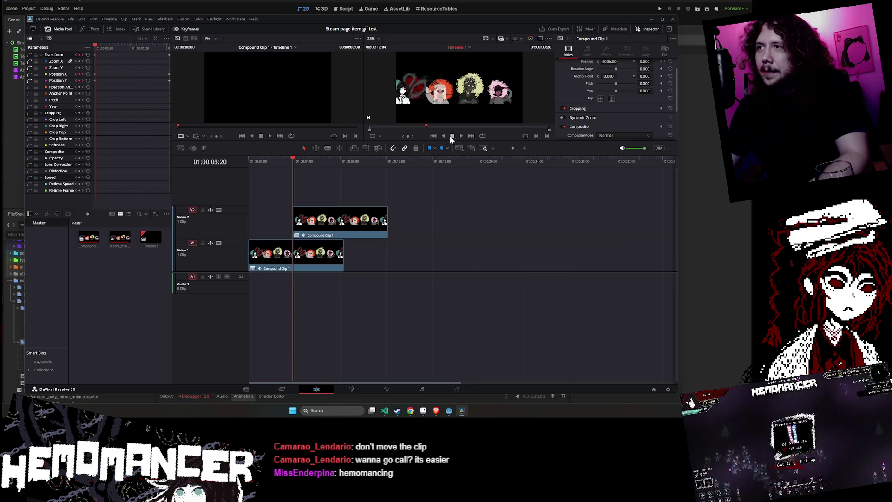
left_click(461, 136)
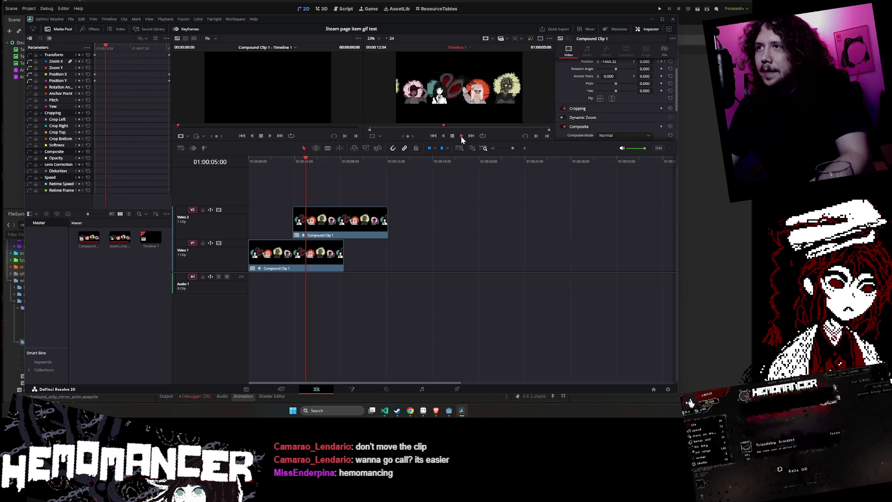
left_click(332, 225)
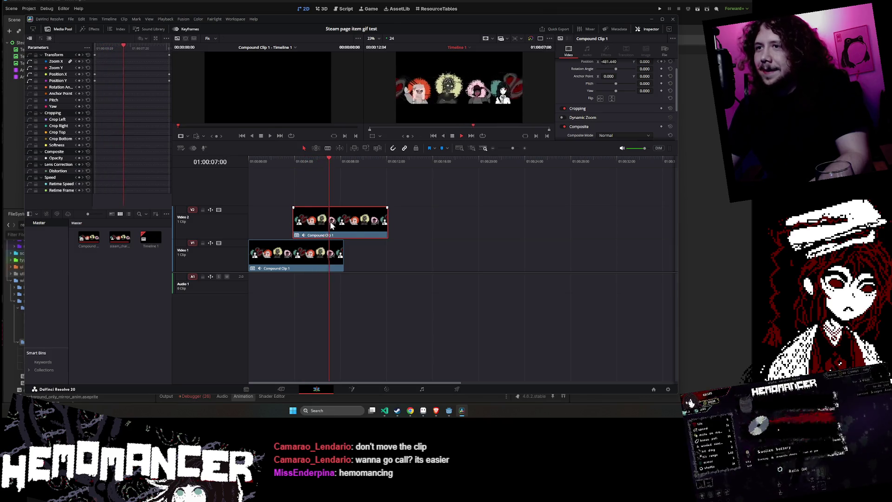
left_click_drag(331, 224, 339, 222)
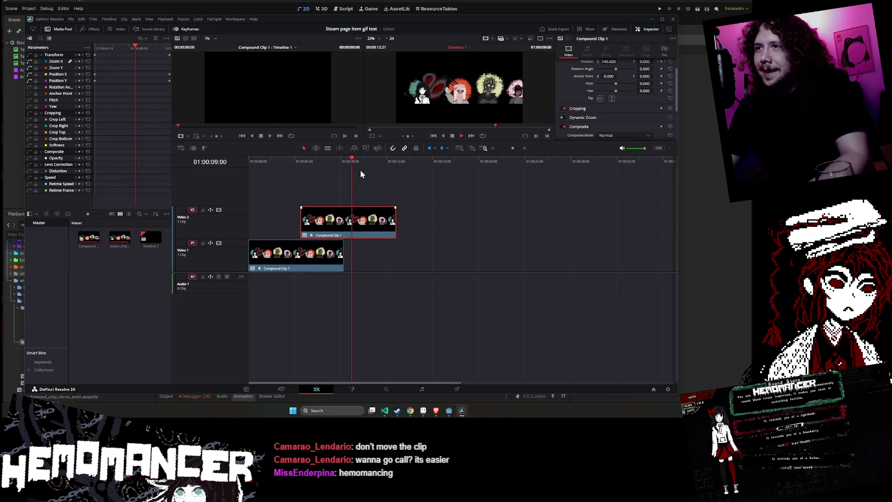
key("ctrl+z")
key("ctrl+z")
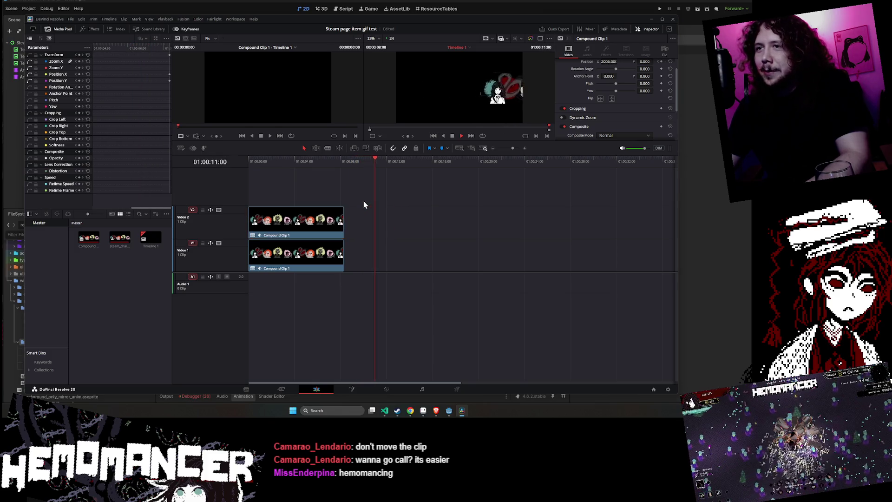
left_click(363, 204)
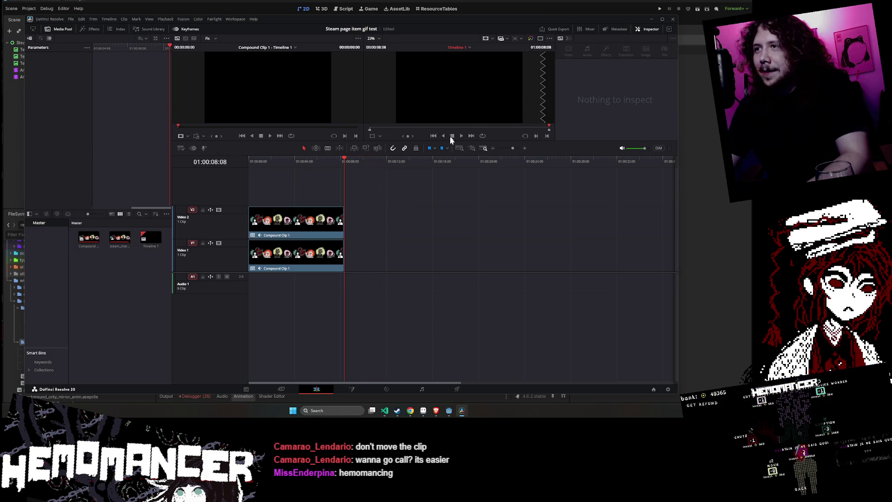
left_click_drag(276, 223, 372, 223)
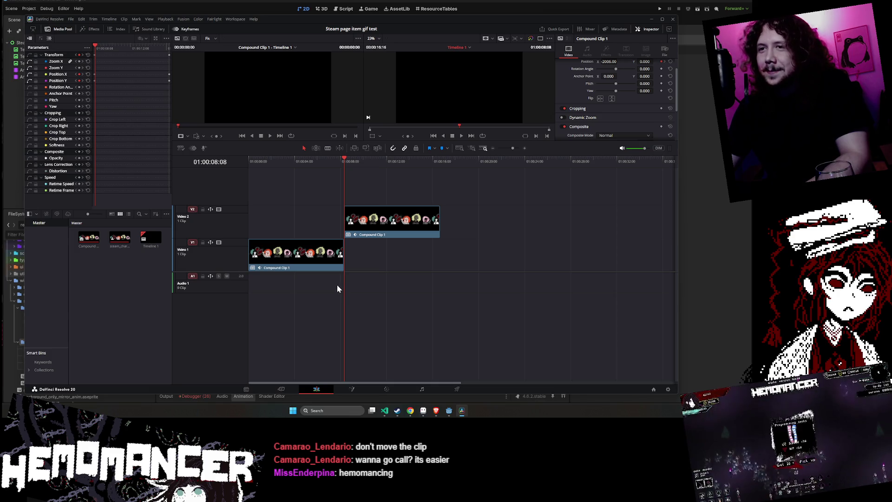
Select both strip copies and move the playhead to the end of the lower copy
left_click(374, 210)
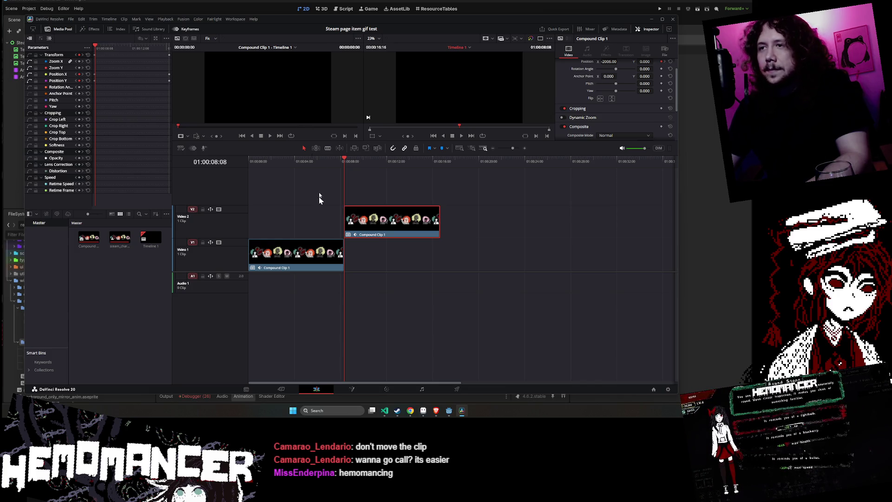
left_click(307, 255)
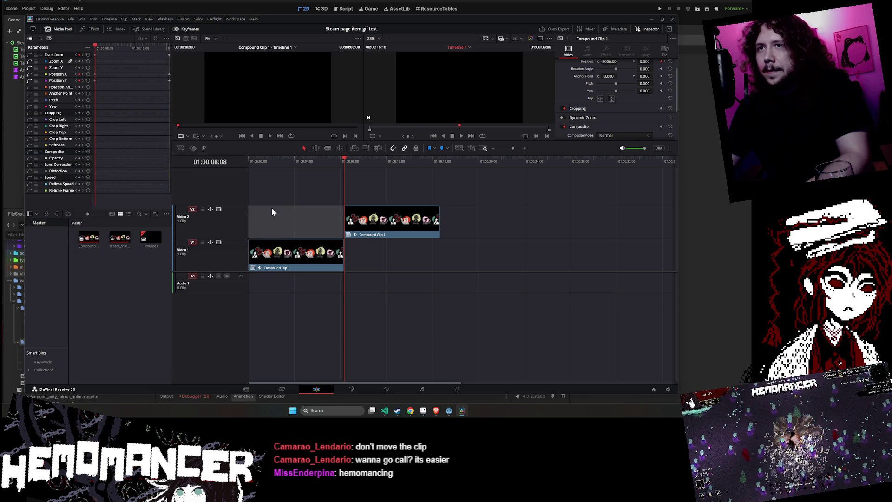
left_click(318, 161)
left_click_drag(318, 160, 349, 160)
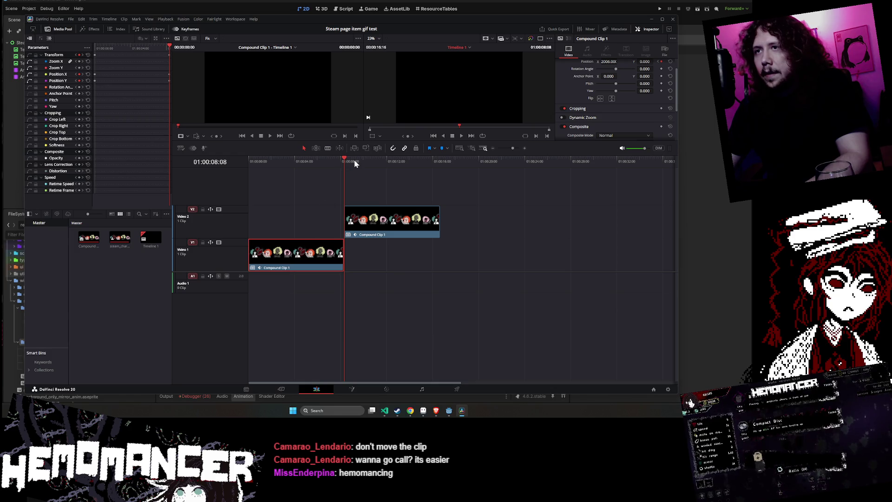
Scrub back to preview the early scroll, then bring the Aseprite character artwork to the front
left_click_drag(345, 160, 296, 161)
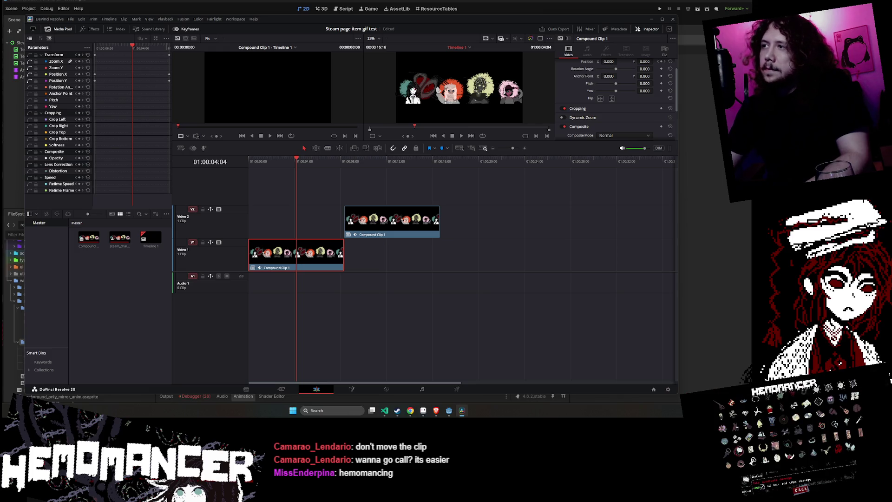
scroll(584, 118, "down", 2)
scroll(589, 105, "down", 1)
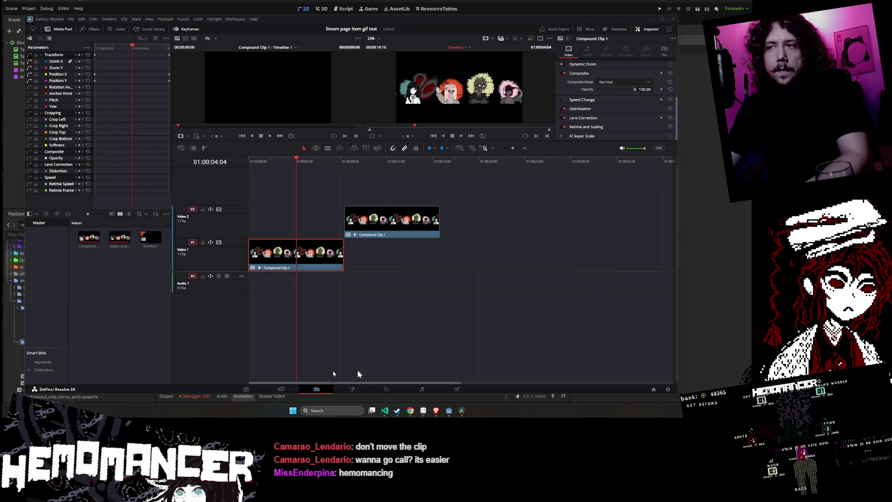
left_click(426, 414)
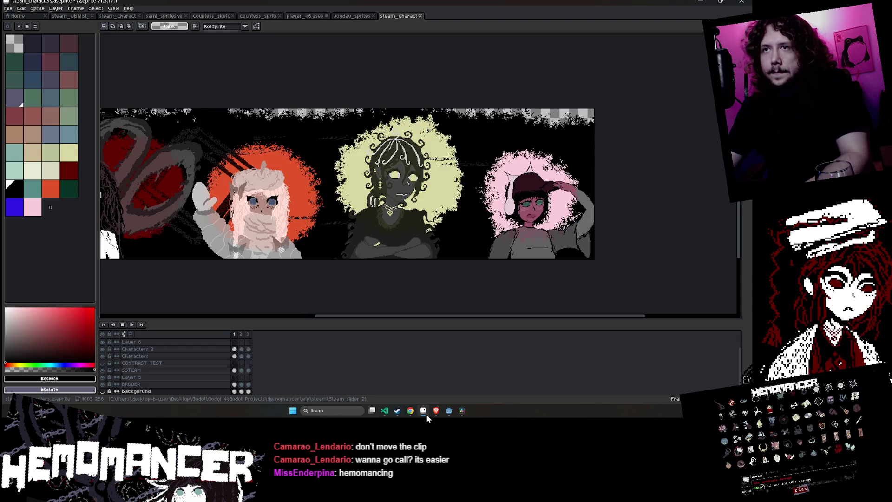
Hide Aseprite to return to Resolve's Timeline 1, then select the gap before the V2 clip
left_click(425, 414)
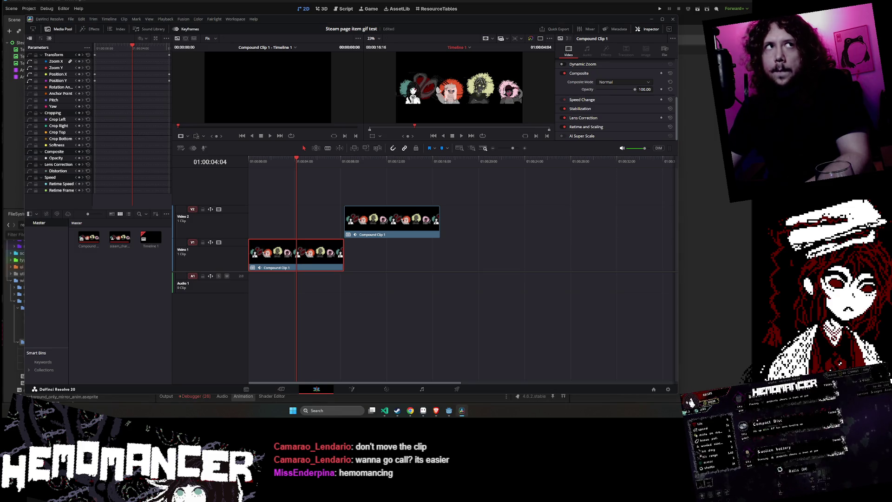
left_click(305, 218)
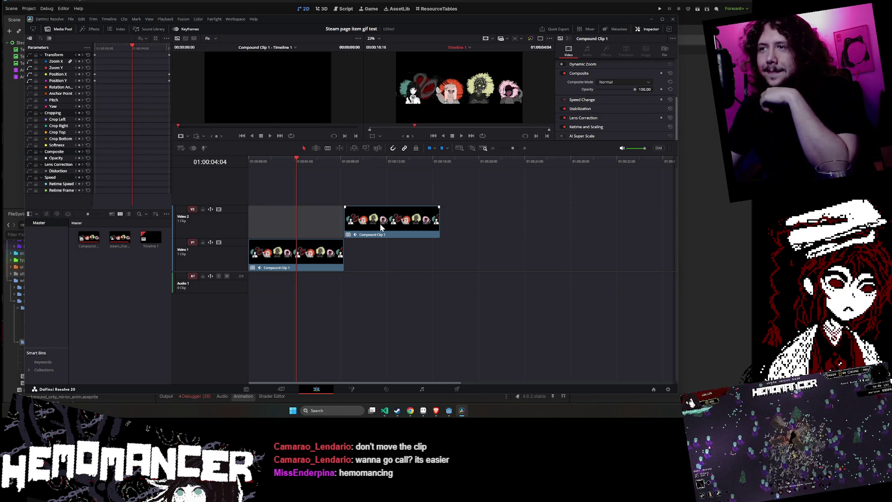
Trim the end of the V1 Compound Clip 1, then play and stop the preview
left_click(306, 260)
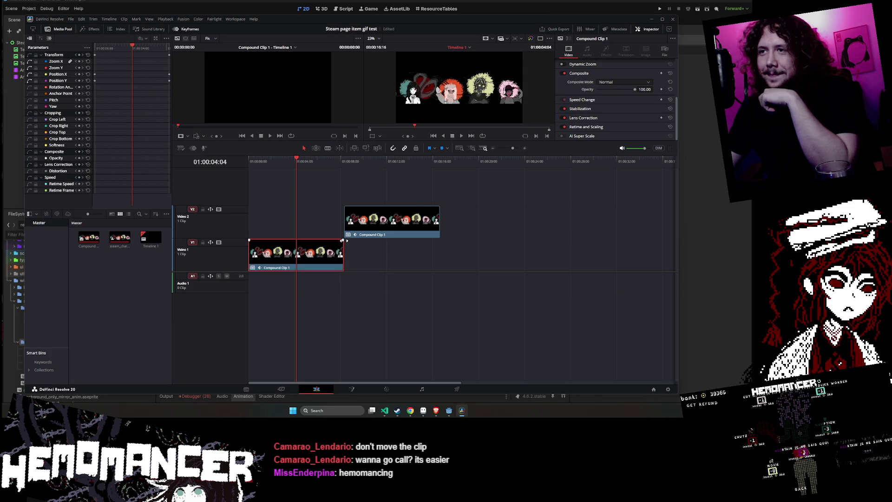
mouse_move(344, 240)
left_mouse_down()
mouse_move(283, 258)
mouse_move(229, 255)
left_mouse_up()
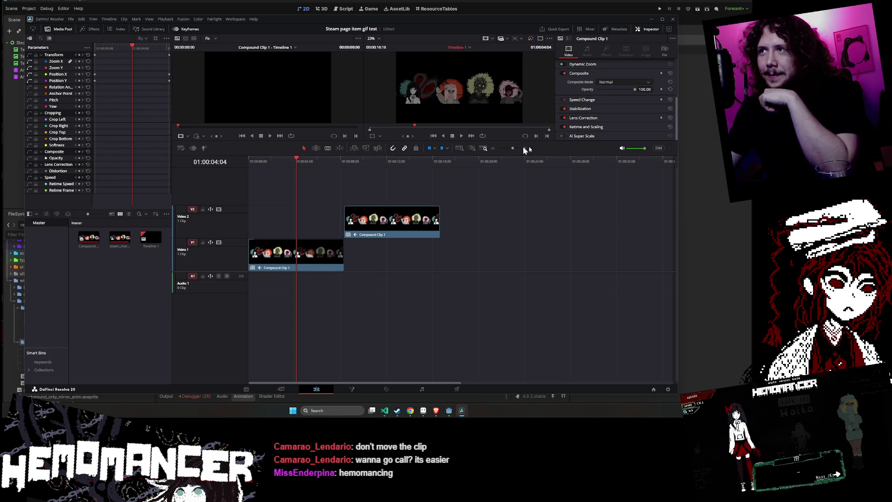
left_click(463, 135)
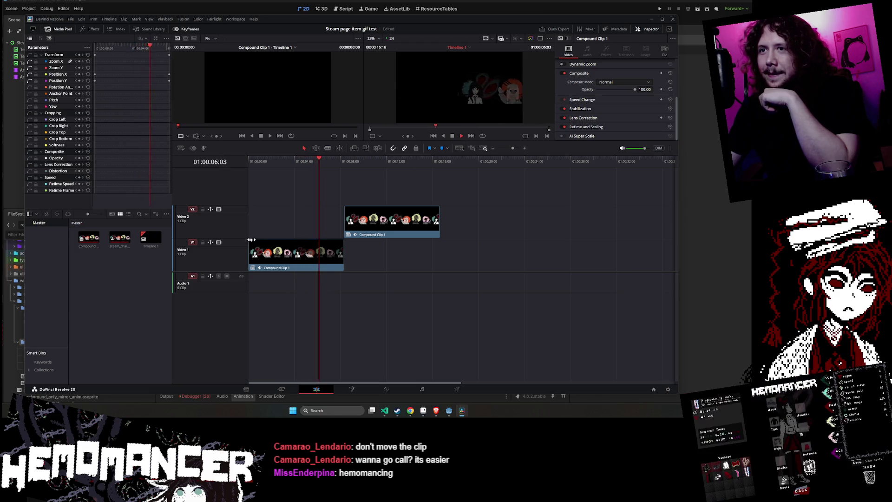
left_click(452, 136)
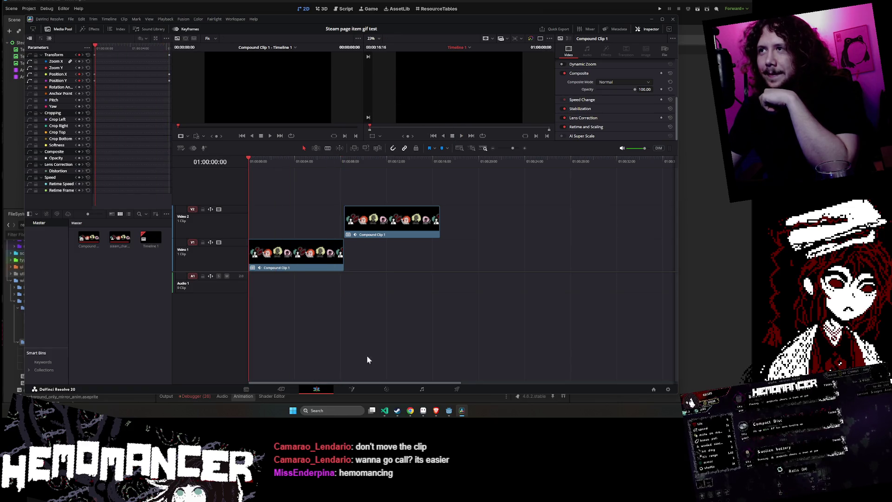
Play and stop the scrolling strip on the Cut page, then return to the Edit page
left_click(282, 389)
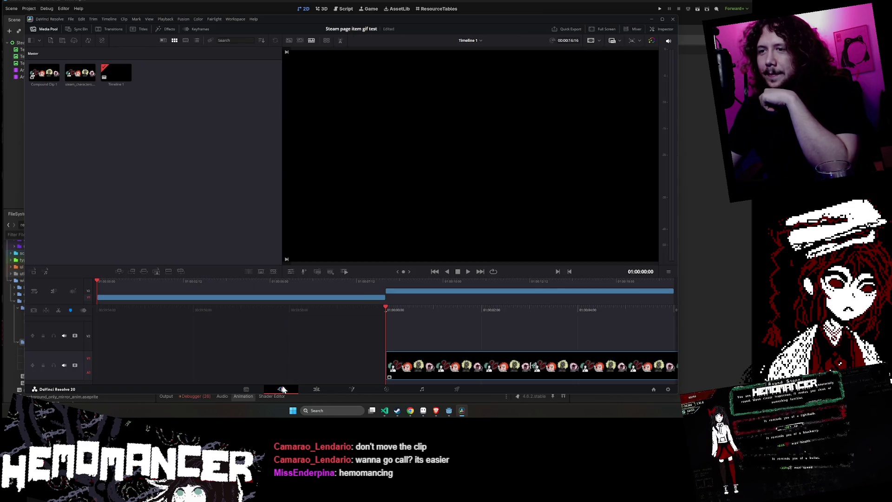
left_click(466, 273)
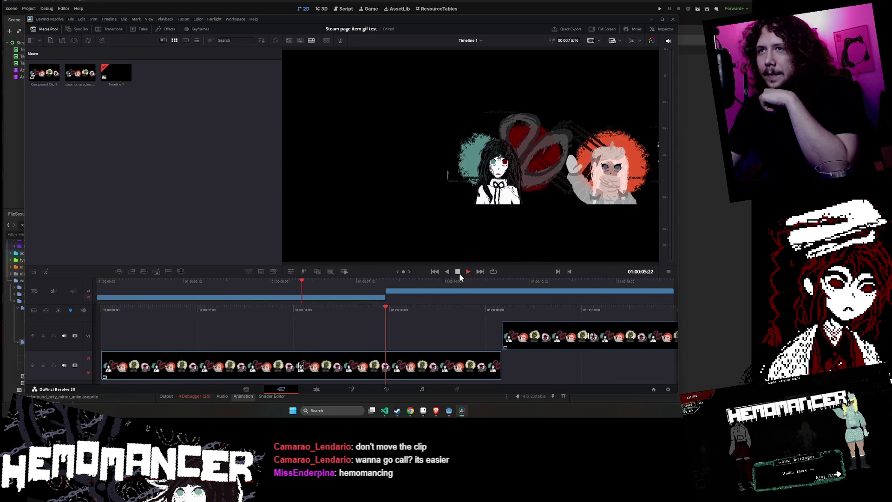
left_click(458, 274)
left_click(317, 389)
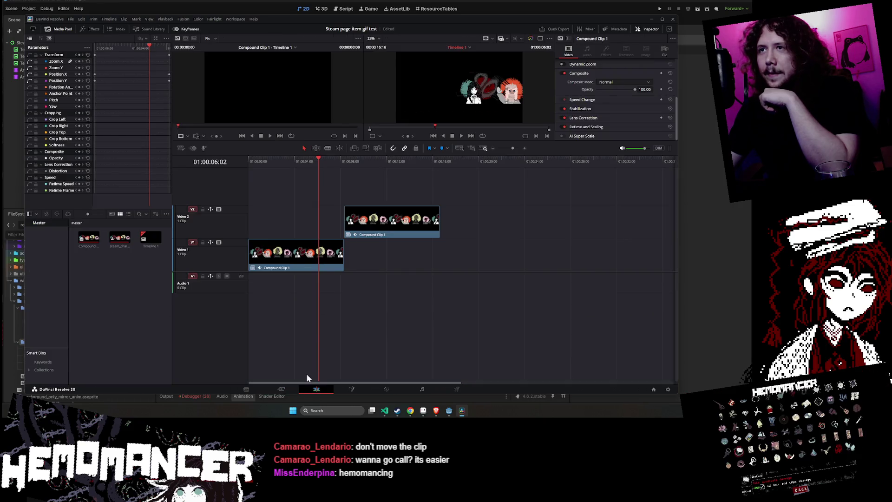
Select the clips on V1 and V2 and open the DaVinci Resolve menu
left_click_drag(249, 205, 347, 263)
left_click(363, 226)
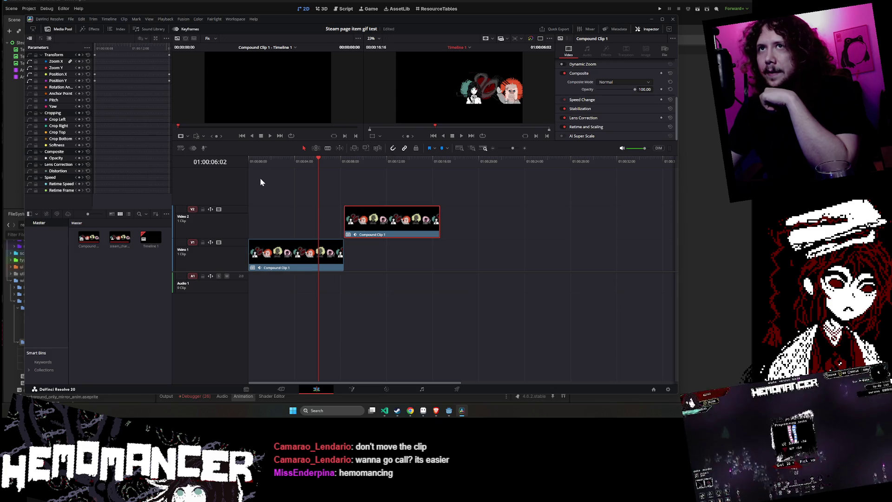
left_click(55, 19)
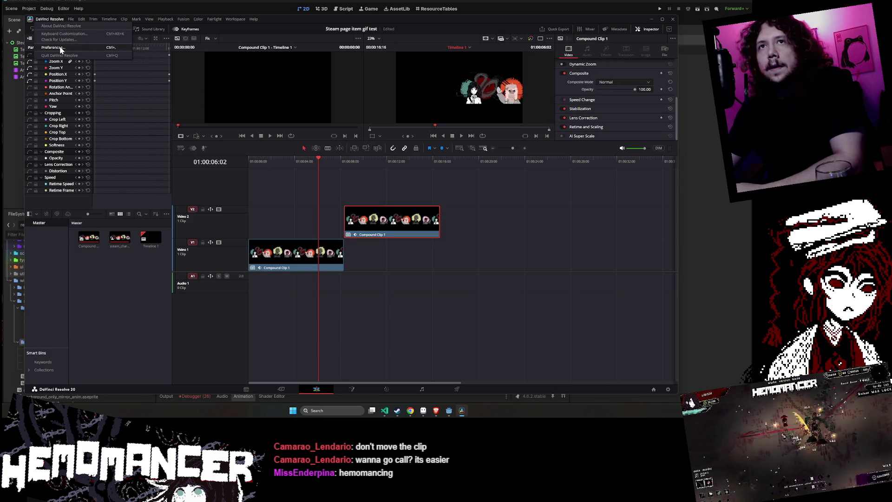
left_click(59, 48)
left_click(281, 132)
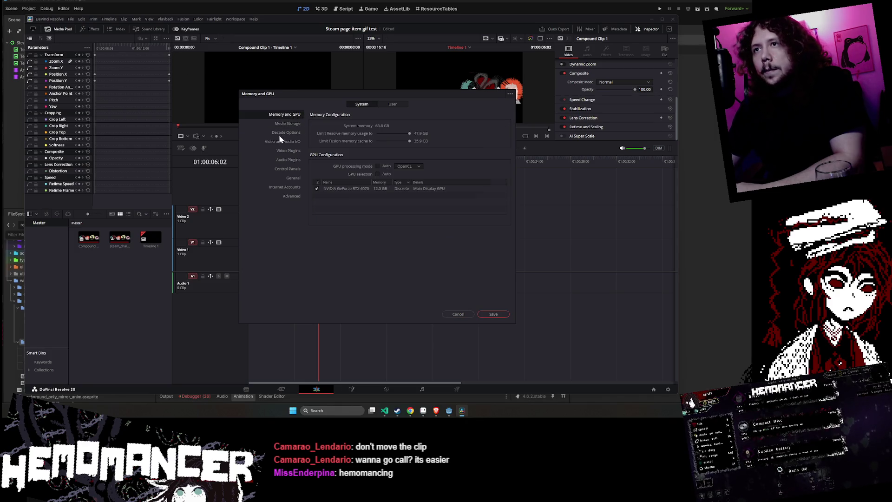
left_click(280, 142)
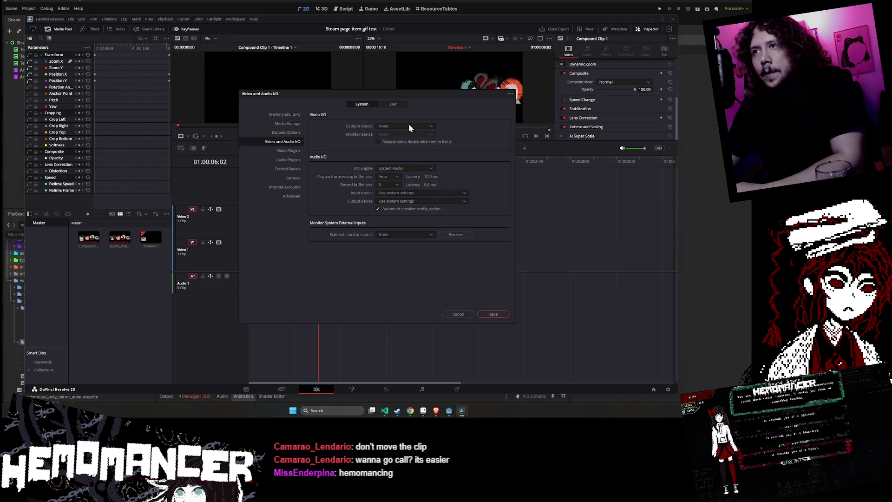
left_click(394, 103)
left_click(360, 103)
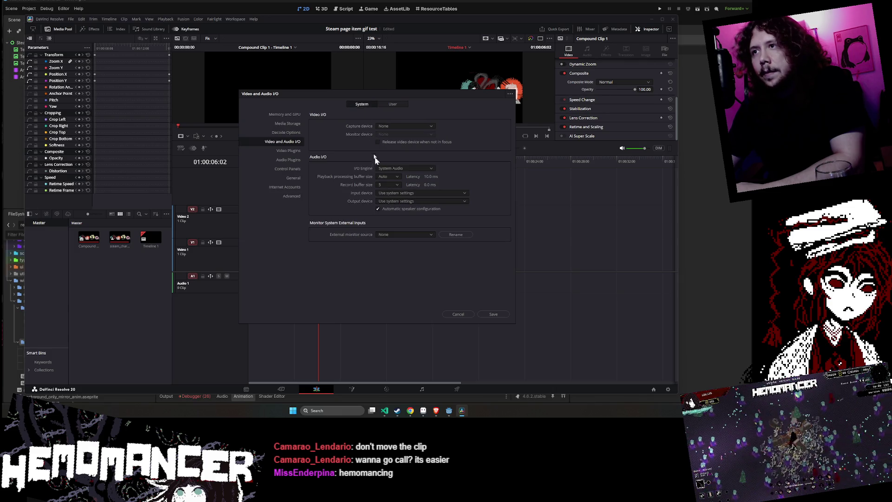
left_click(285, 151)
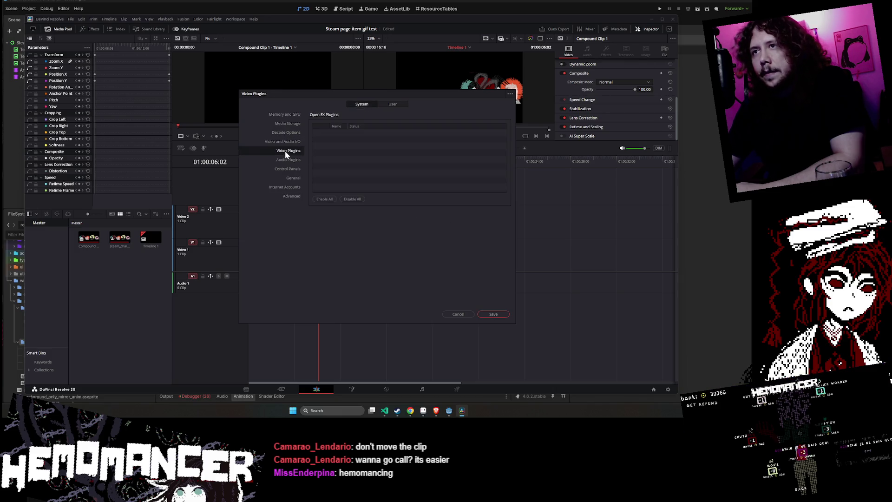
left_click(293, 160)
left_click(292, 196)
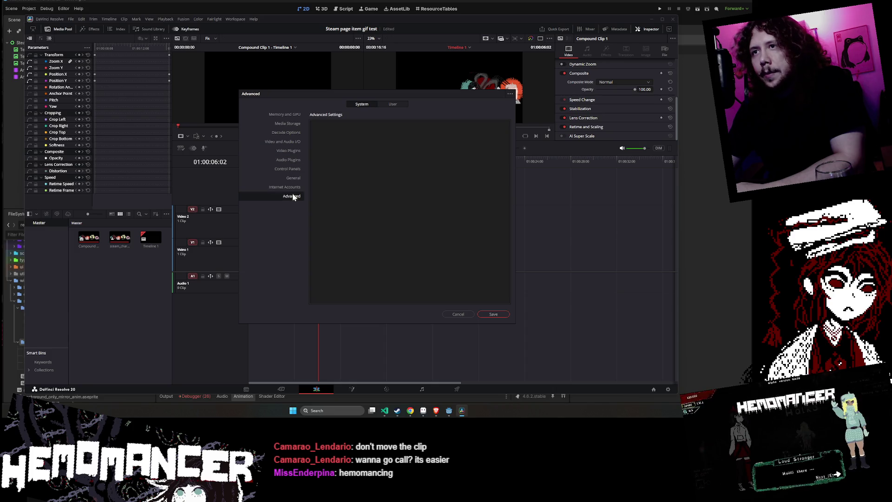
left_click(456, 315)
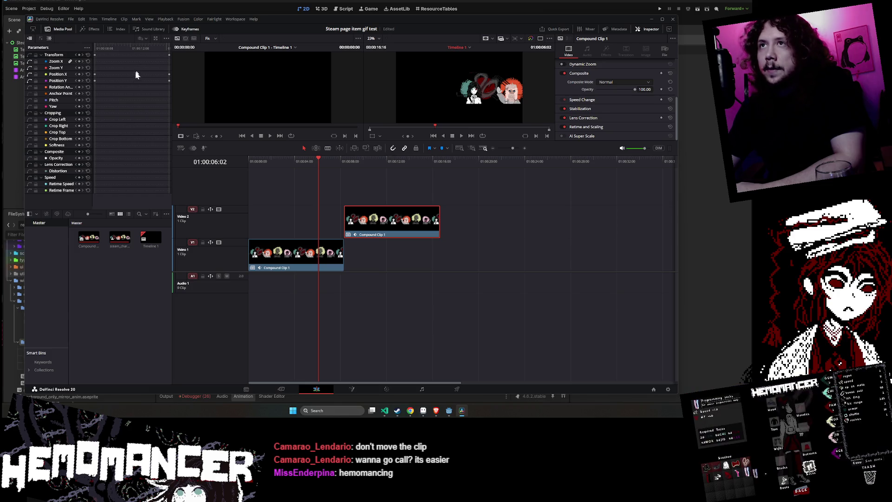
On the Media page, scrub the strip to the end to show all four characters
left_click(98, 262)
left_click(246, 389)
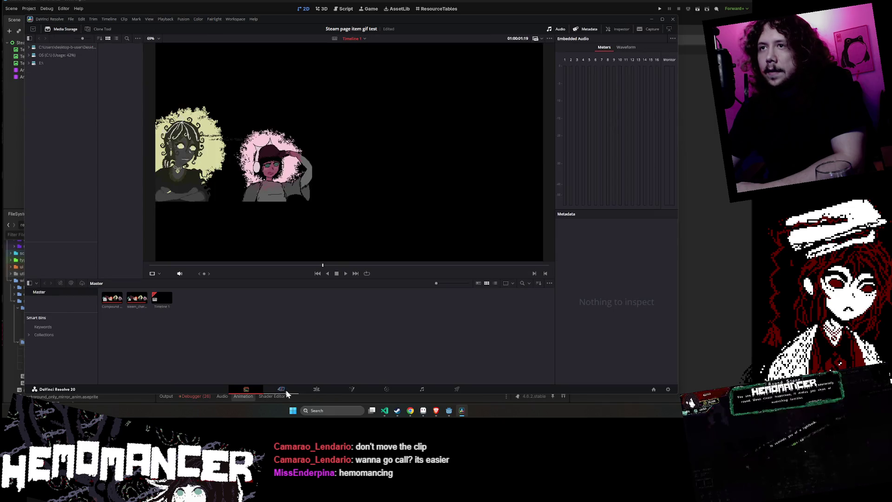
scroll(352, 203, "up", 4)
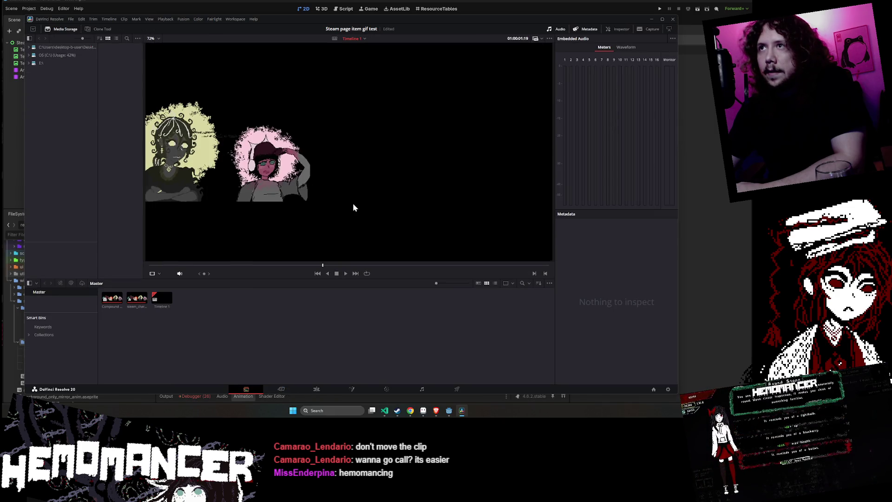
scroll(339, 212, "down", 3)
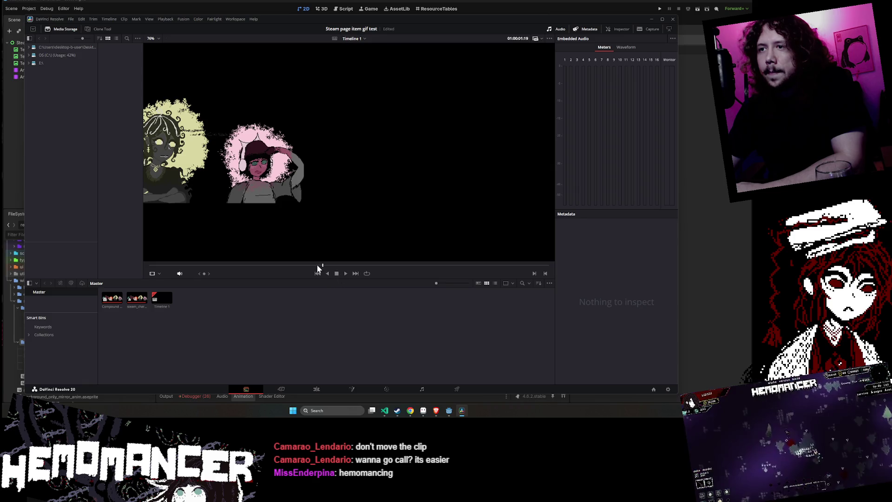
mouse_move(319, 265)
left_mouse_down()
mouse_move(274, 265)
mouse_move(558, 281)
left_mouse_up()
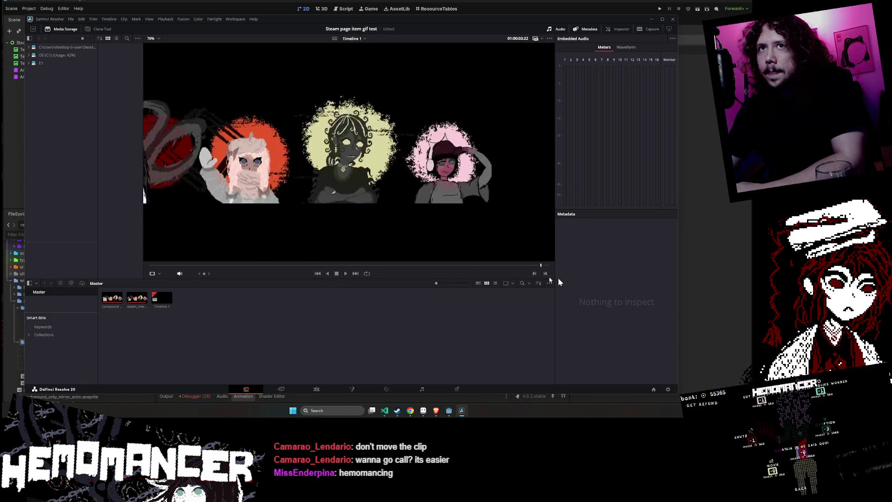
Check the Deliver page Resolution options and keep Timeline Resolution, ending on the Cut page
left_click(422, 391)
left_click(457, 390)
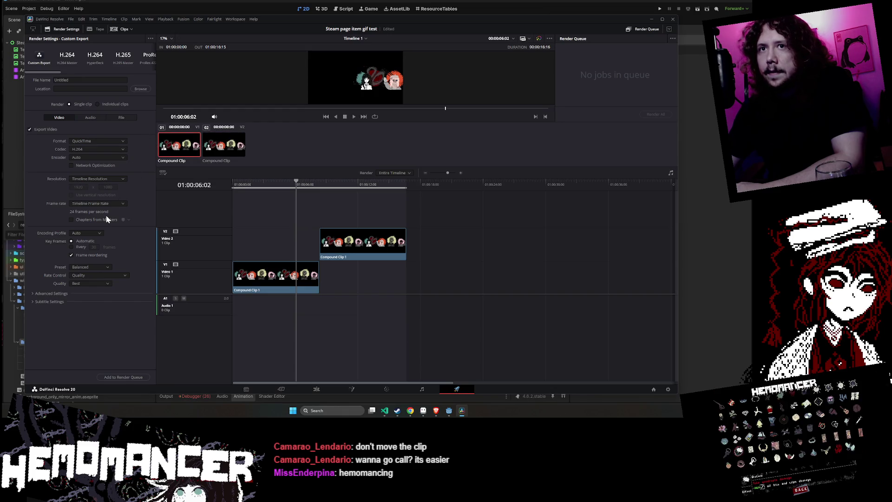
left_click(93, 179)
left_click(92, 181)
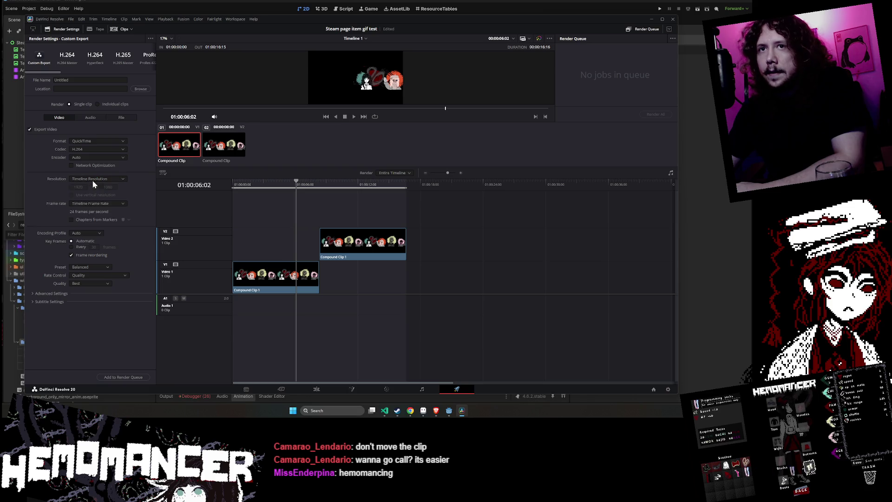
left_click(81, 188)
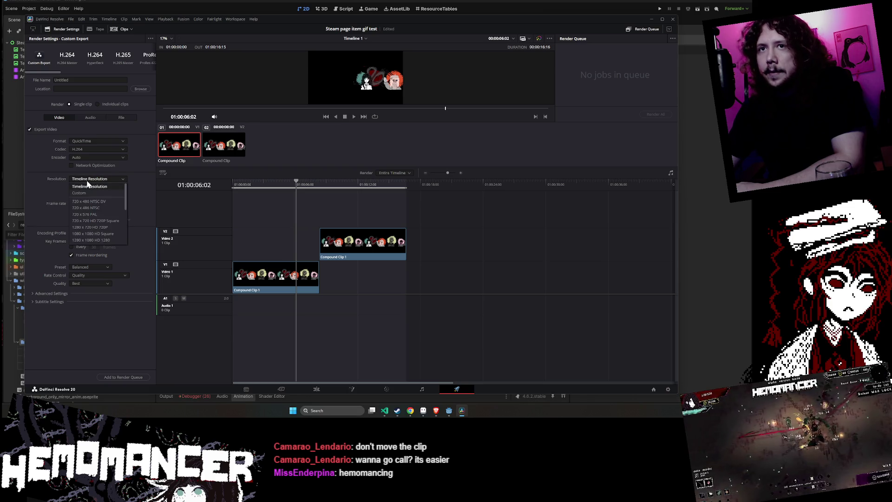
left_click(131, 261)
left_click(422, 389)
left_click(281, 389)
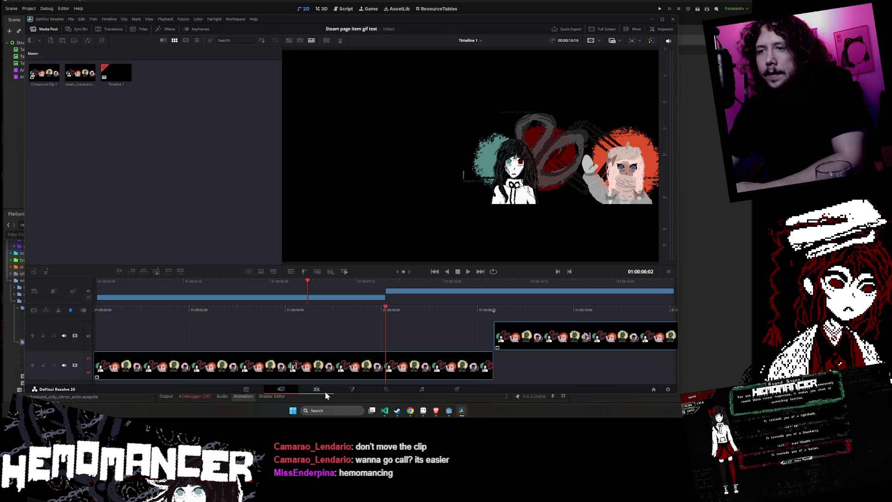
Switch to the Media page, close the Timeline menu, and stop the strip playback
left_click(247, 390)
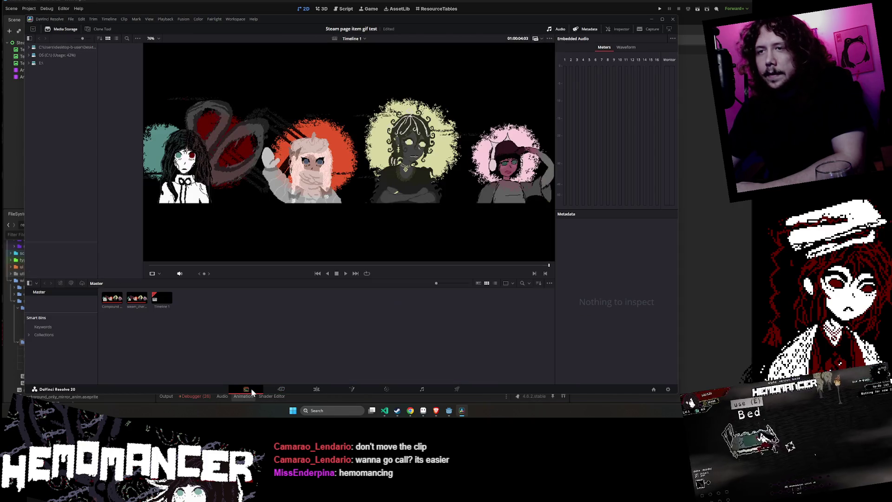
left_click(99, 19)
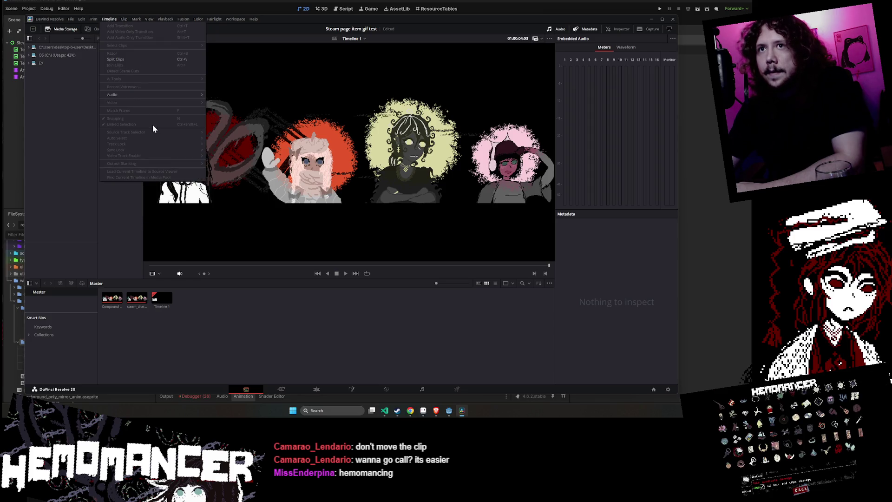
mouse_move(91, 15)
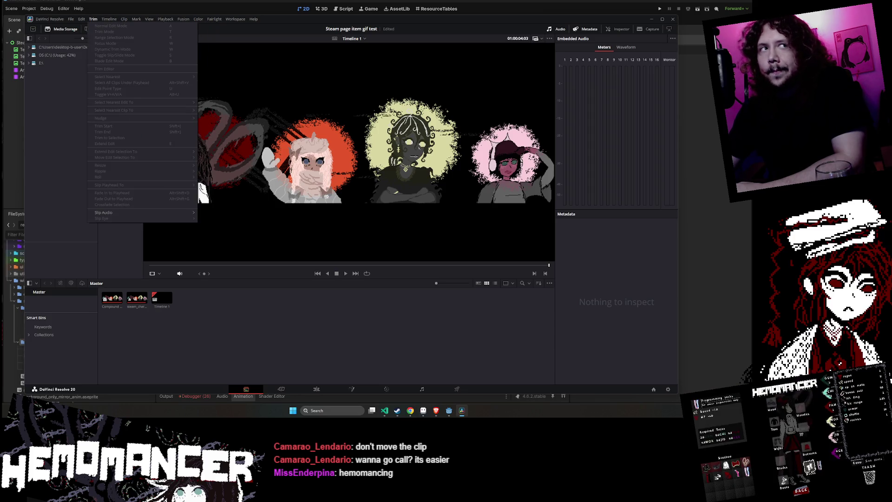
left_click(336, 274)
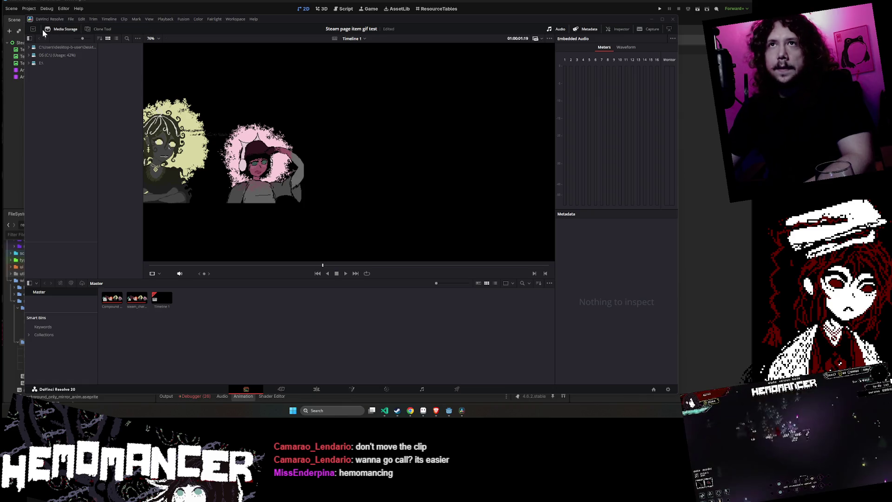
left_click(72, 19)
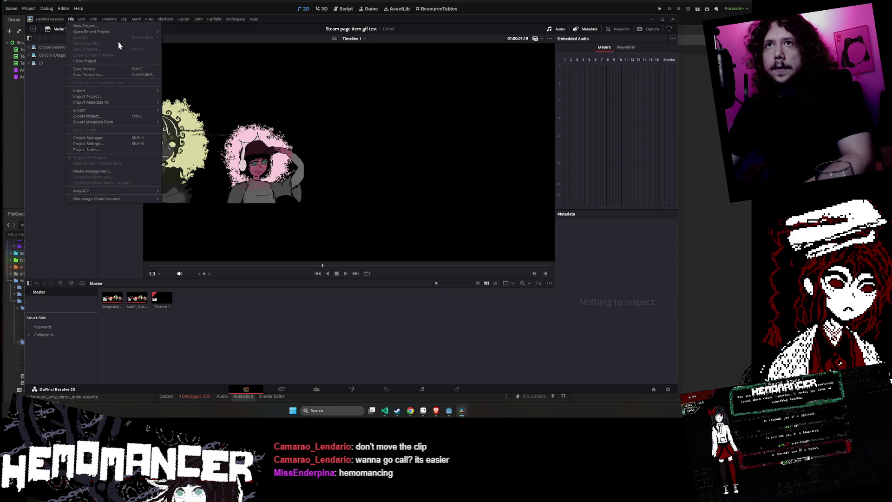
In Project Settings, switch the timeline resolution to Custom
left_click(115, 145)
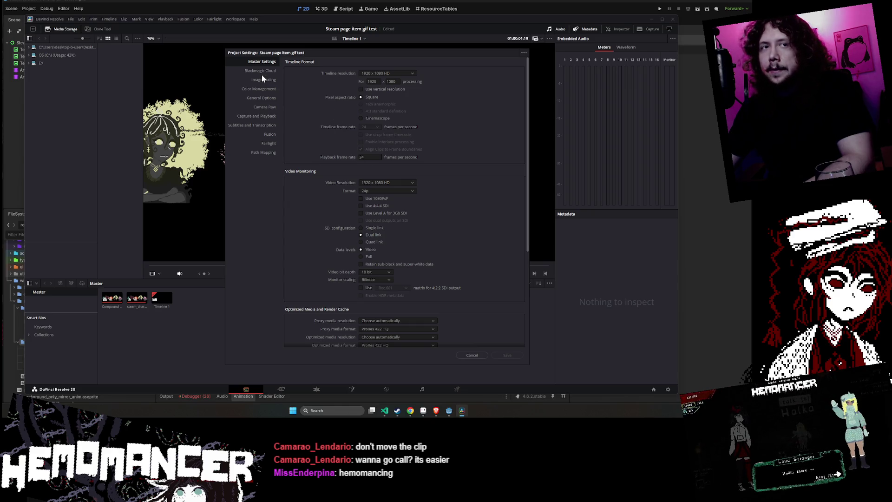
left_click(388, 74)
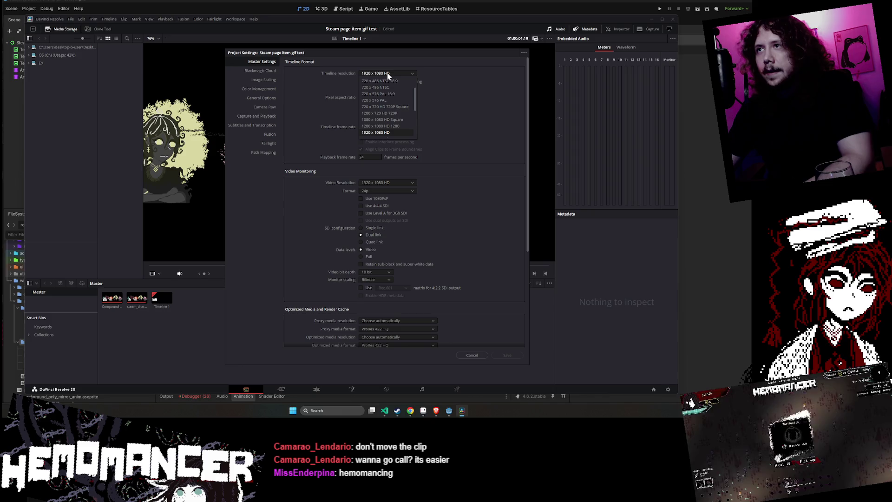
scroll(384, 105, "up", 2)
left_click(364, 82)
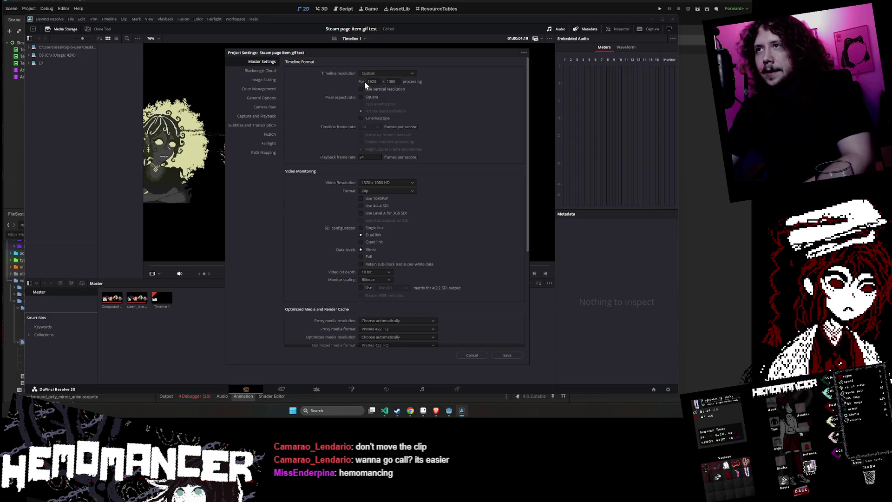
left_click(371, 82)
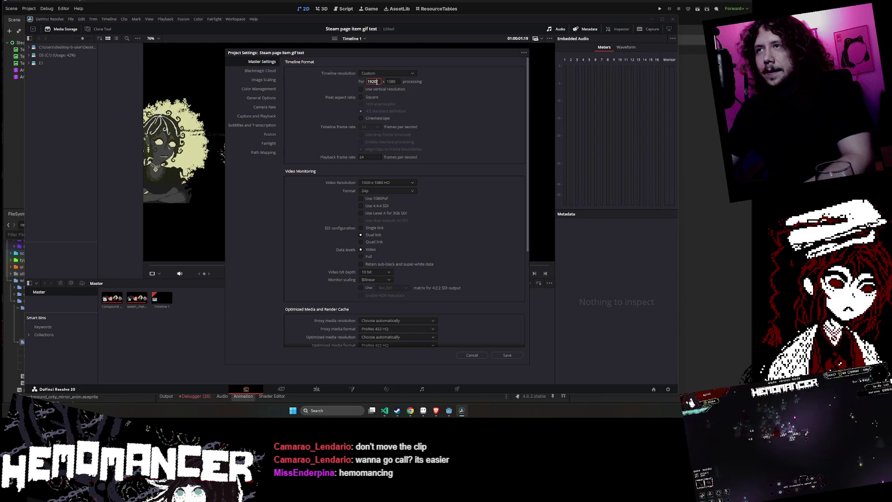
double_click(377, 82)
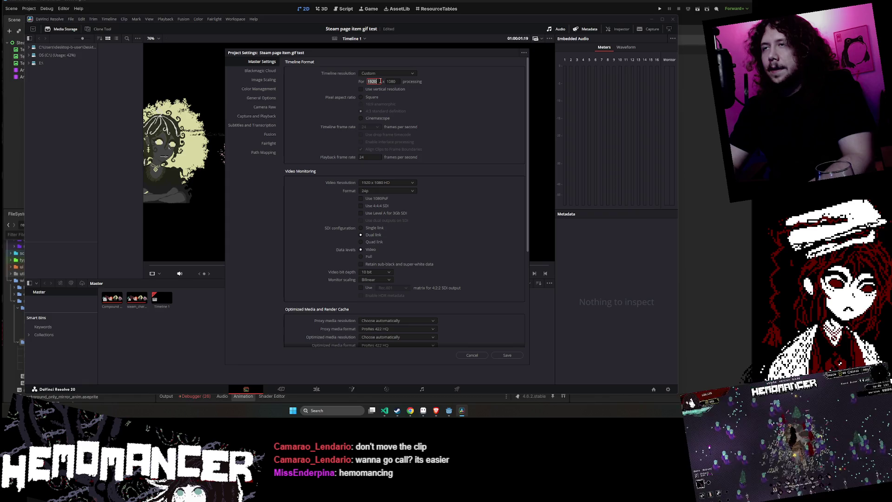
left_click(381, 75)
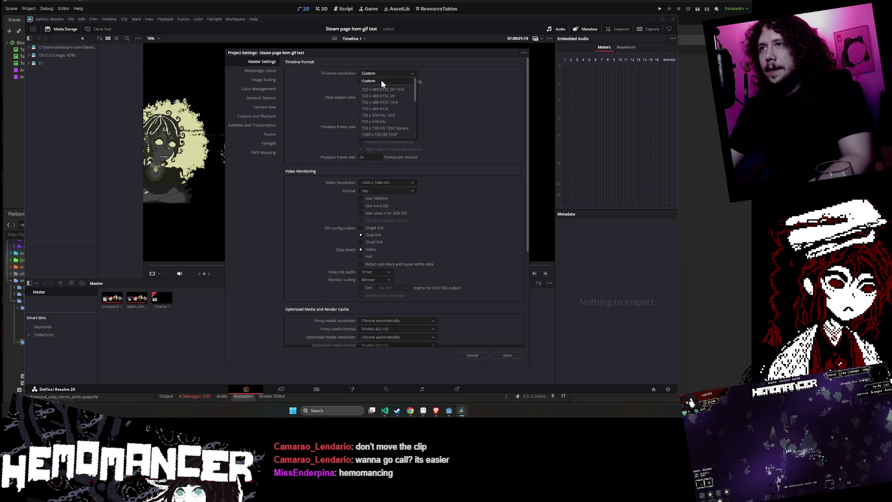
left_click(381, 81)
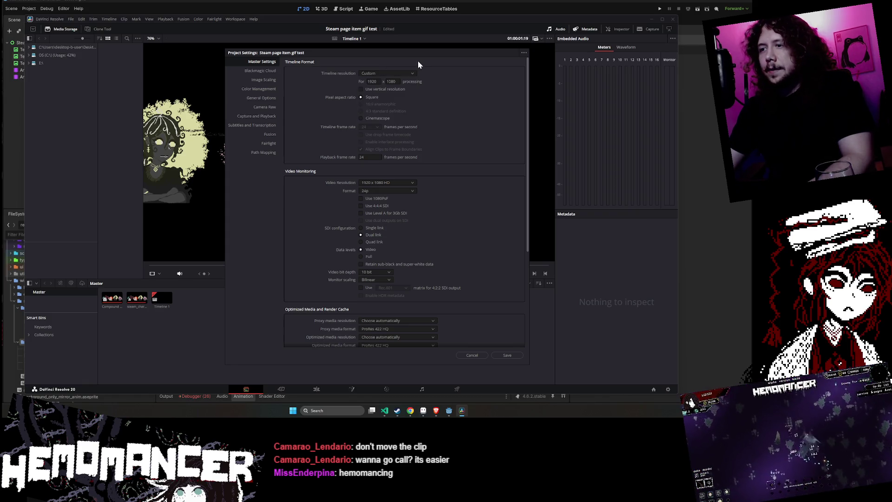
Enter a 1003 × 250 timeline resolution, save it, and play the wide-frame preview
double_click(376, 82)
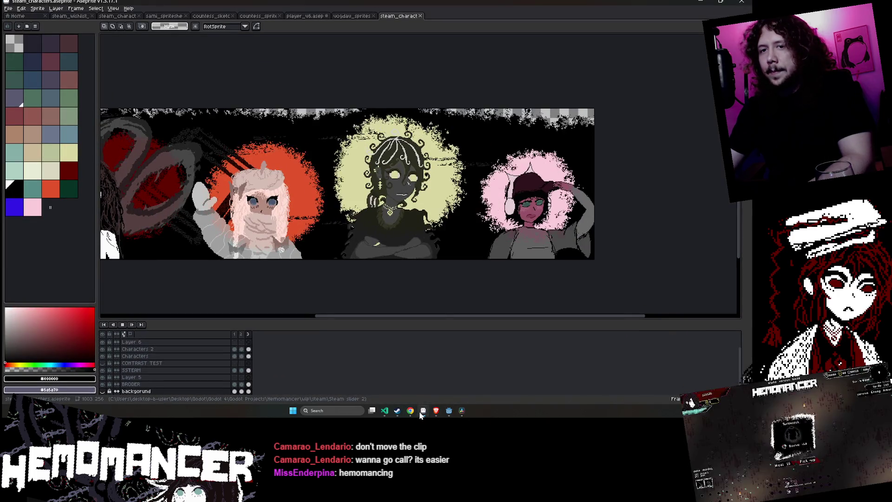
type("1003")
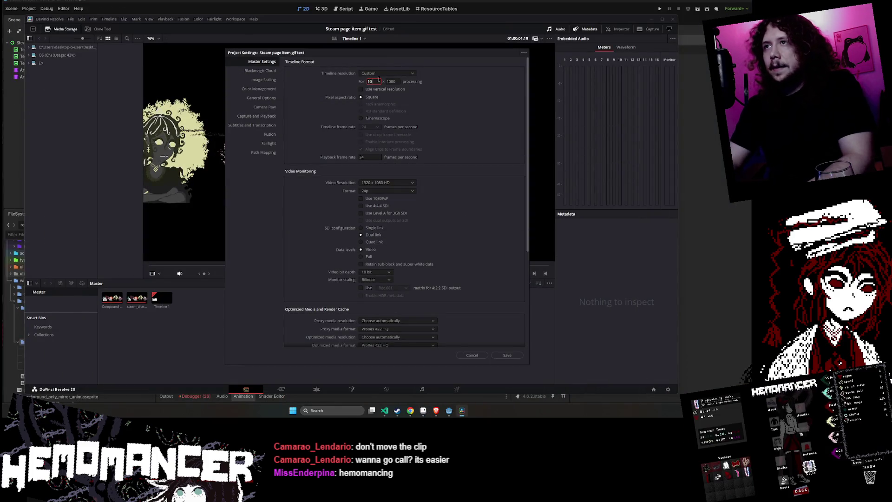
key("Tab")
type("2")
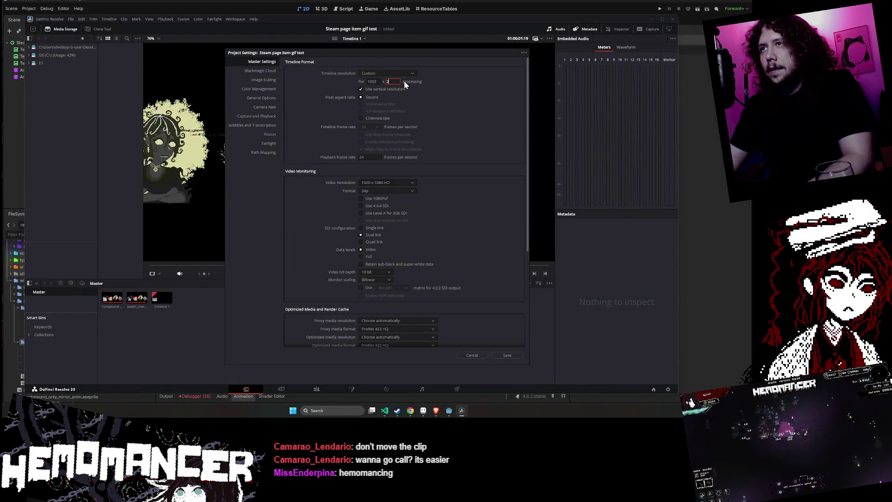
type("0")
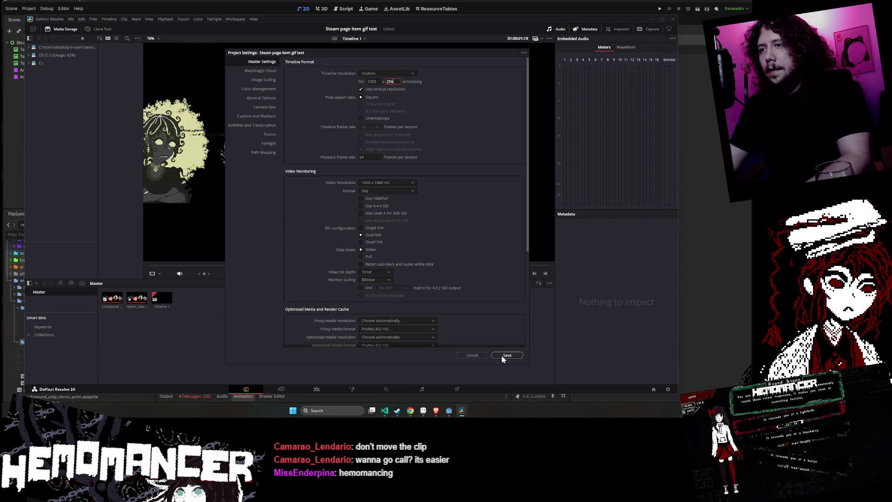
left_click(506, 356)
scroll(334, 204, "up", 2)
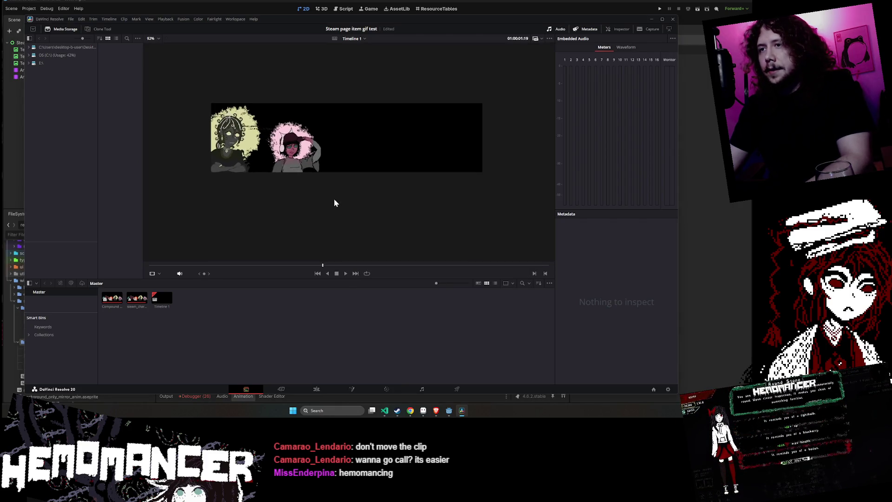
left_click(345, 273)
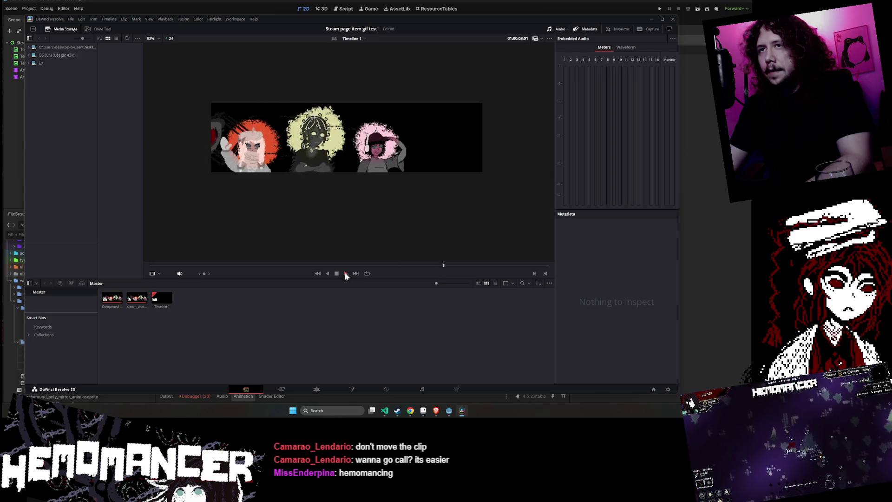
Stop the preview, view the strip clips on the Cut page timeline, then move to the Edit page
left_click(345, 273)
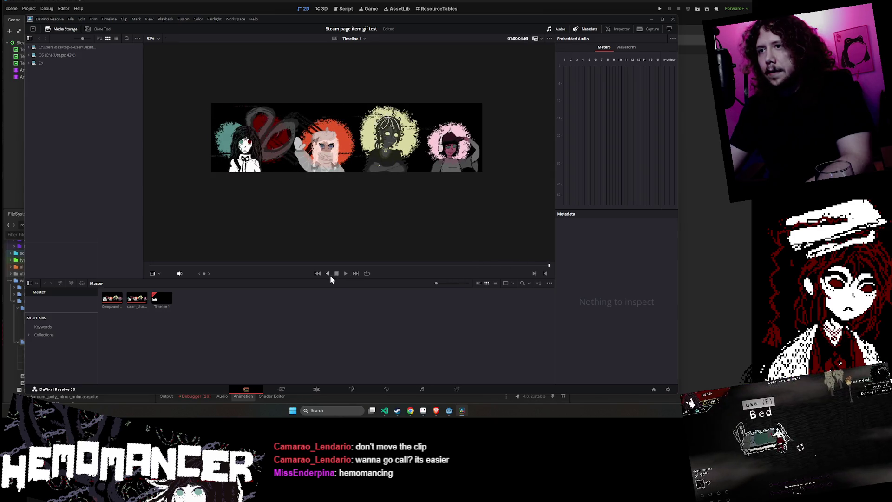
left_click(281, 388)
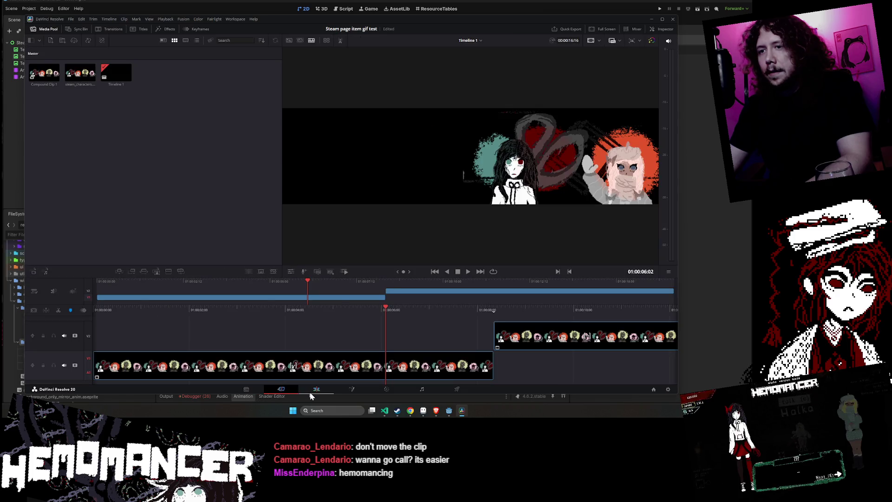
scroll(352, 333, "down", 5)
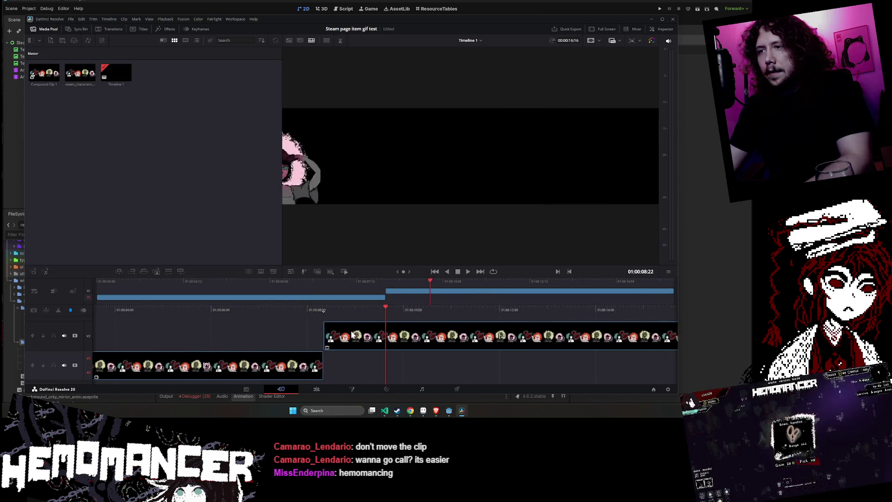
scroll(344, 337, "up", 8)
scroll(292, 331, "up", 3)
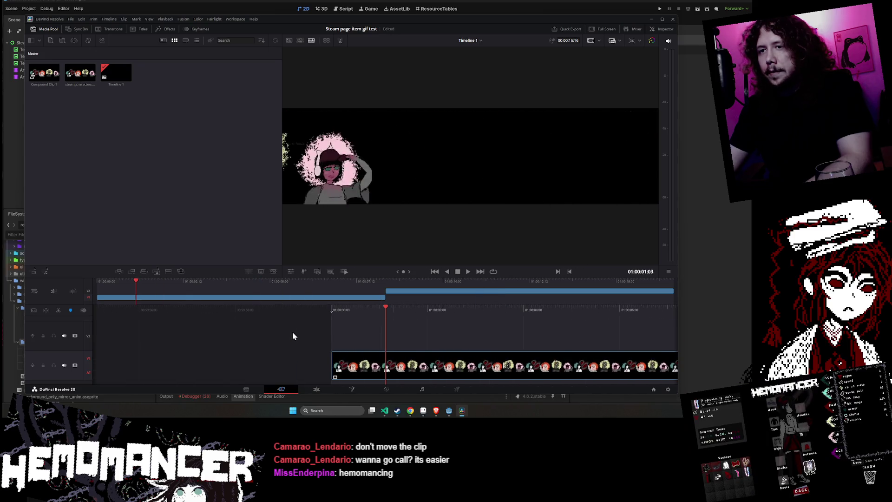
left_click(317, 389)
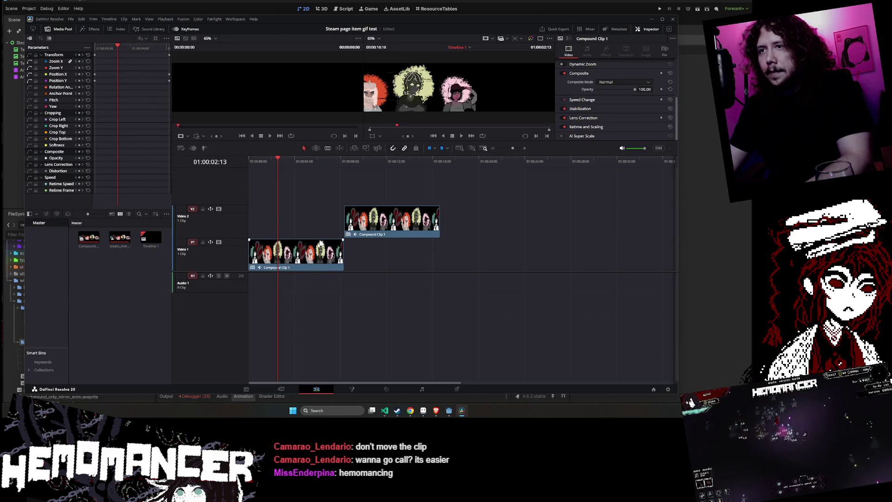
Select the V1 Compound Clip 1, park the playhead at 00:00, check Position X, and play
left_click(304, 268)
scroll(634, 107, "up", 5)
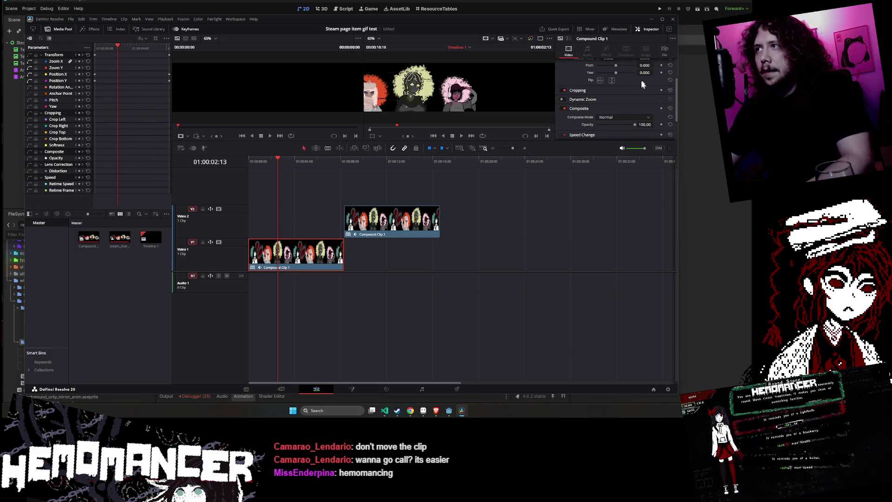
left_click(292, 189)
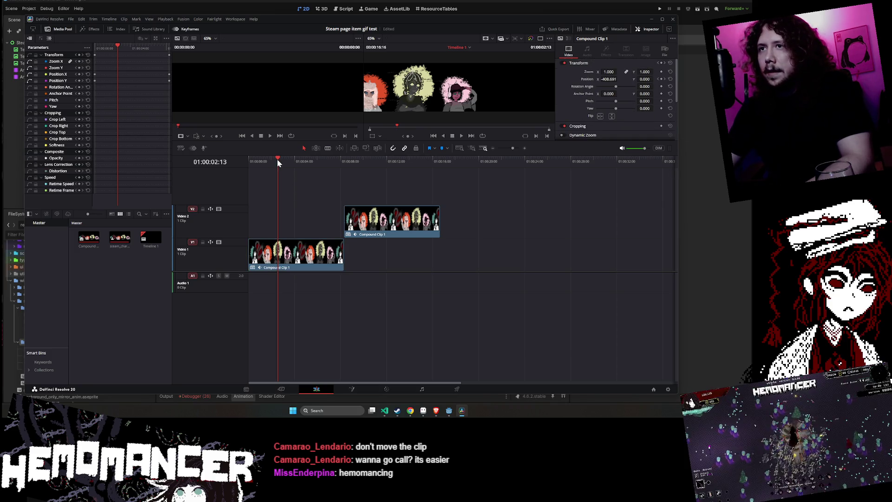
left_click_drag(279, 161, 232, 159)
left_click(609, 79)
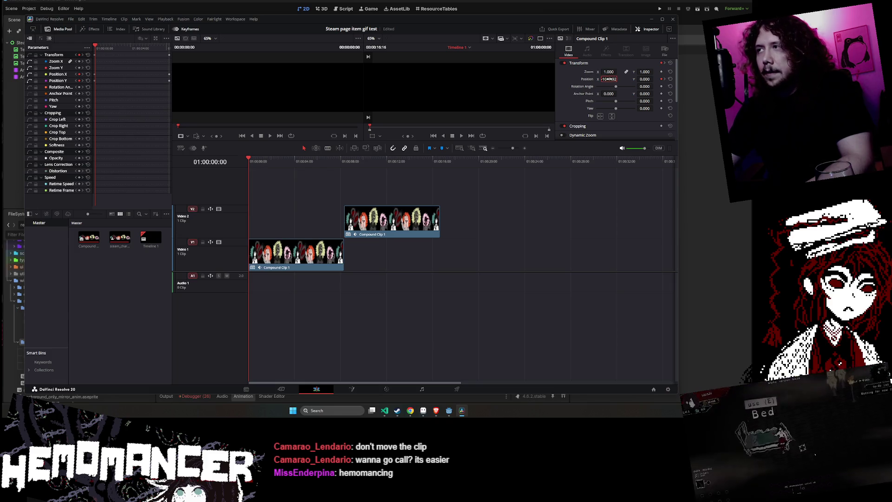
left_click(461, 135)
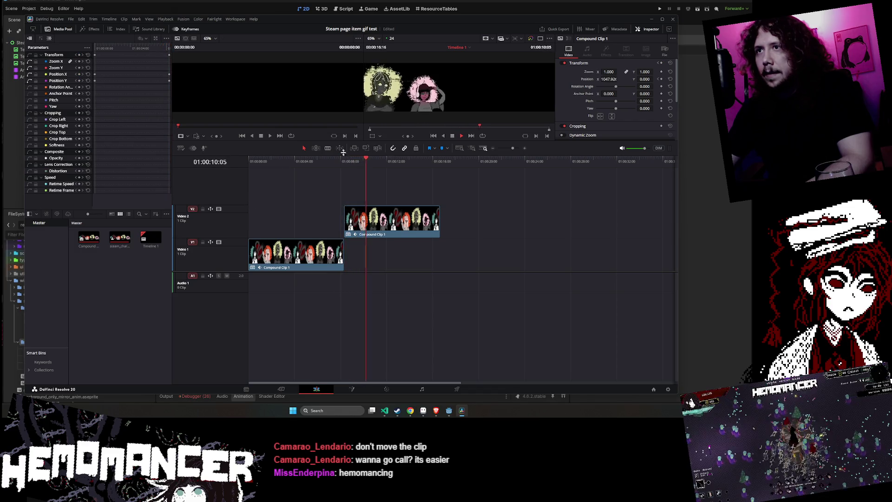
At the first frame set Position X to -1048, play forward and in reverse, then select the V2 clip
key("space")
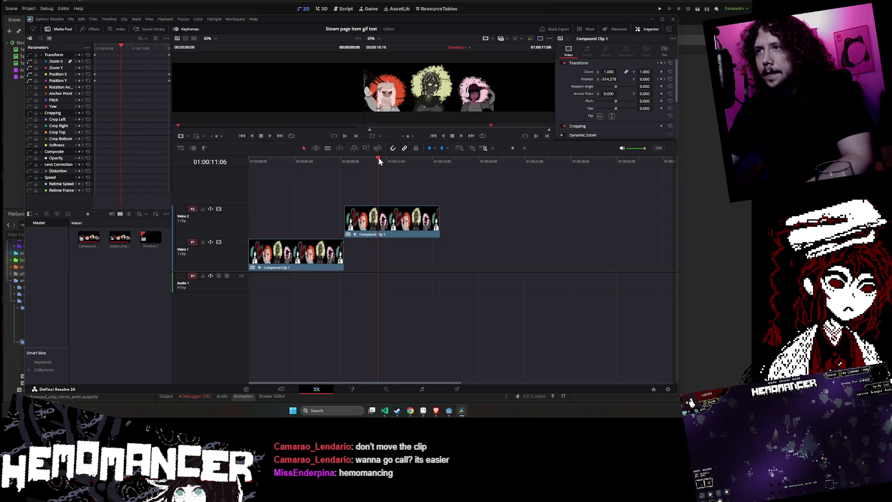
left_click_drag(379, 161, 183, 169)
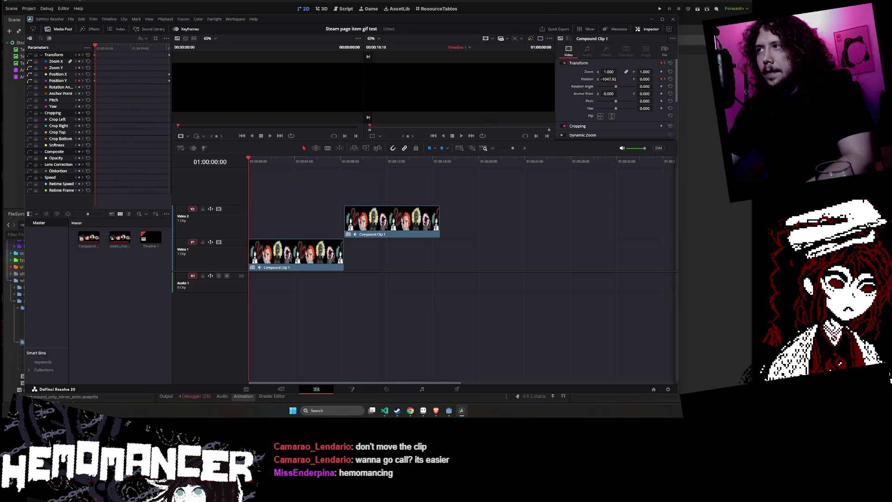
type("-1048")
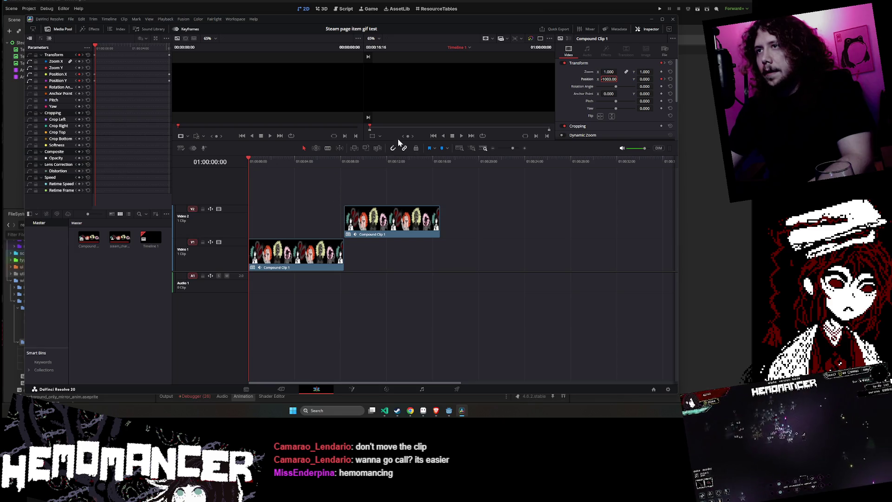
left_click(459, 135)
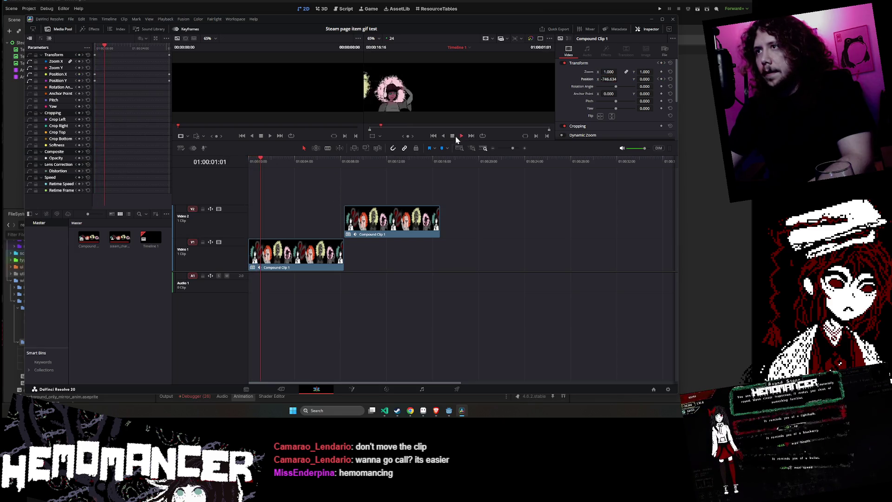
left_click(444, 135)
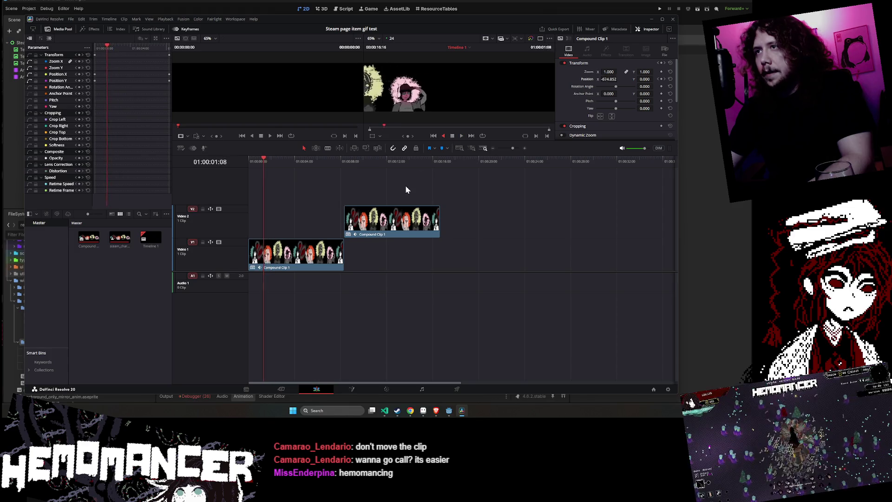
left_click(376, 226)
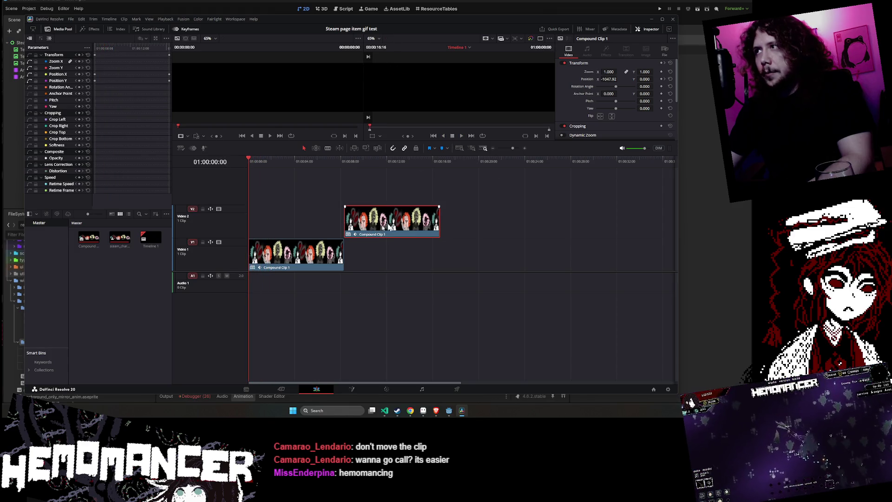
Enter Position X -1003, then give the upper compound clip Position X 0
type("-1003")
key("Return")
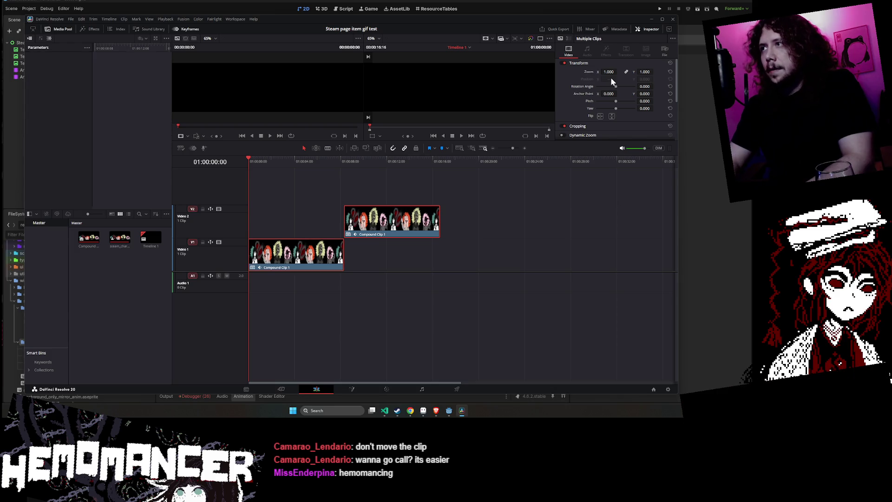
left_click(378, 227)
left_click_drag(605, 79, 608, 79)
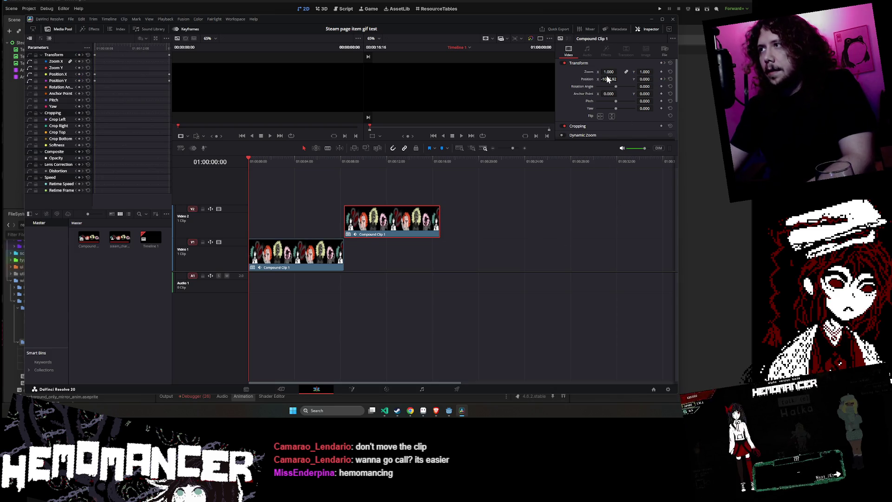
type("0")
key("Return")
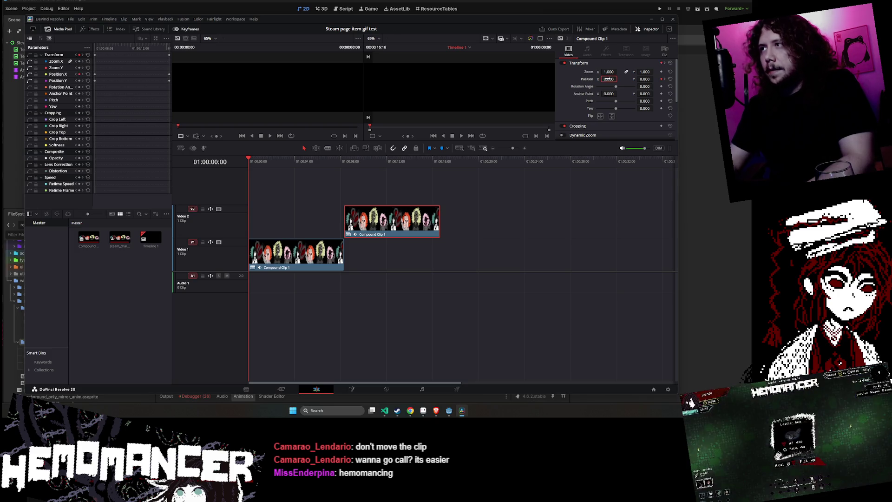
Compare the lower and upper compound clips and play the timeline to preview the scroll
left_click(314, 254)
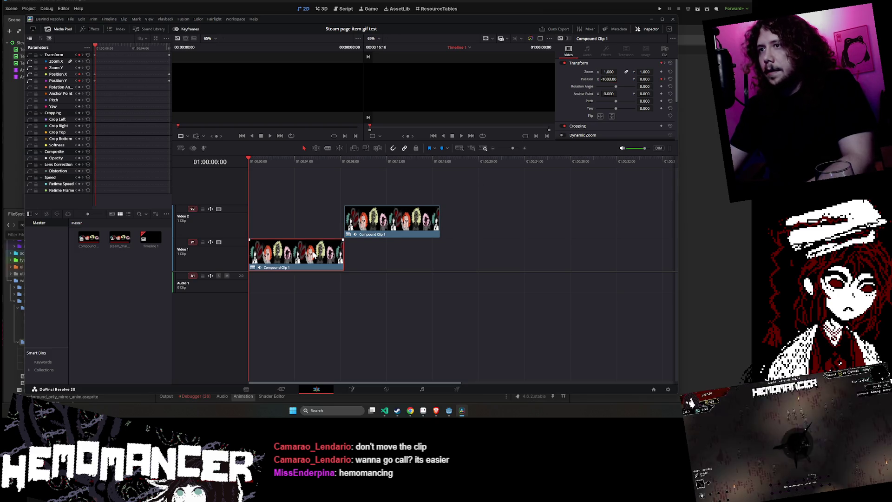
left_click(361, 232)
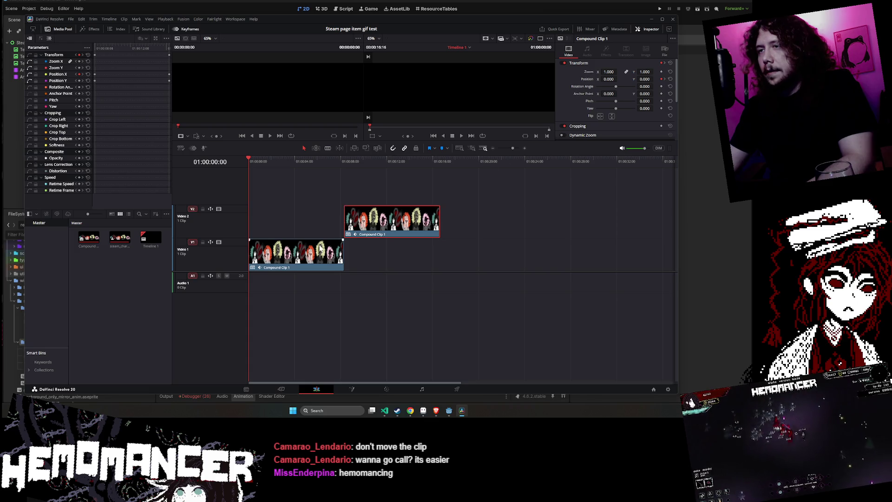
left_click(321, 250)
left_click(375, 223)
left_click(309, 251)
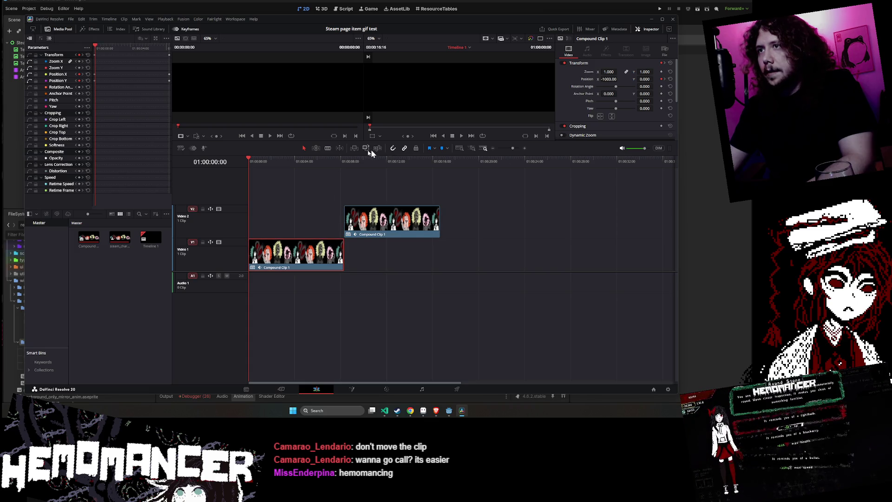
left_click(461, 135)
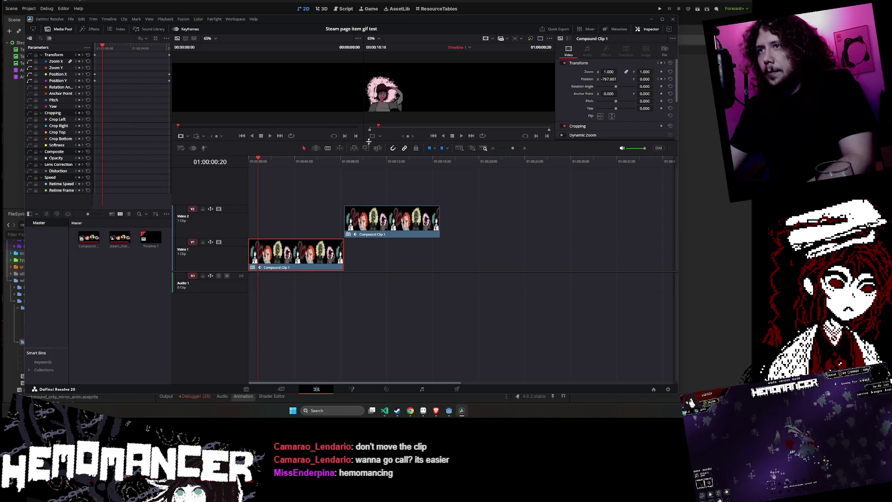
Shift the Video 2 copy to the start and back, then delete it from Video 2
left_click_drag(378, 223, 283, 223)
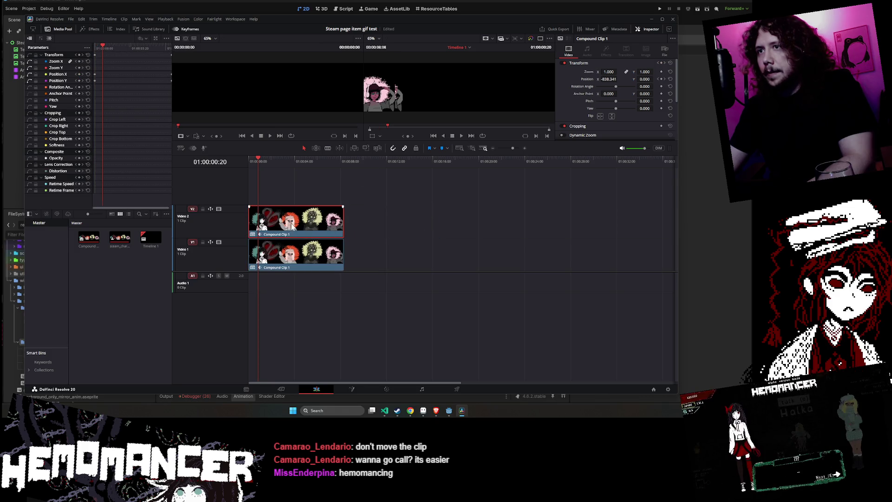
left_click_drag(292, 225, 386, 224)
left_click(294, 260)
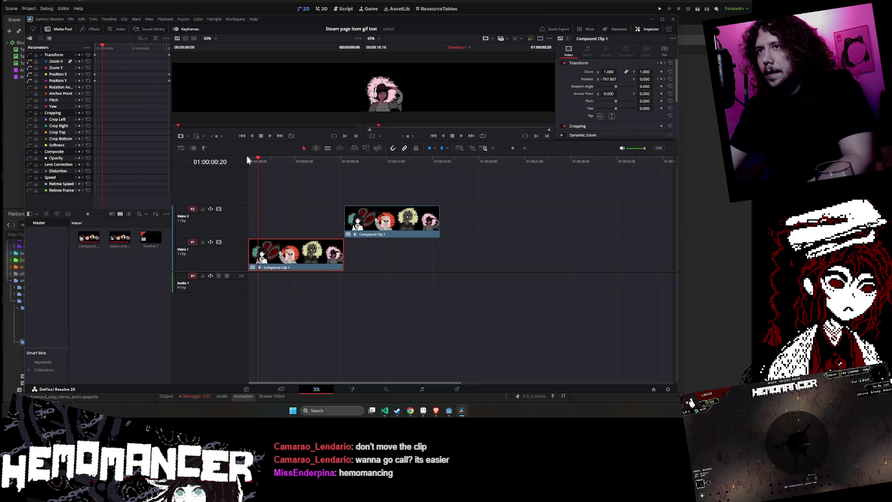
left_click_drag(259, 161, 248, 160)
left_click(367, 228)
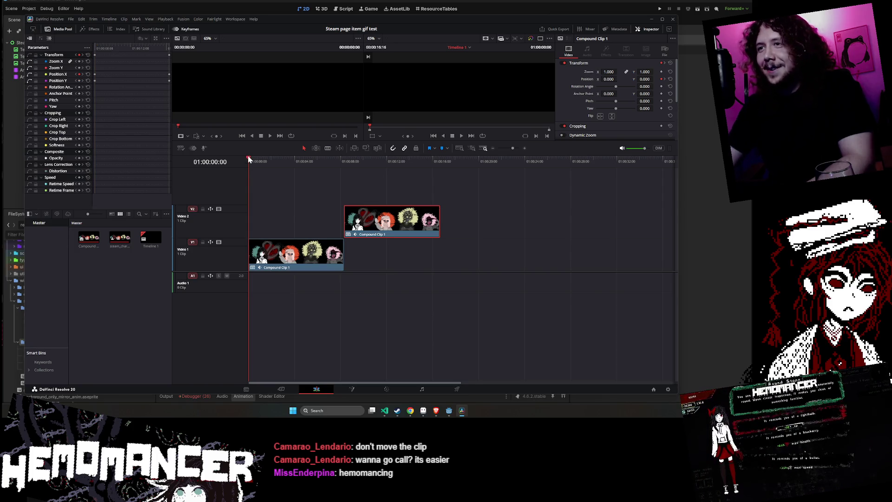
left_click(312, 259)
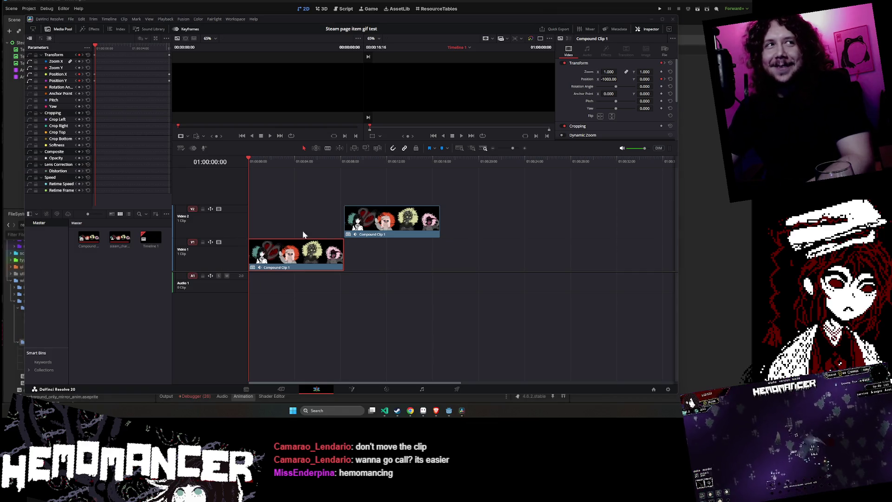
left_click(381, 223)
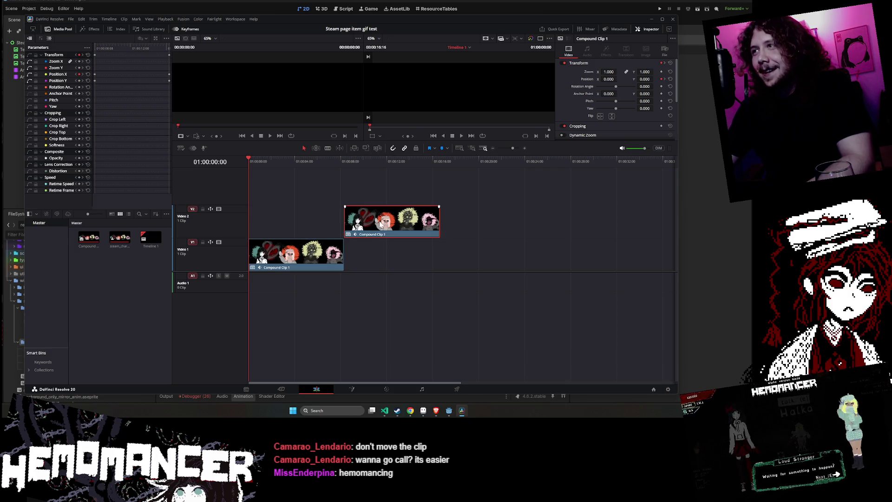
key("Delete")
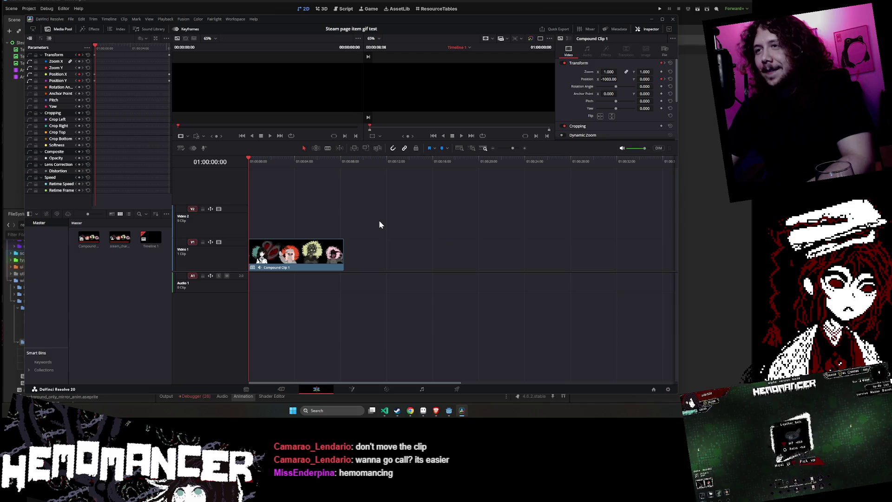
Try a duplicate onto Video 2, delete it, and reselect the Video 1 clip
left_click(334, 245)
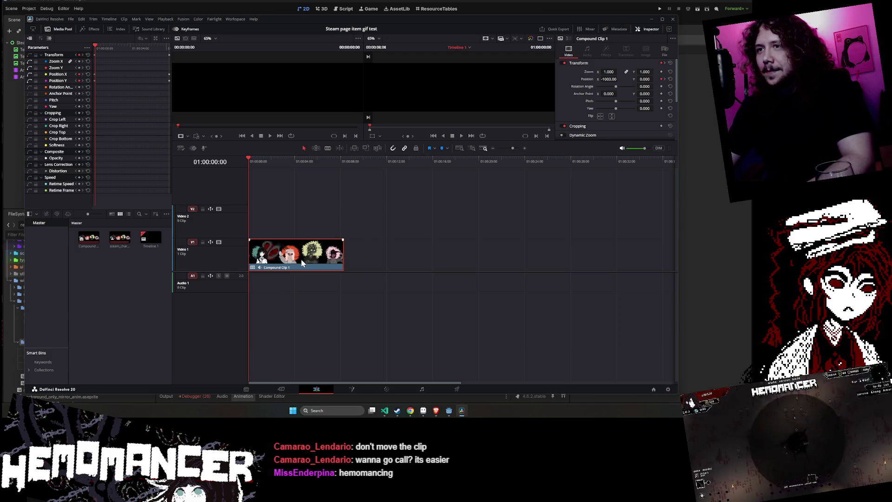
left_click_drag(303, 256, 300, 220, "alt")
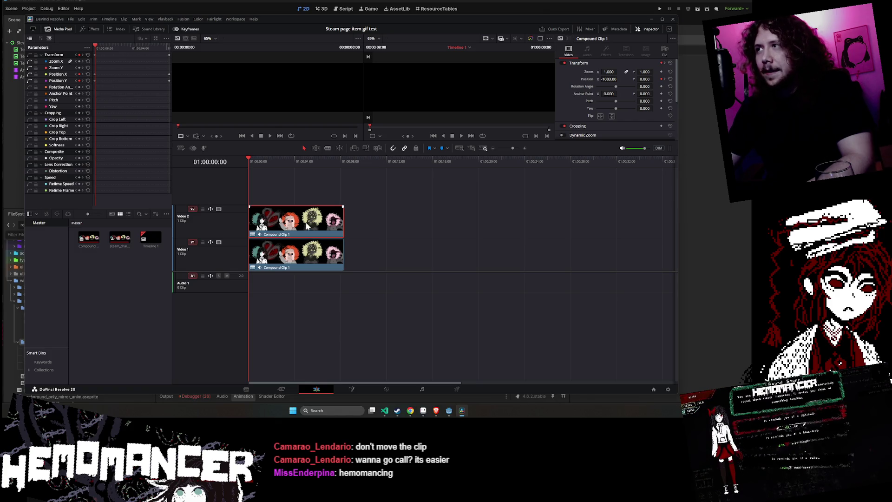
left_click(303, 249)
left_click(307, 216)
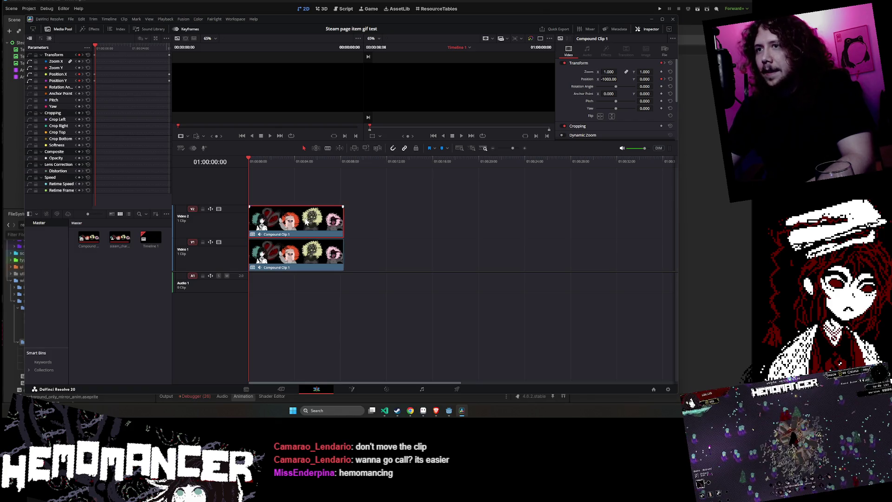
key("Delete")
left_click(306, 258)
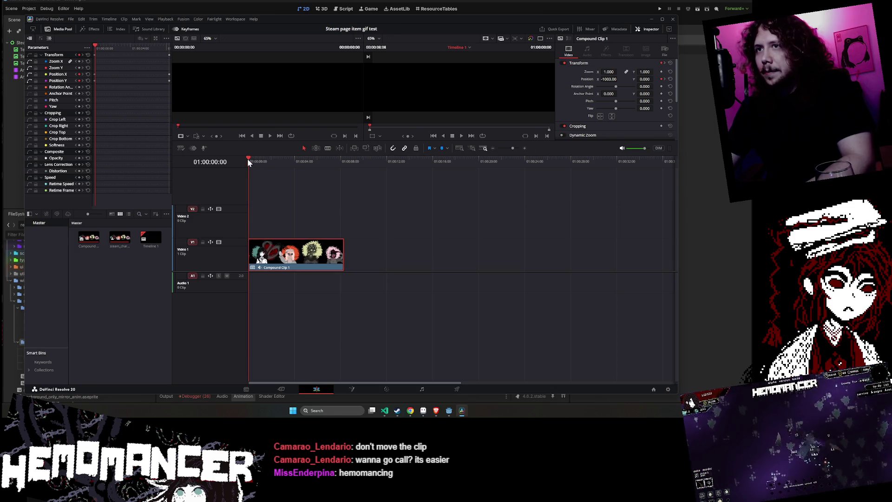
At 01:00:08:08 keyframe the strip's Position X to an end value of 1000
left_click_drag(248, 161, 344, 170)
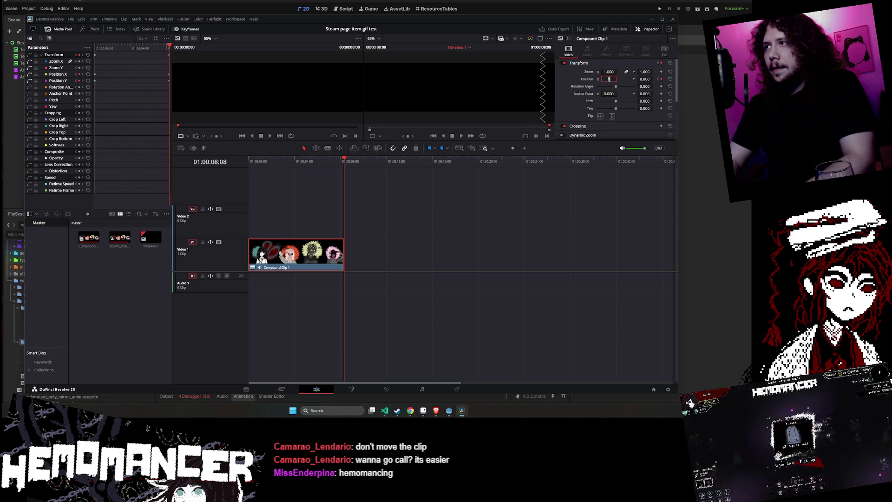
left_click(607, 79)
type("0")
key("Return")
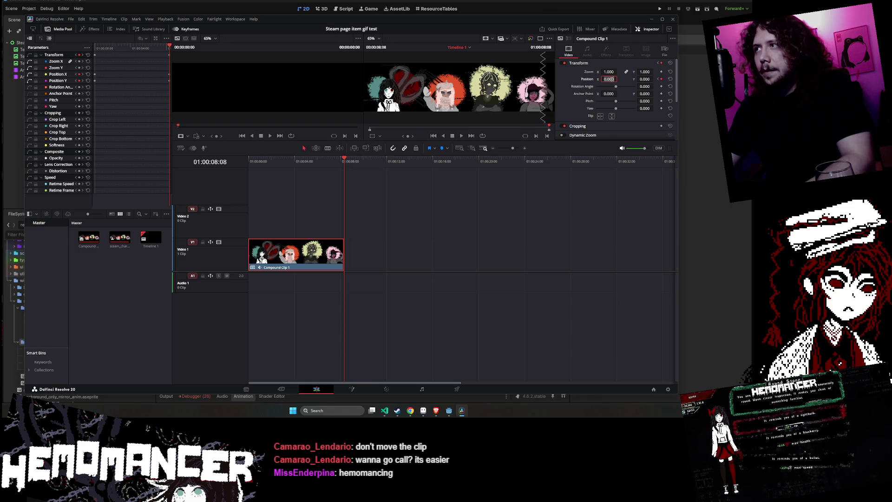
type("1000")
key("Return")
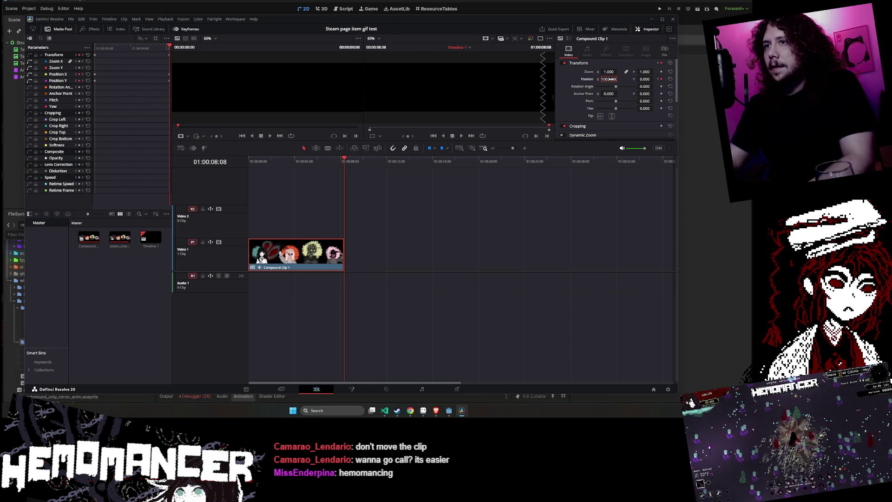
Replay the slide from the start, then Alt-drag a copy onto Video 2 offset about 04:02 later
left_click_drag(346, 158, 250, 160)
left_click(461, 136)
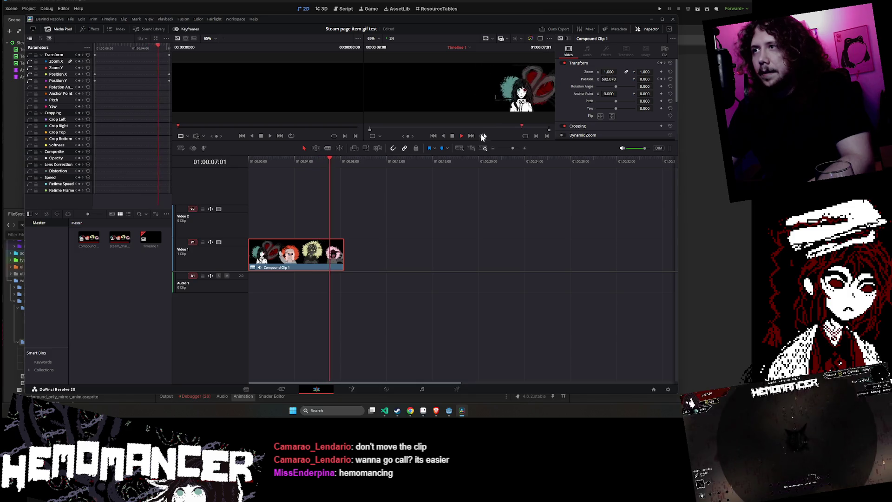
left_click(452, 135)
left_click(327, 160)
key("Home")
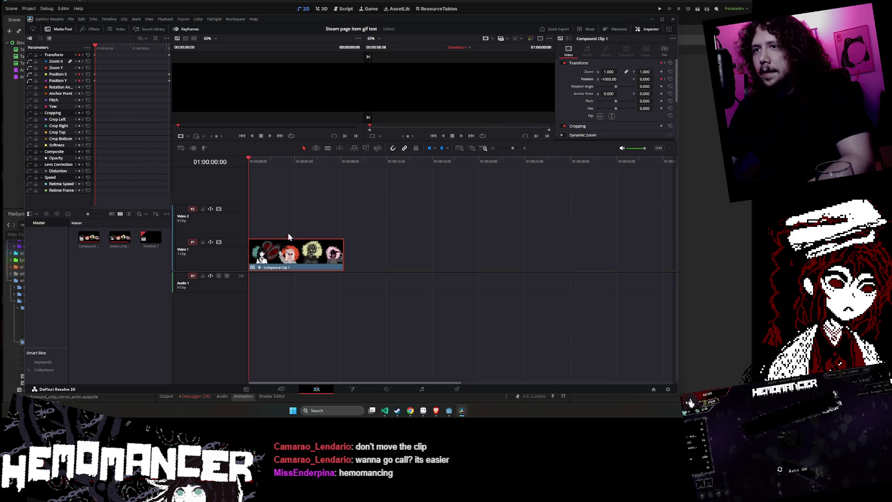
mouse_move(290, 253)
left_mouse_down()
mouse_move(297, 227)
mouse_move(340, 224)
mouse_move(327, 222)
left_mouse_up()
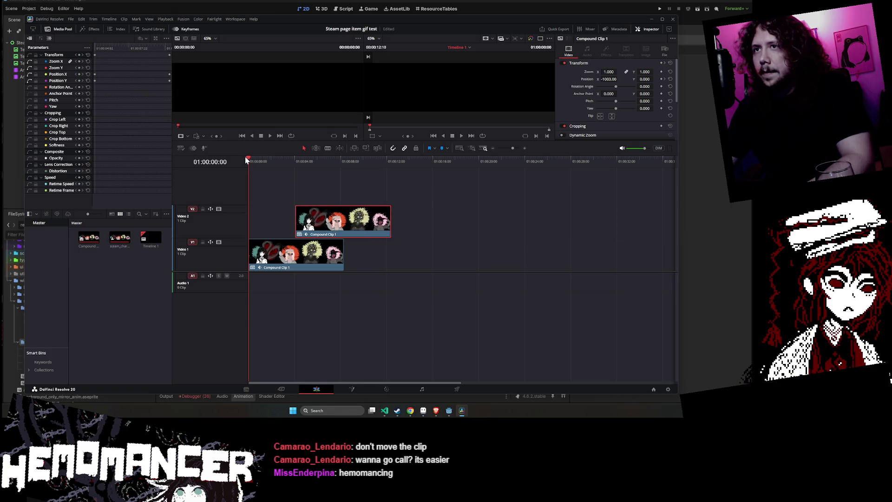
Nudge the Video 2 copy slightly later and play the overlapping strips from the start
left_click_drag(247, 158, 296, 159)
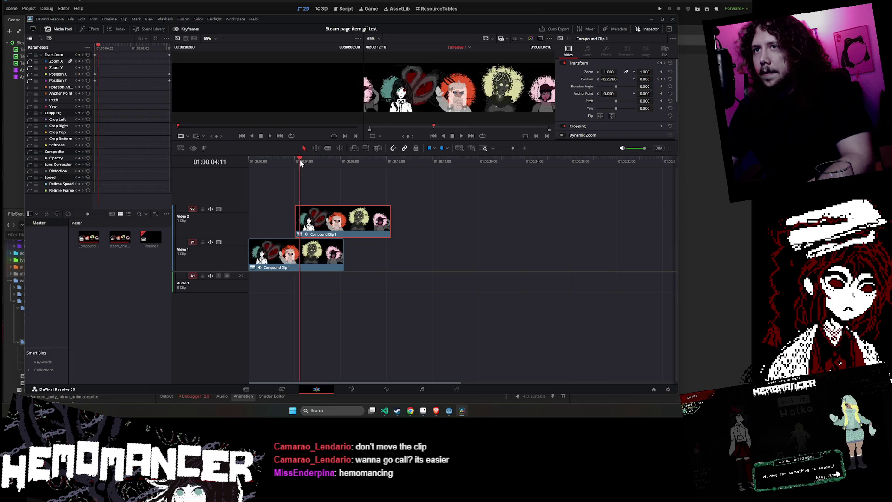
mouse_move(322, 226)
left_mouse_down()
mouse_move(342, 227)
mouse_move(324, 228)
left_mouse_up()
left_click(296, 158)
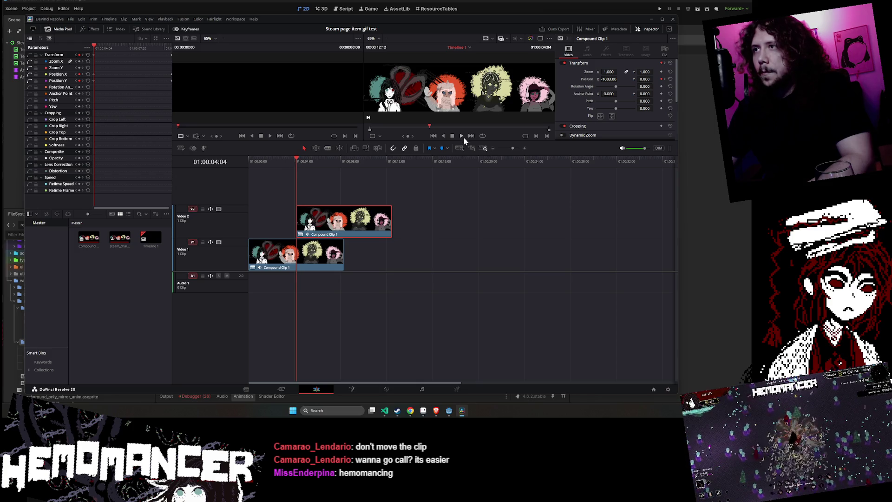
key("Home")
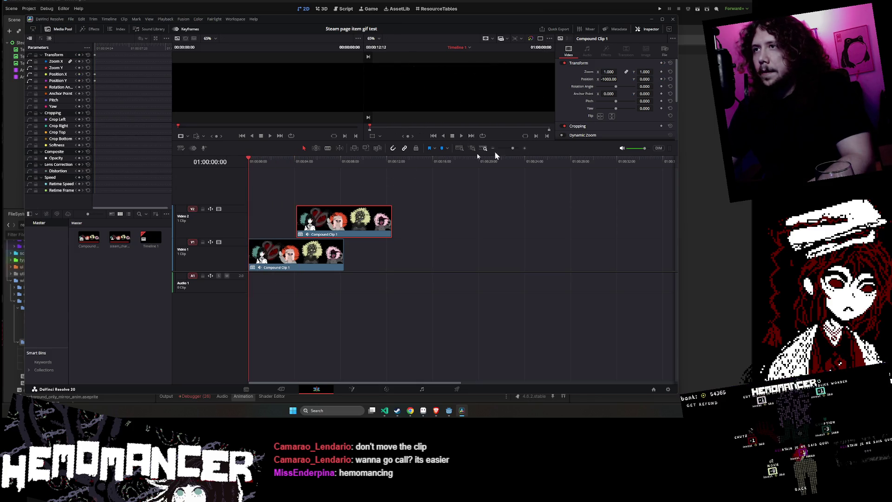
left_click(459, 135)
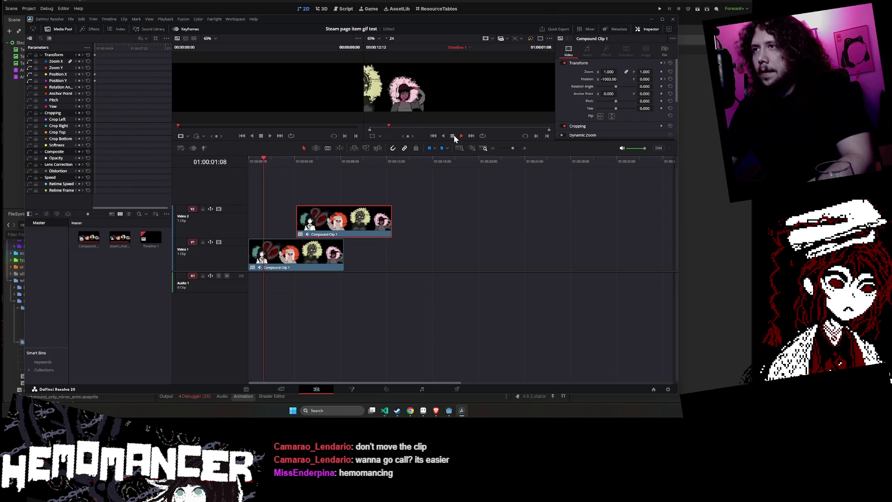
key("space")
key("Home")
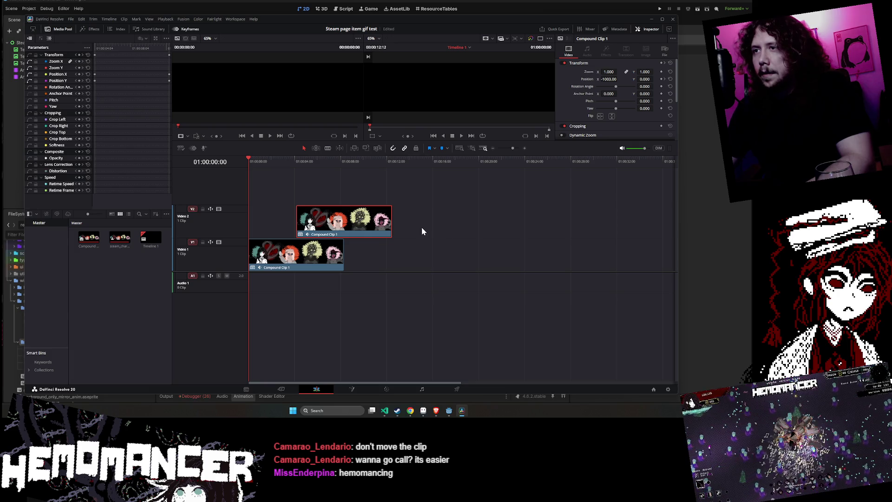
Undo the recent upper-track edits, then redo to restore the duplicated Compound Clip 1 copy
key("ctrl+z")
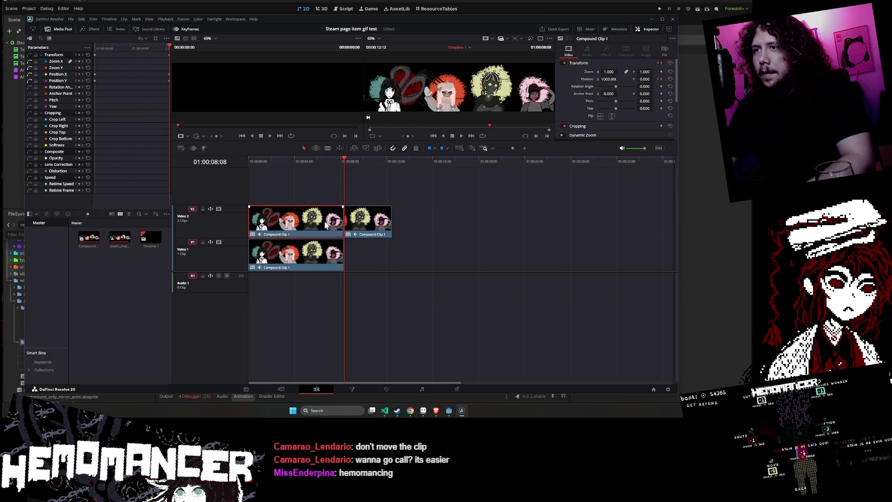
mouse_move(325, 225)
left_mouse_down()
mouse_move(566, 227)
mouse_move(559, 237)
left_mouse_up()
key("ctrl+z")
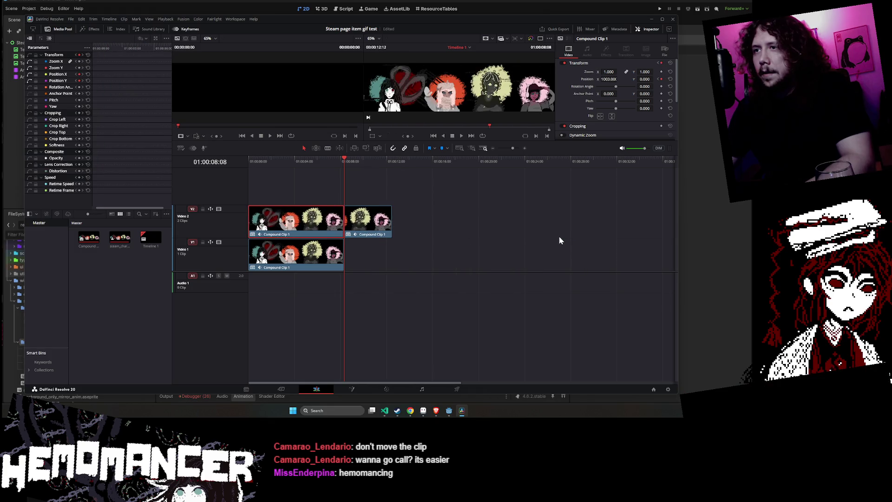
key("ctrl+z")
left_click(344, 228)
key("ctrl+d")
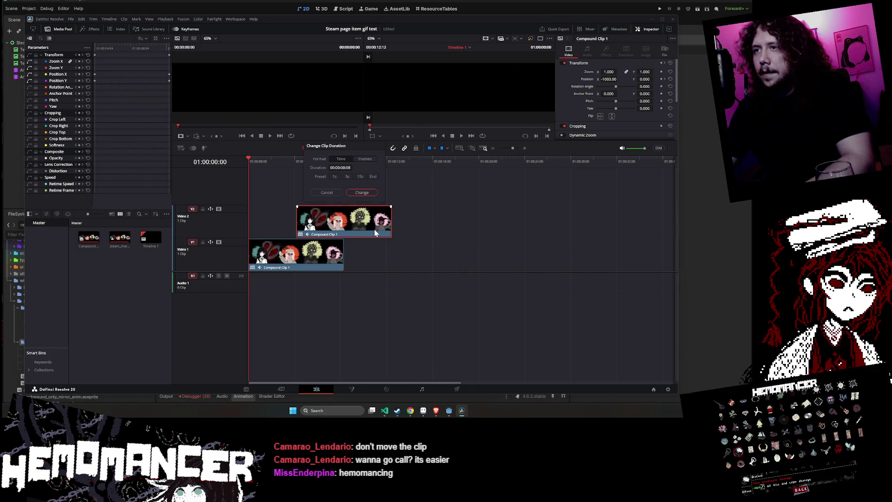
key("Escape")
key("ctrl+shift+z")
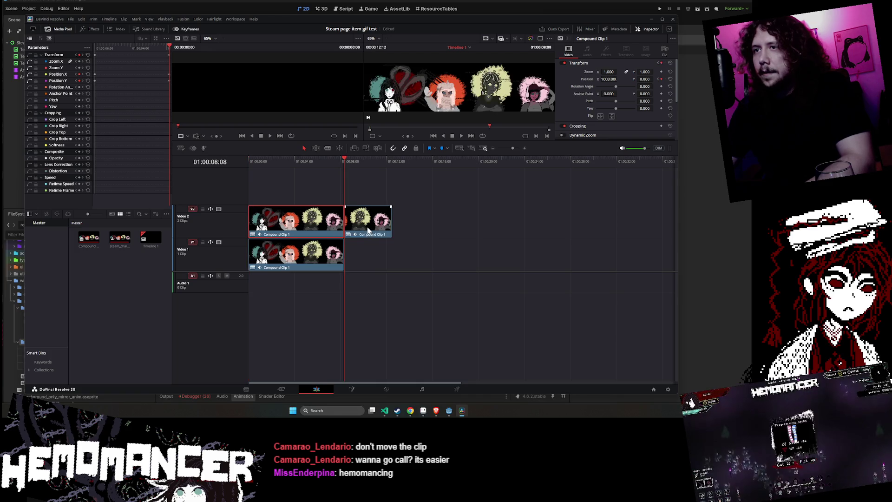
key("ctrl+z")
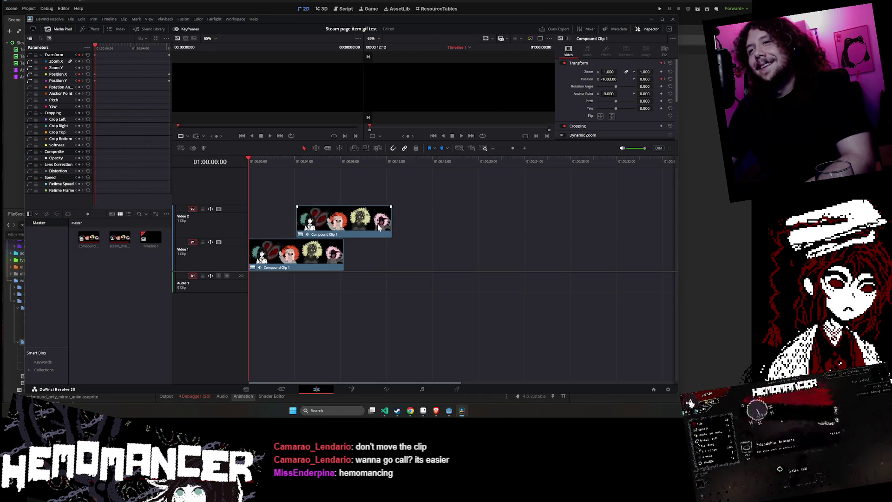
left_click(367, 225)
left_click(424, 226)
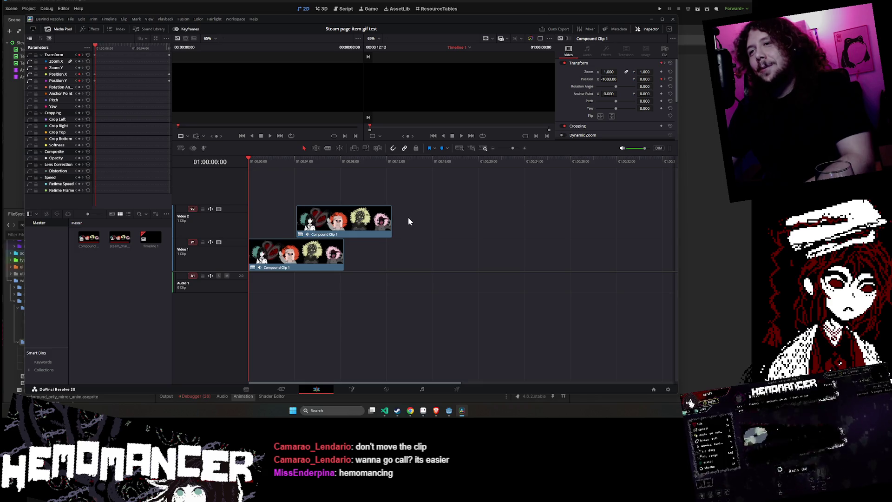
key("ctrl+shift+z")
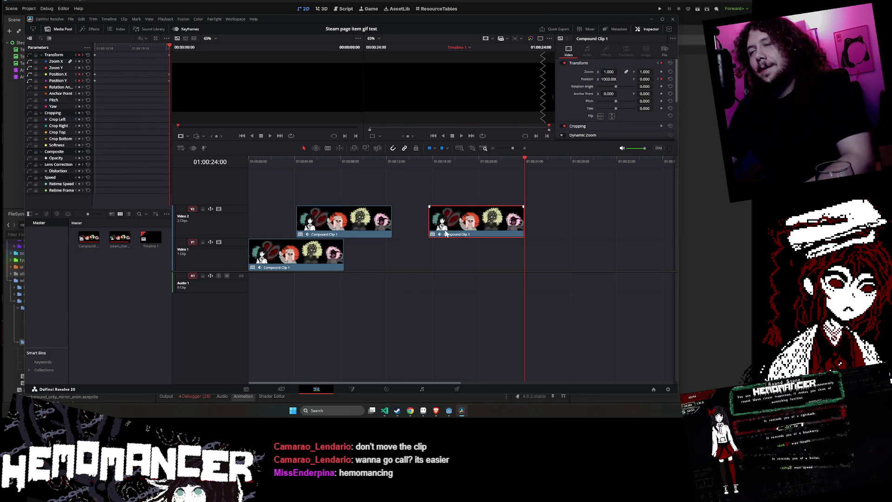
Trim the start off the copied clip and place it at the beginning of Video 2
left_click(488, 224)
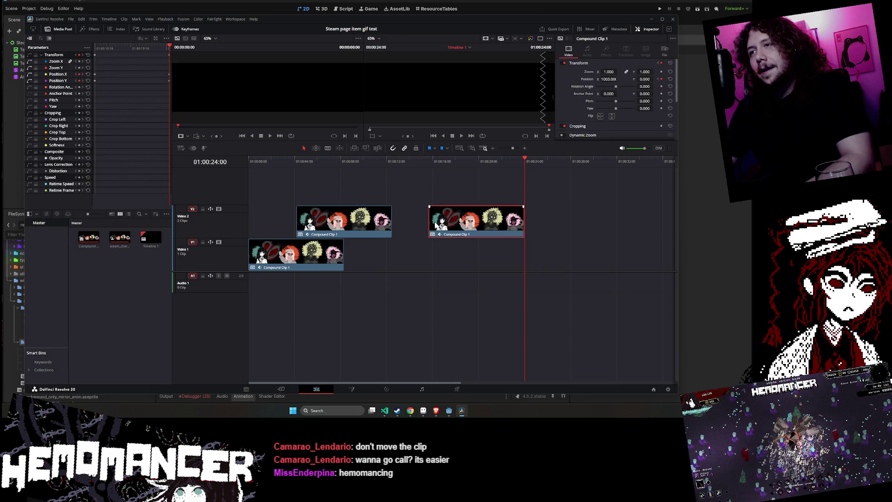
mouse_move(427, 222)
left_mouse_down()
mouse_move(480, 227)
mouse_move(428, 227)
left_mouse_up()
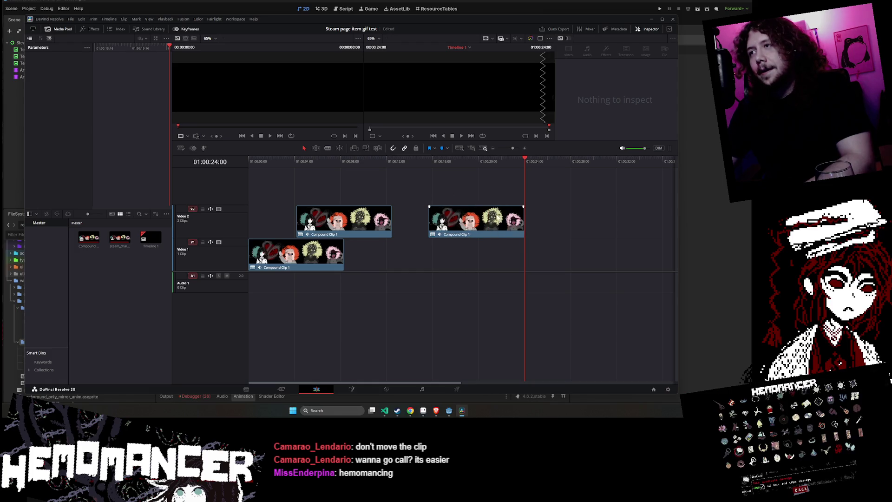
left_click_drag(483, 223, 249, 218)
left_click(268, 218)
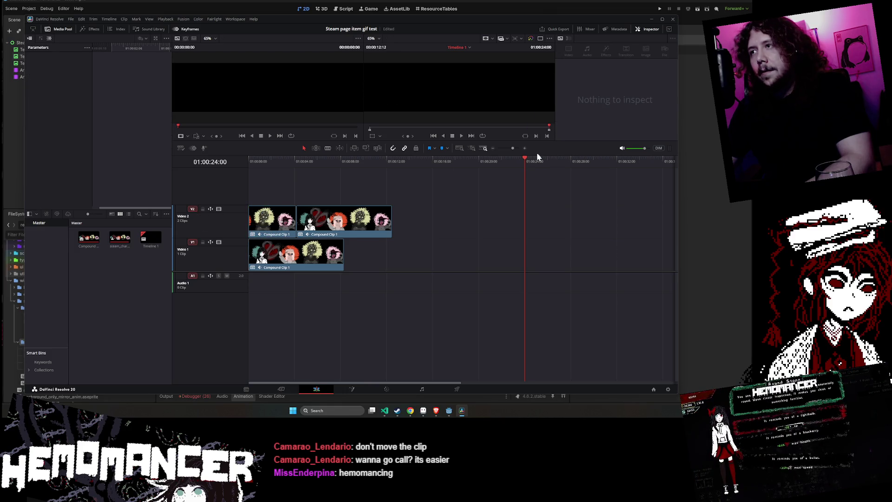
left_click_drag(517, 160, 211, 170)
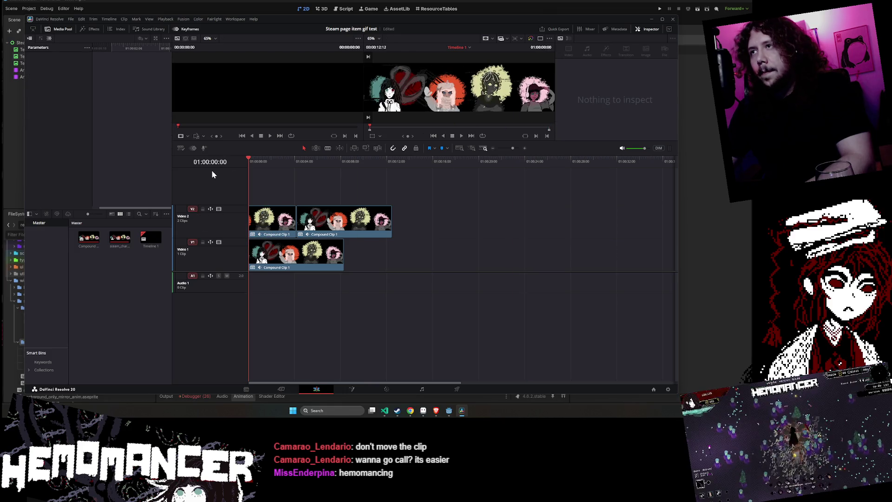
Paste a second copy of the Video 1 compound clip butted against the first
left_click(462, 136)
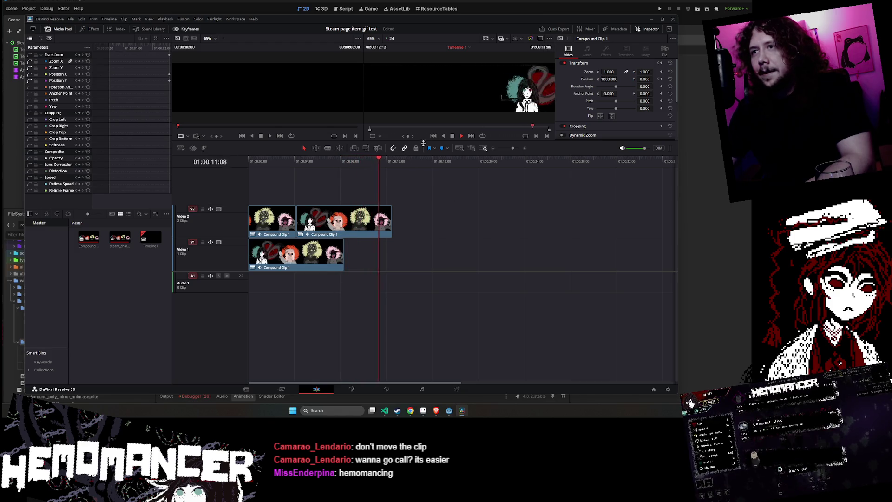
left_click(323, 258)
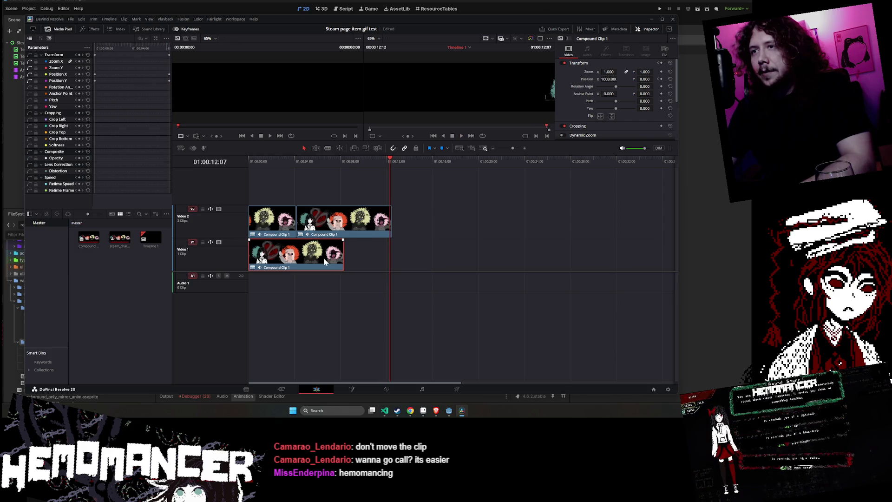
key("ctrl+c")
key("ctrl+v")
left_click_drag(427, 260, 380, 259)
left_click(436, 186)
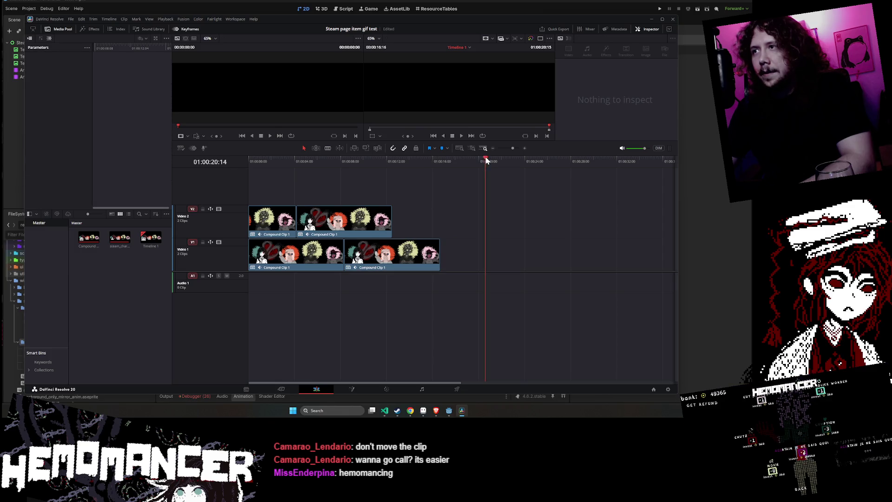
Play the timeline from the start and trim the second Video 1 clip back about 2 seconds
key("Home")
left_click(461, 136)
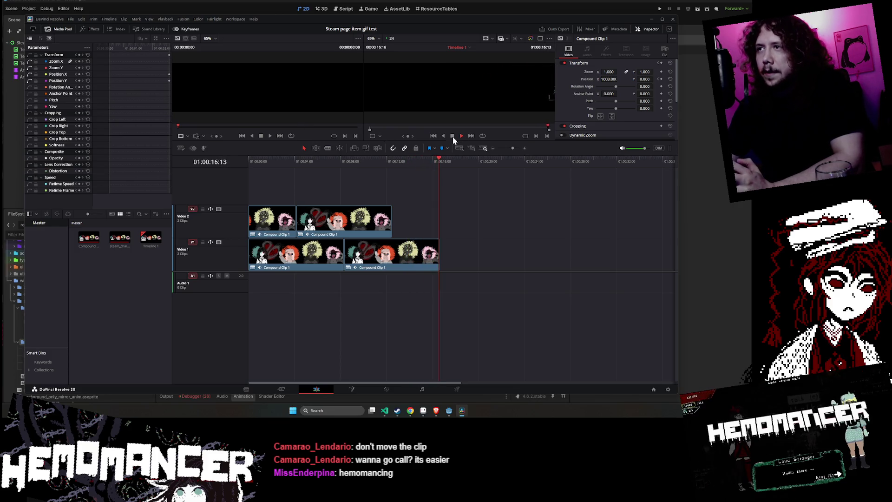
left_click_drag(438, 253, 392, 252)
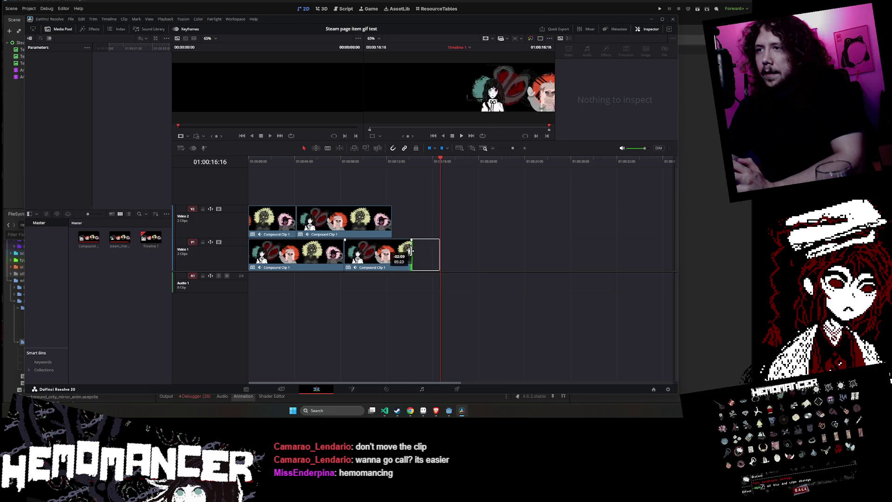
Play back the timeline to confirm both tracks end together, then switch to the Deliver page
left_click_drag(440, 160, 245, 171)
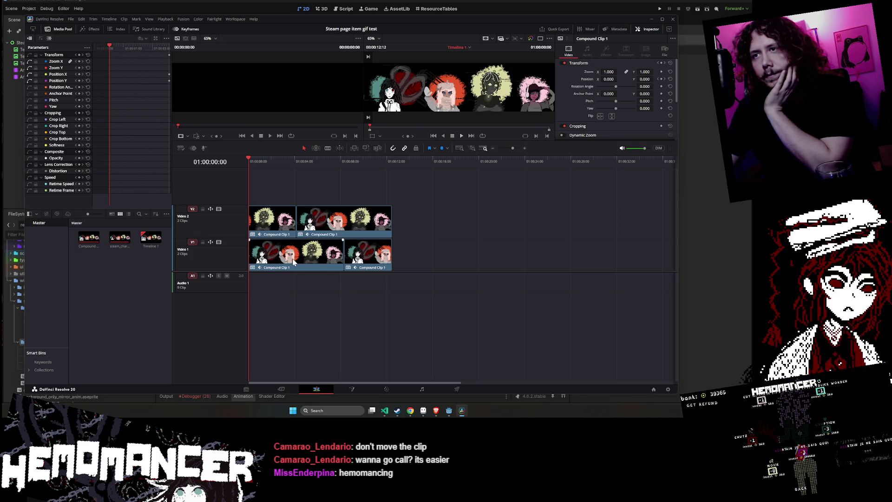
left_click(462, 135)
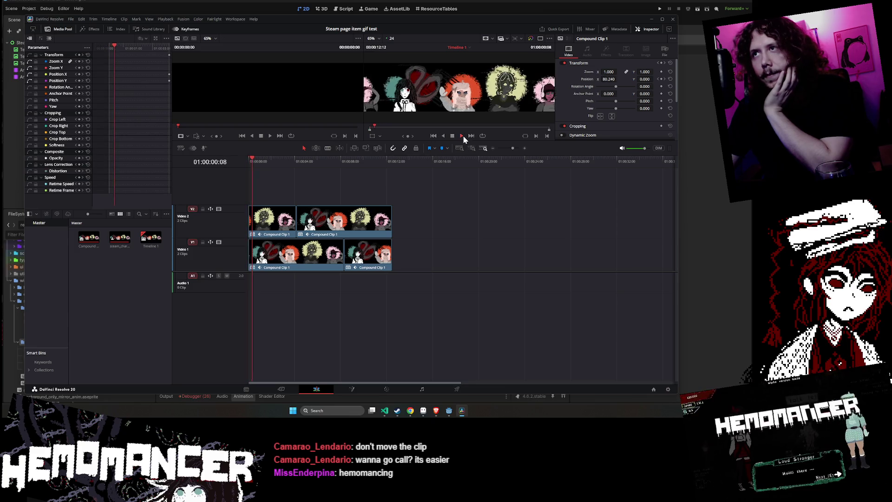
left_click(461, 135)
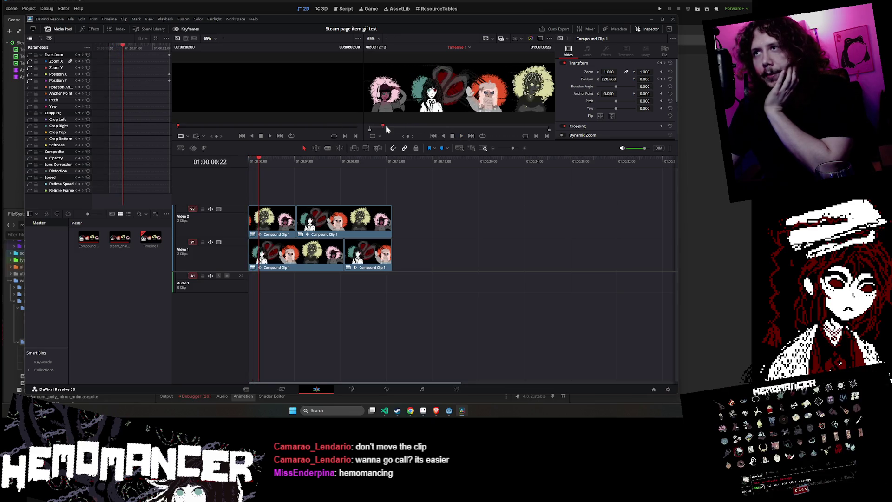
key("Home")
left_click(457, 389)
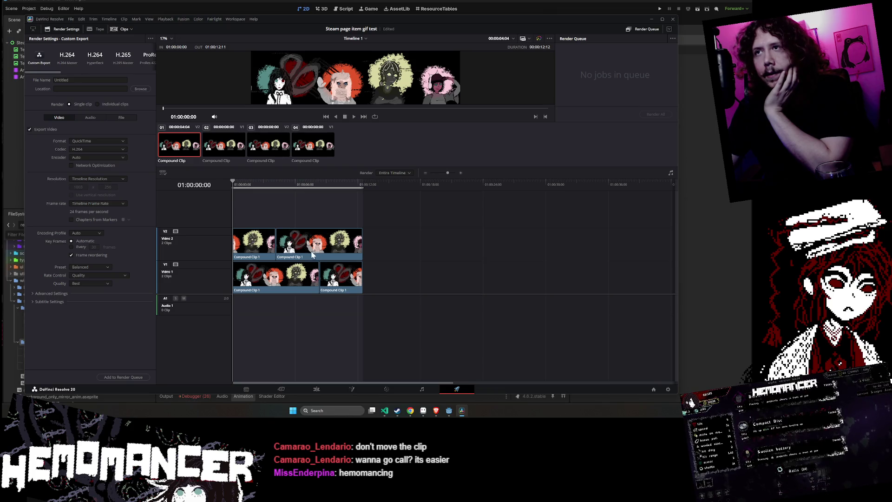
left_click(355, 116)
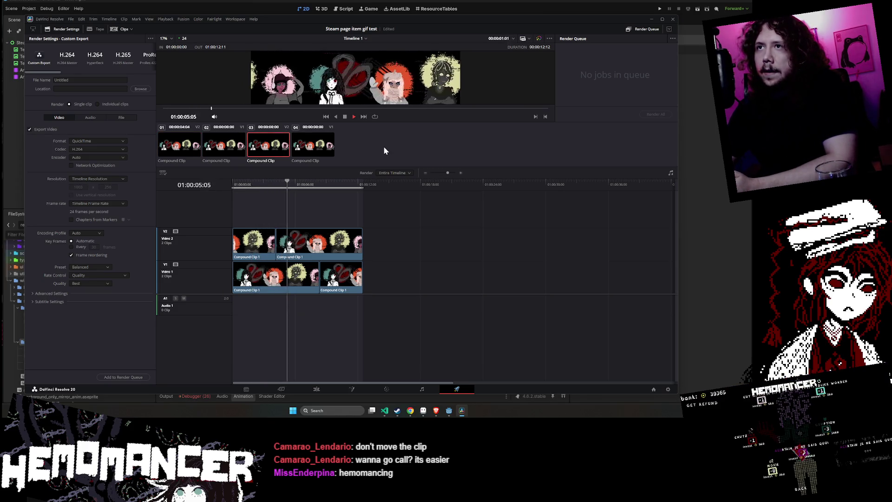
left_click(345, 118)
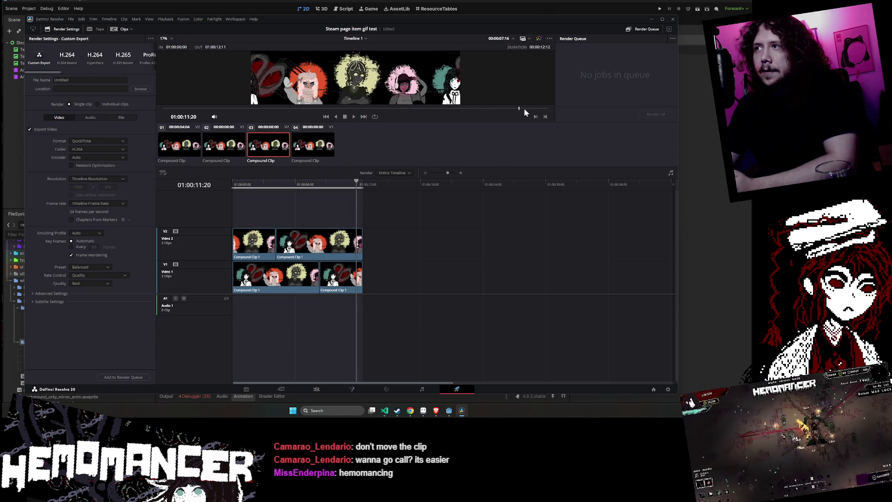
left_click_drag(523, 107, 549, 112)
key("Home")
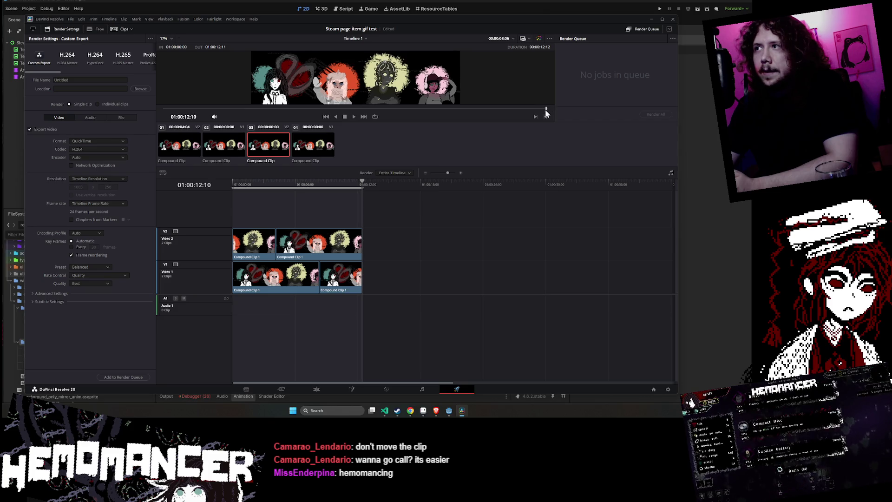
key("End")
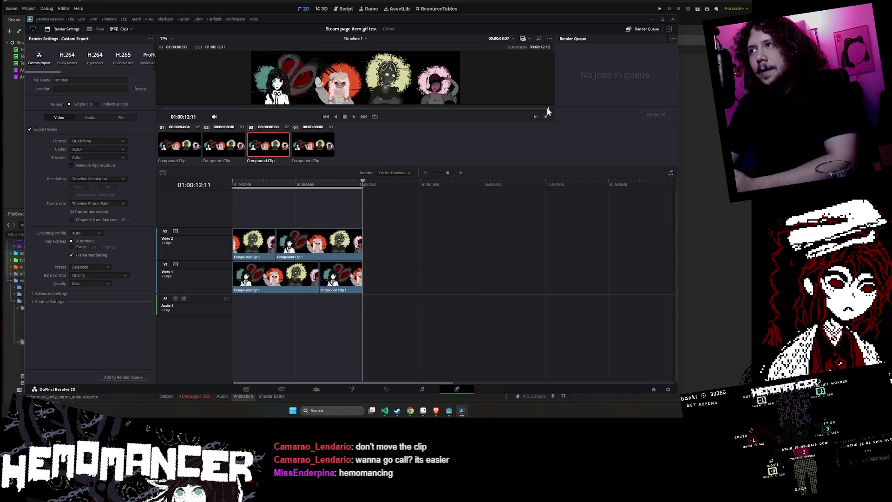
key("Up")
key("Up")
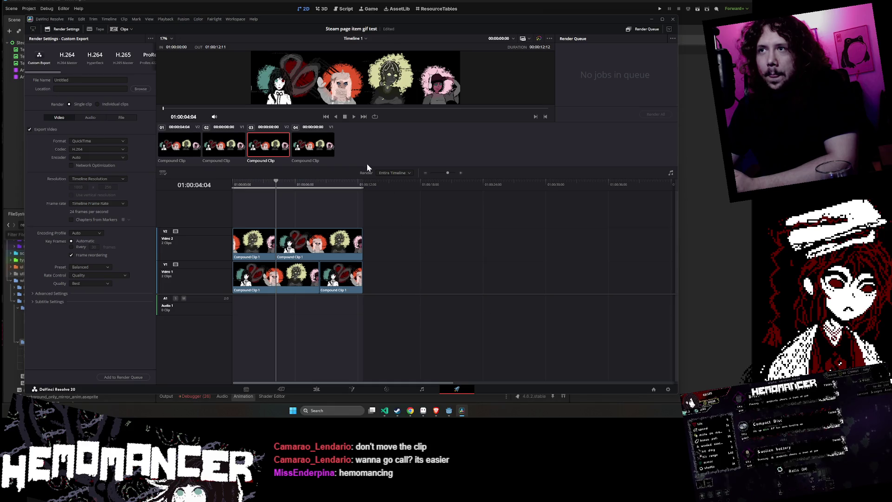
left_click_drag(330, 108, 628, 111)
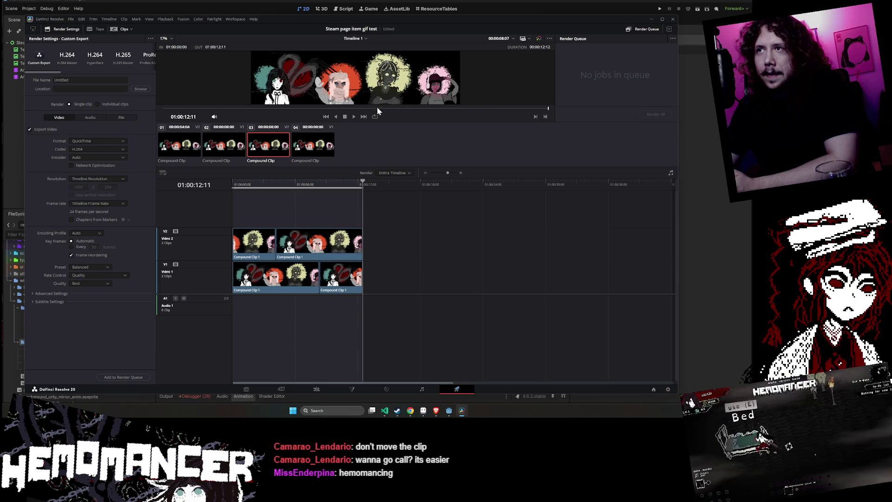
left_click_drag(547, 108, 163, 108)
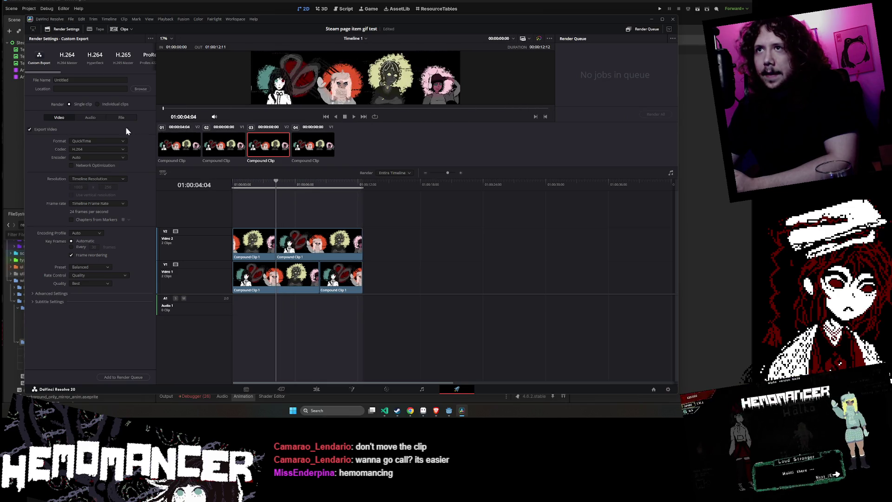
left_click(343, 117)
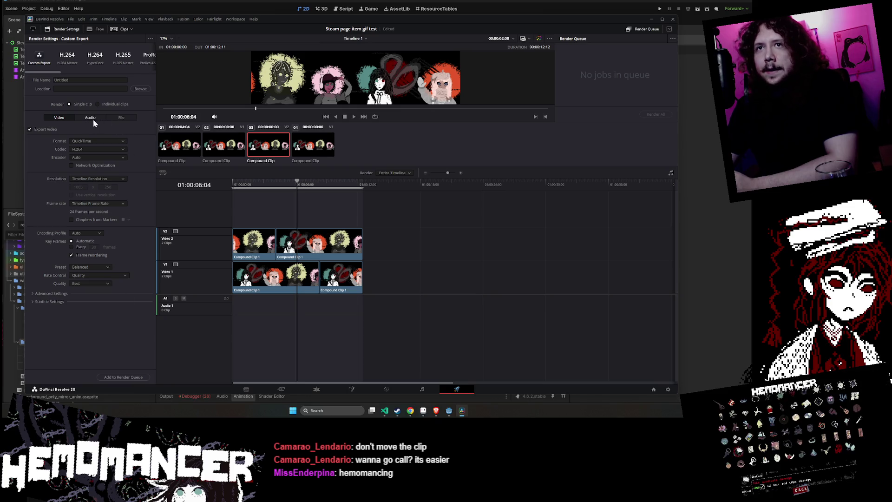
Choose GIF as the render format, which sets the codec to Animated GIF
left_click(114, 118)
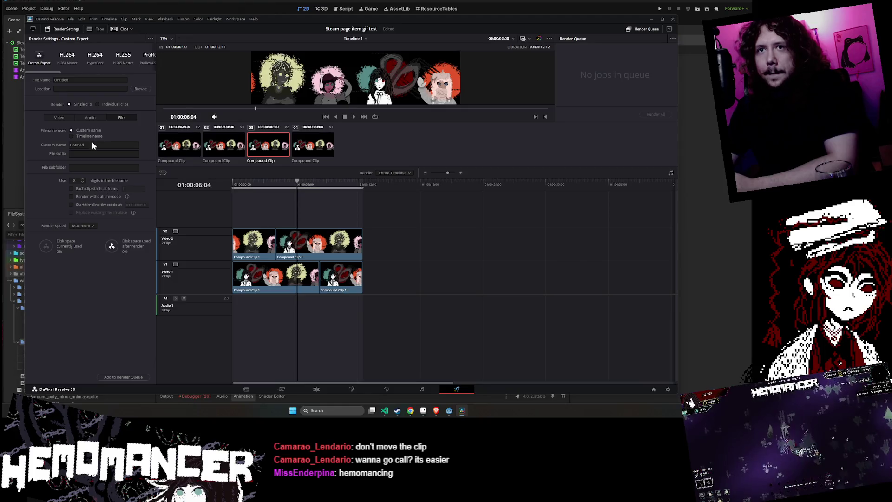
left_click(59, 117)
left_click(92, 141)
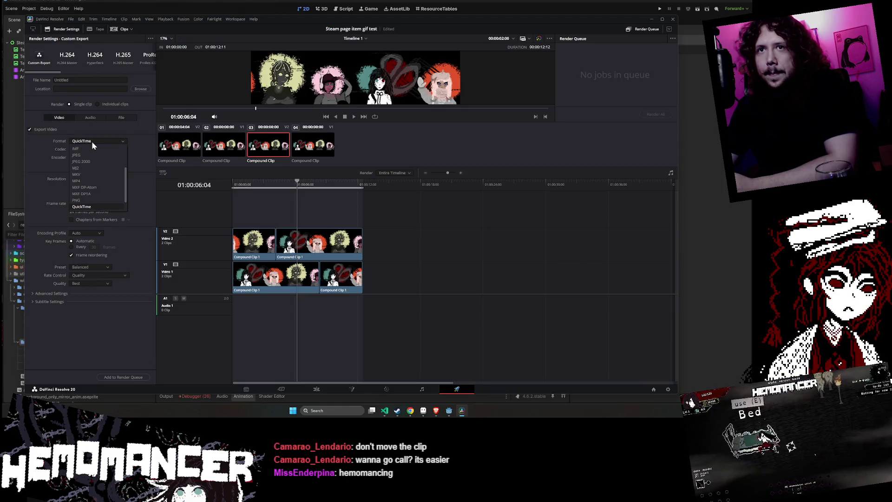
scroll(102, 190, "up", 3)
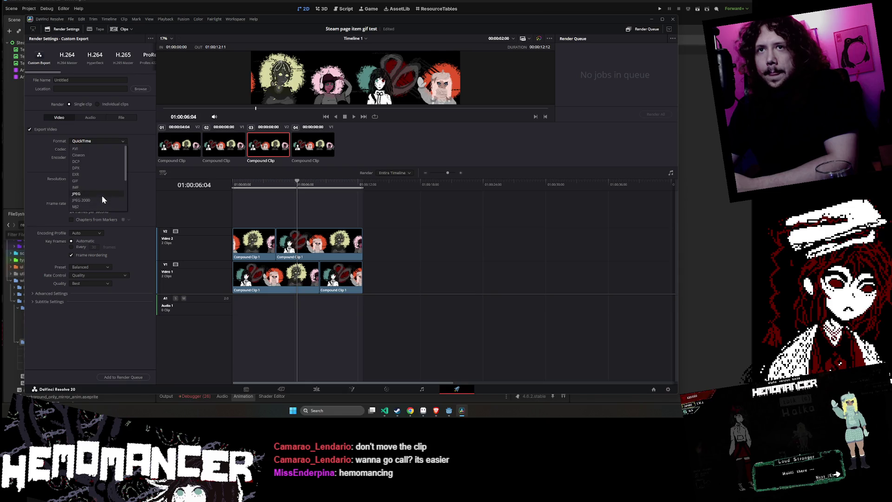
left_click(96, 180)
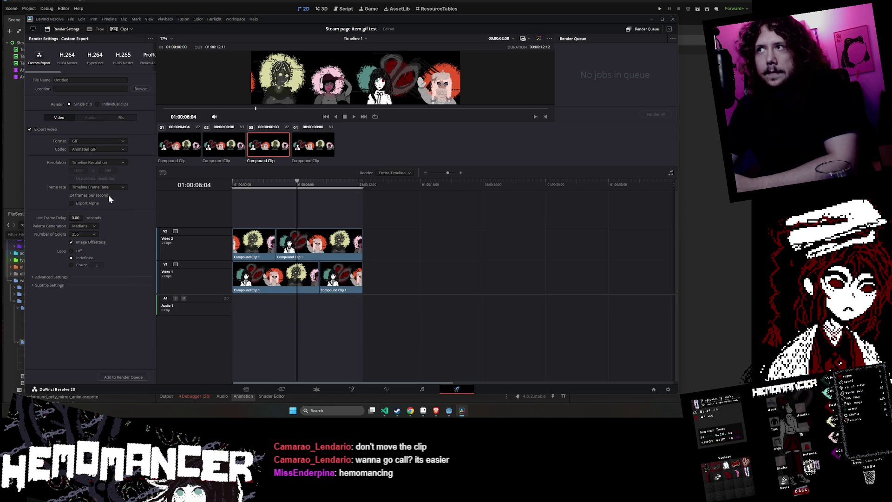
left_click(429, 412)
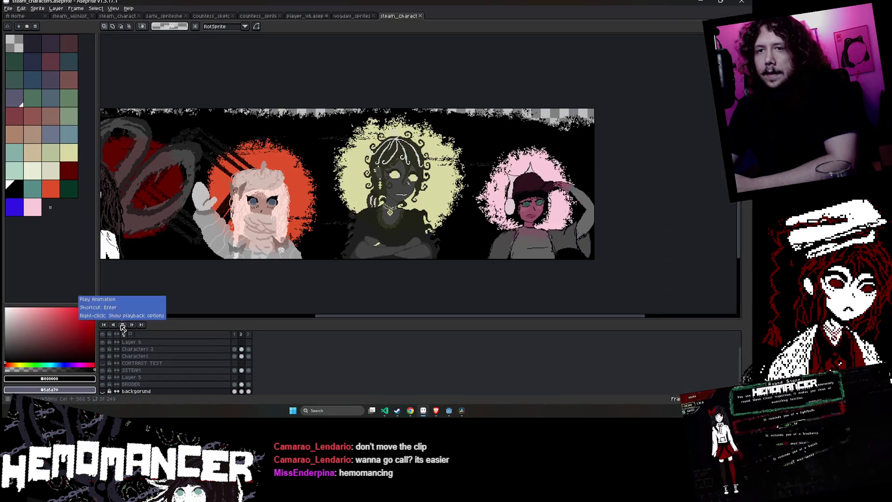
double_click(242, 336)
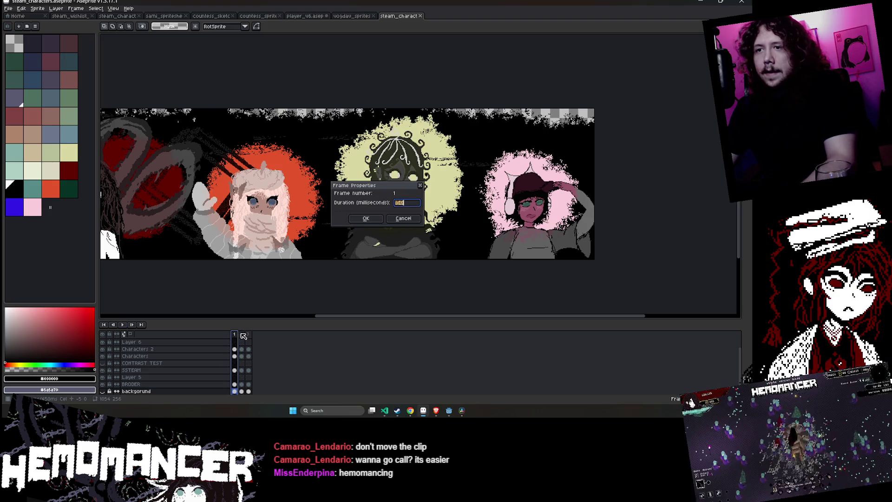
key("Return")
double_click(249, 334)
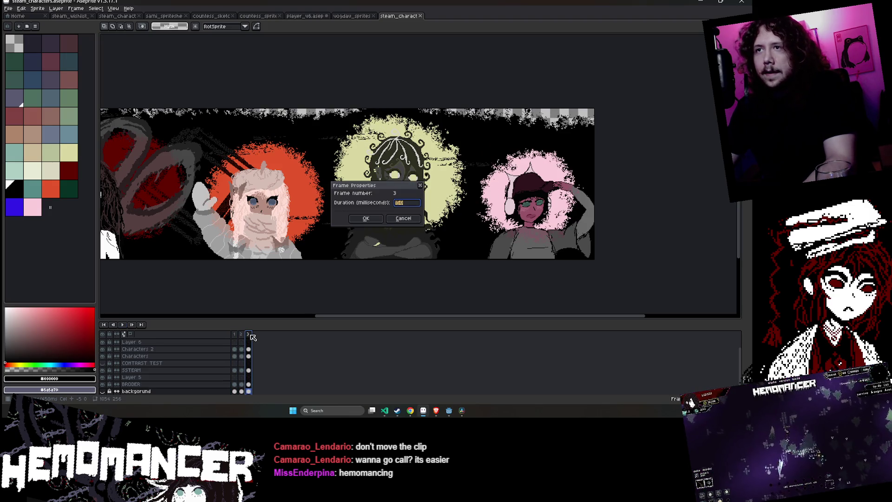
key("Return")
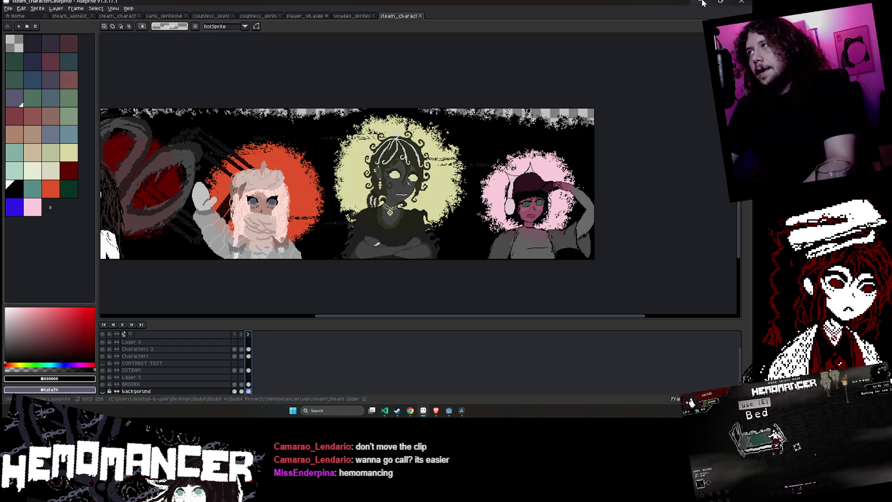
key("alt+Tab")
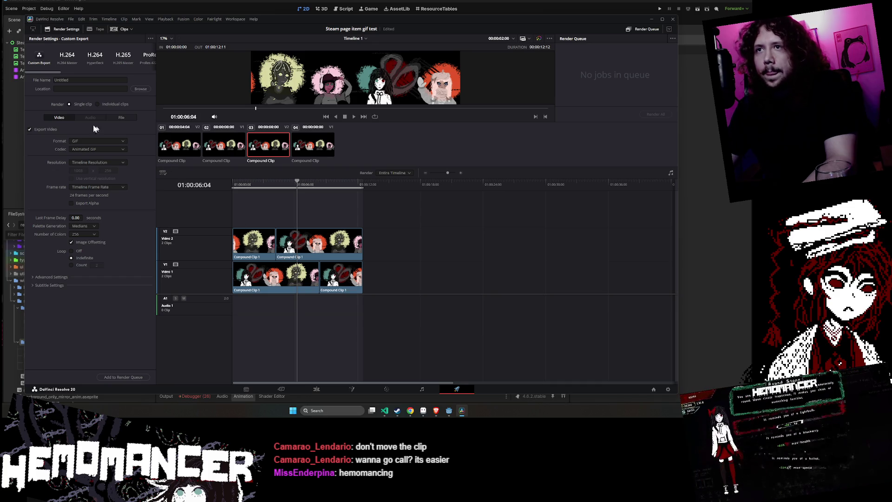
Add the export to the render queue as 'Steam gif' in the davinci_resolve projects folder
left_click(111, 376)
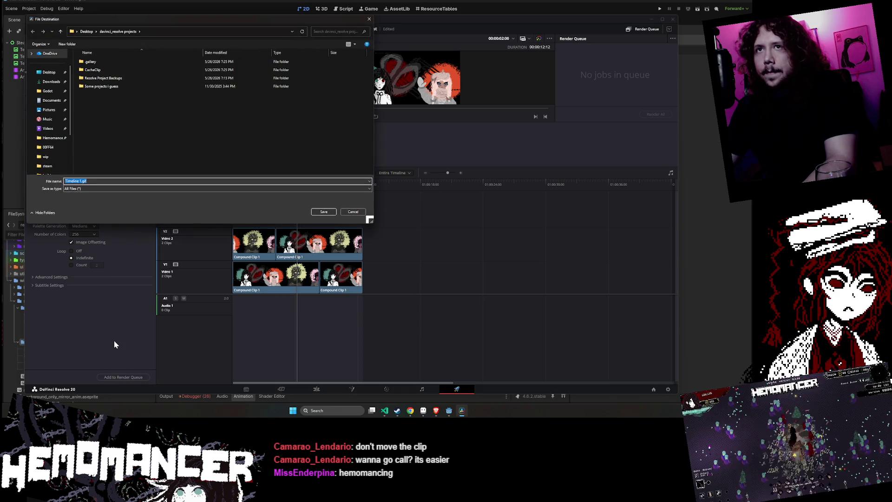
left_click(97, 181)
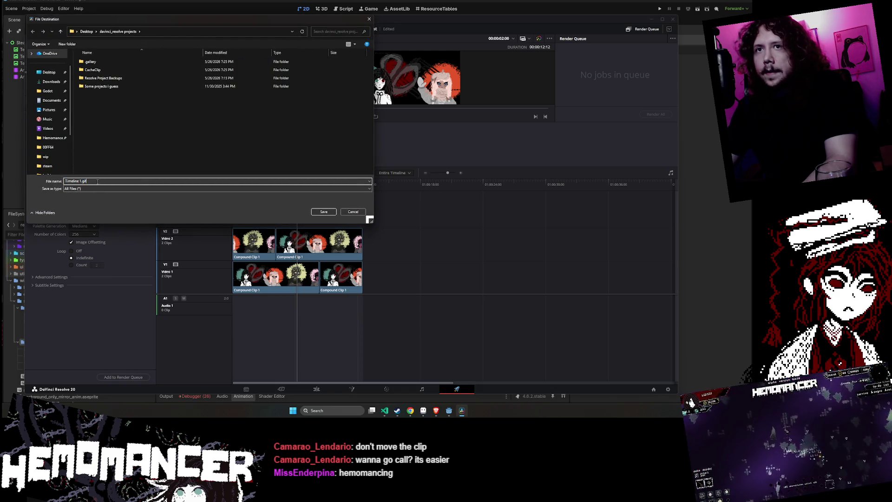
left_click_drag(82, 181, 27, 179)
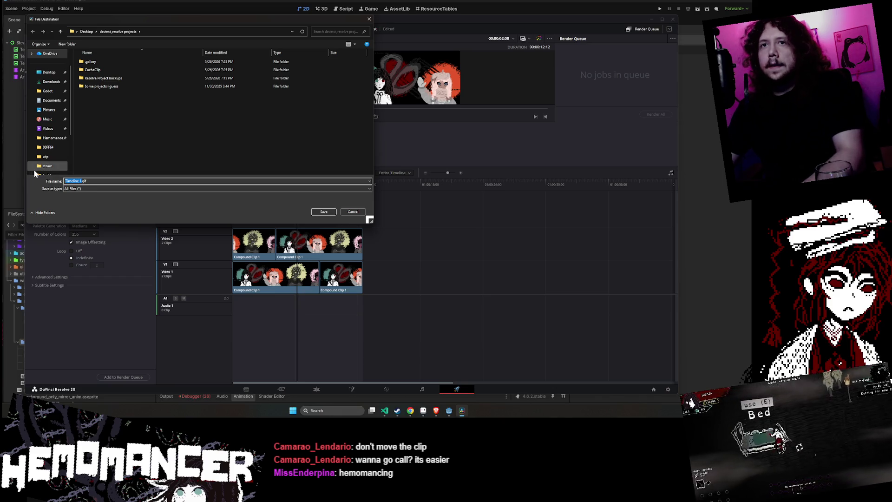
type("Steal")
key("BackSpace")
type("m gif")
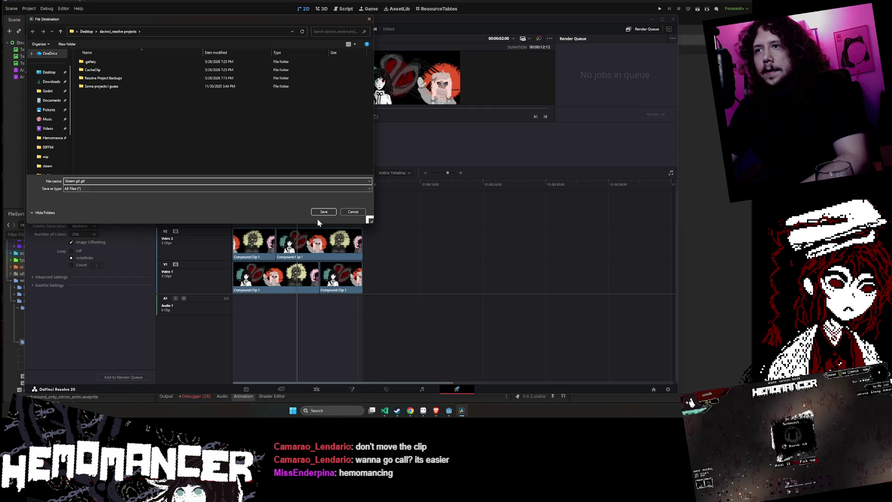
left_click(320, 213)
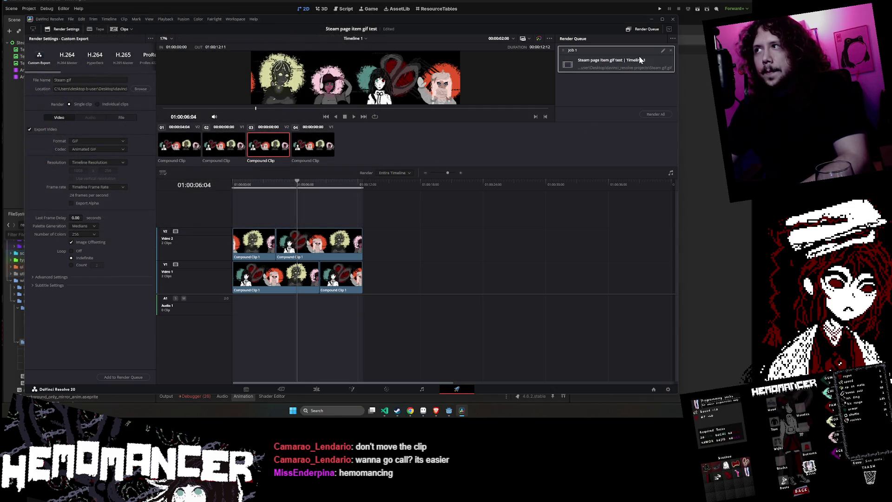
Open Job 1's output location in File Explorer from the render queue
right_click(603, 59)
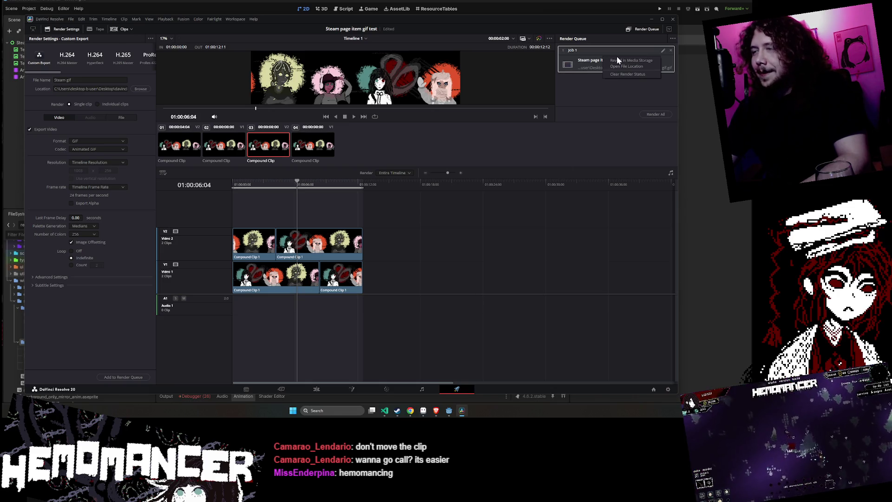
left_click(639, 67)
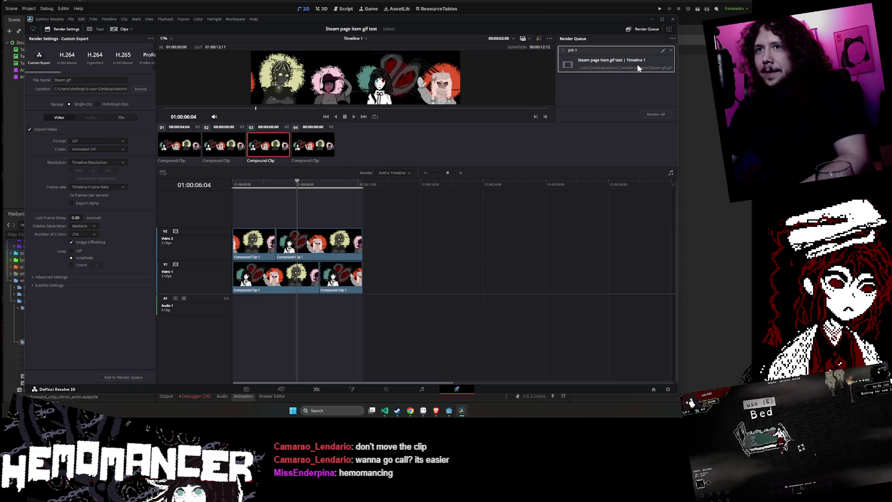
left_click(618, 89)
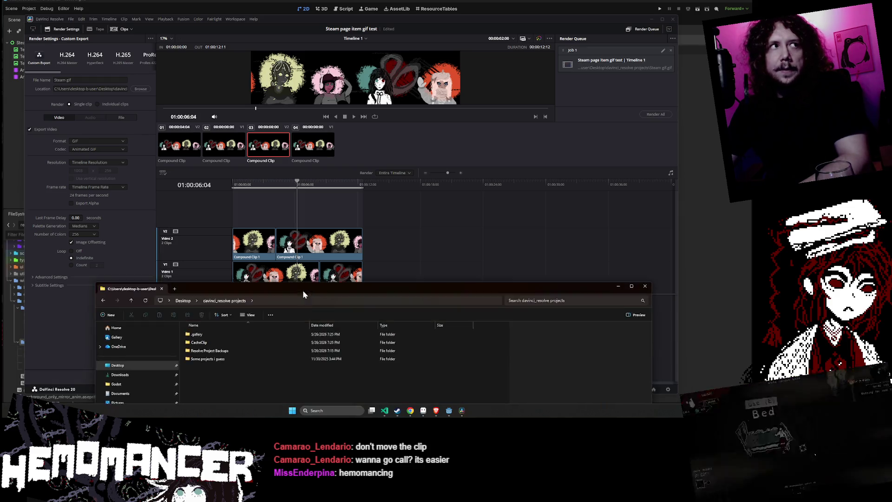
Browse the 'Some projects i guess' and CacheClip subfolders, then close File Explorer
left_click(259, 163)
double_click(258, 167)
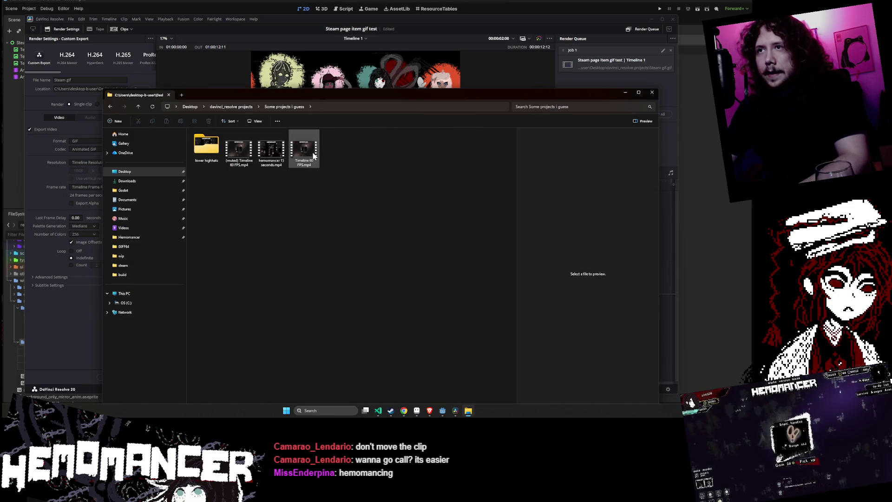
left_click(109, 107)
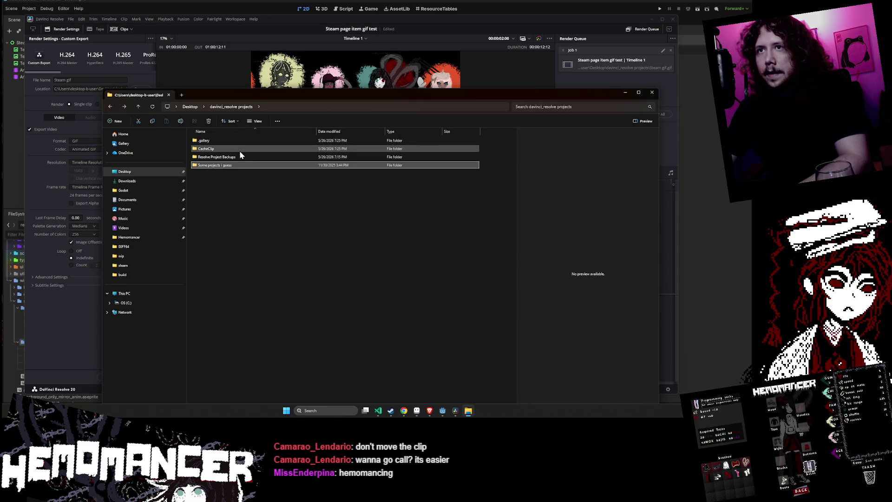
left_click(241, 157)
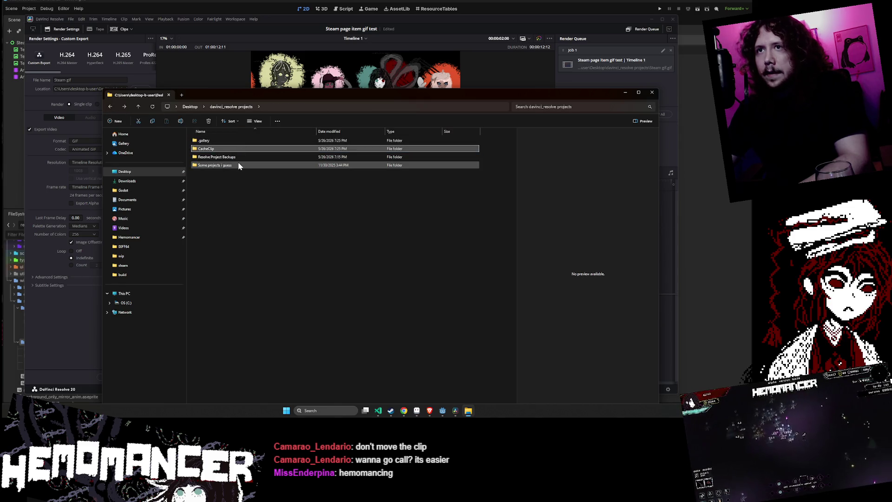
left_click(239, 148)
mouse_move(380, 99)
left_mouse_down()
mouse_move(371, 278)
mouse_move(371, 235)
left_mouse_up()
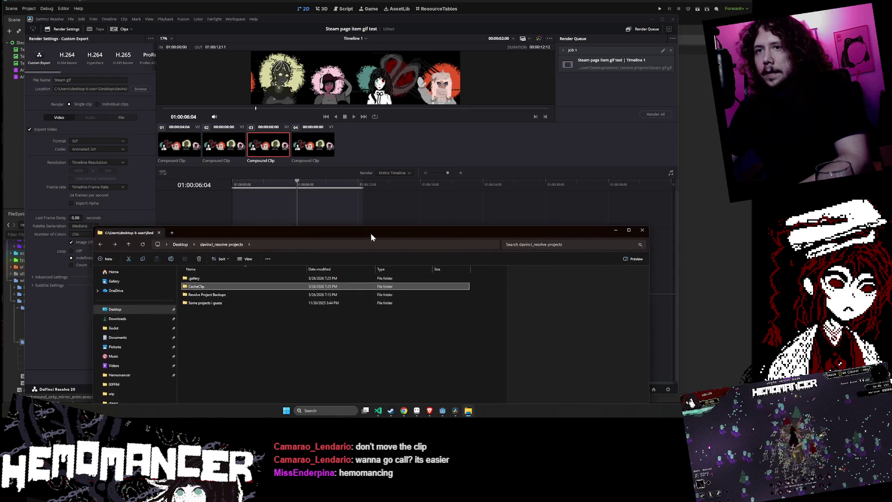
left_click(633, 68)
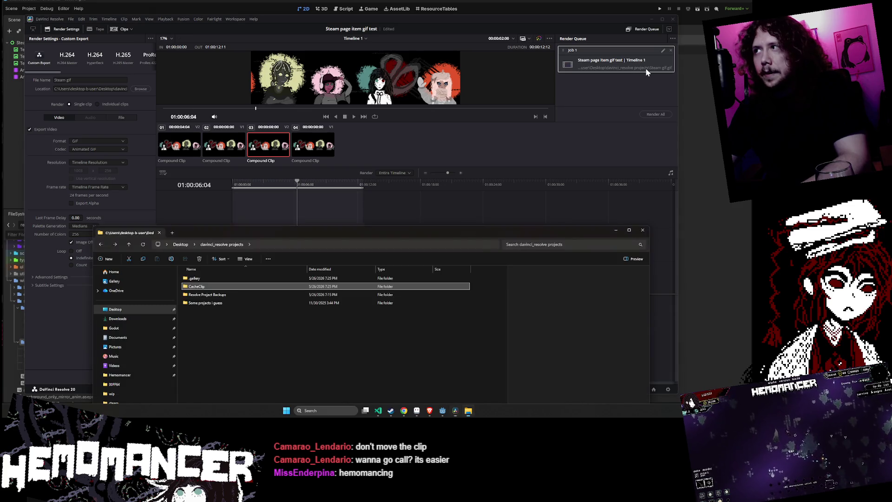
left_click(643, 230)
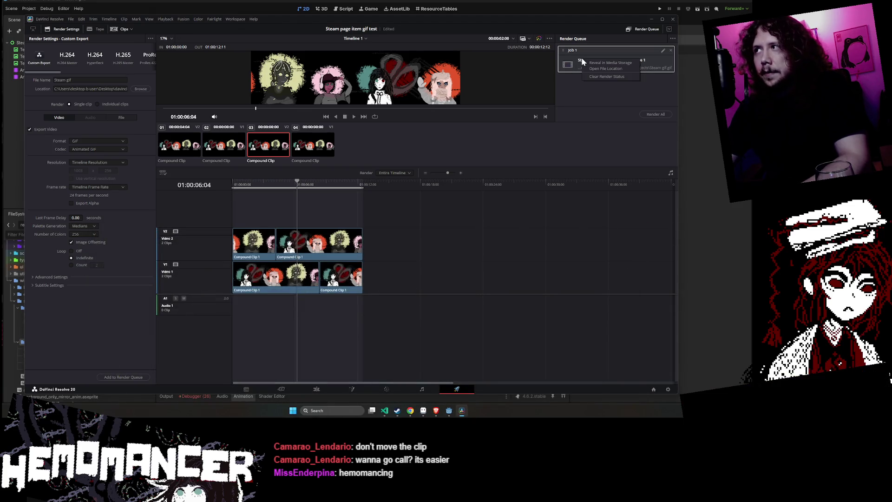
Run Render All and dismiss the Job 1 failure caused by an odd frame dimension
right_click(582, 57)
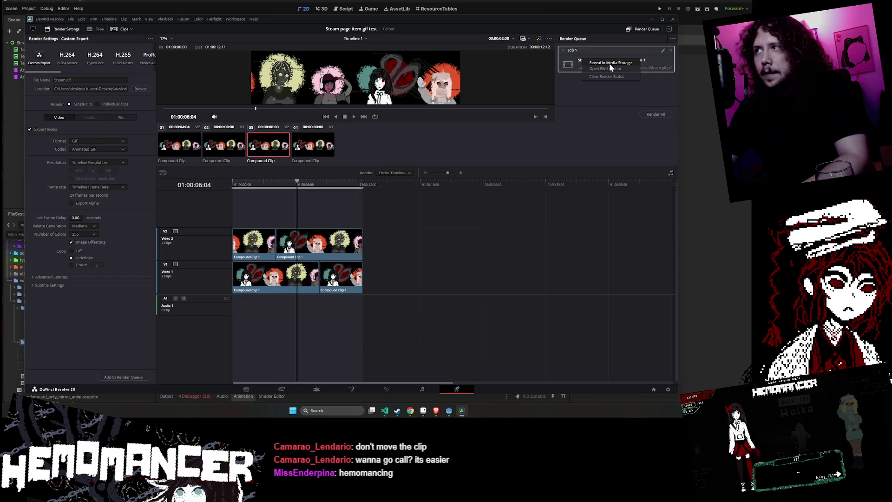
left_click(581, 48)
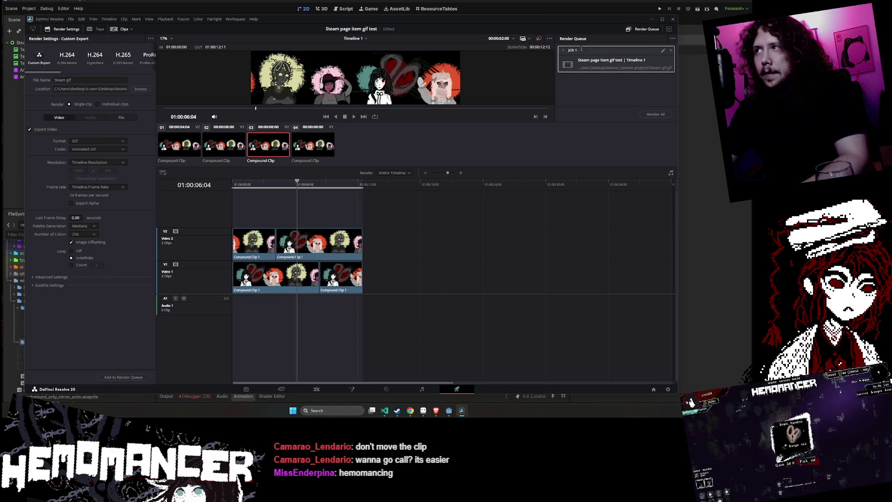
left_click(654, 115)
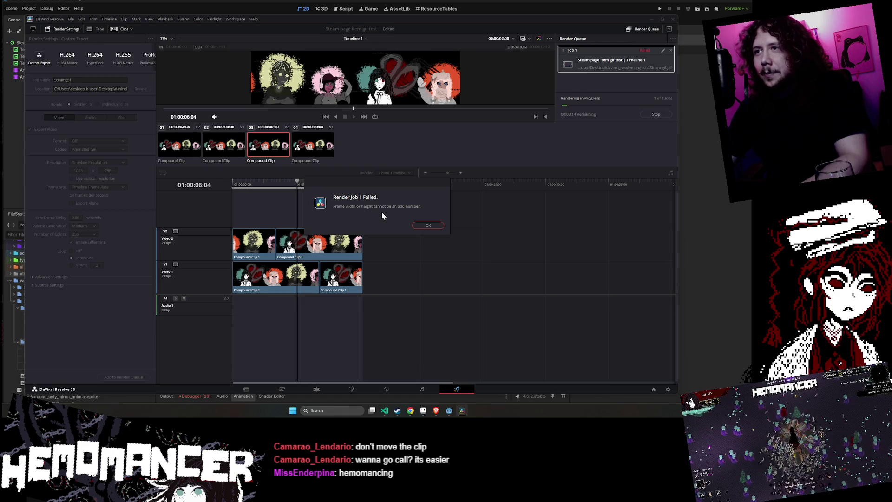
left_click(422, 226)
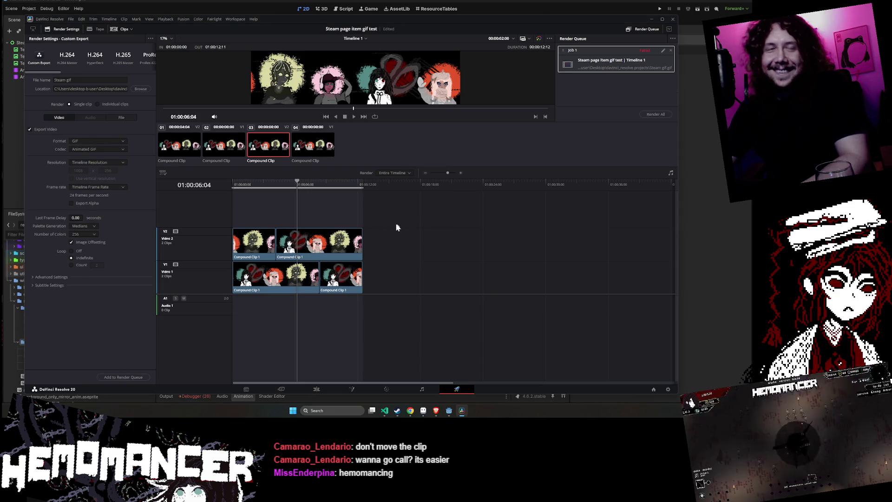
mouse_move(300, 183)
left_mouse_down()
mouse_move(229, 185)
mouse_move(313, 186)
mouse_move(383, 202)
mouse_move(230, 189)
left_mouse_up()
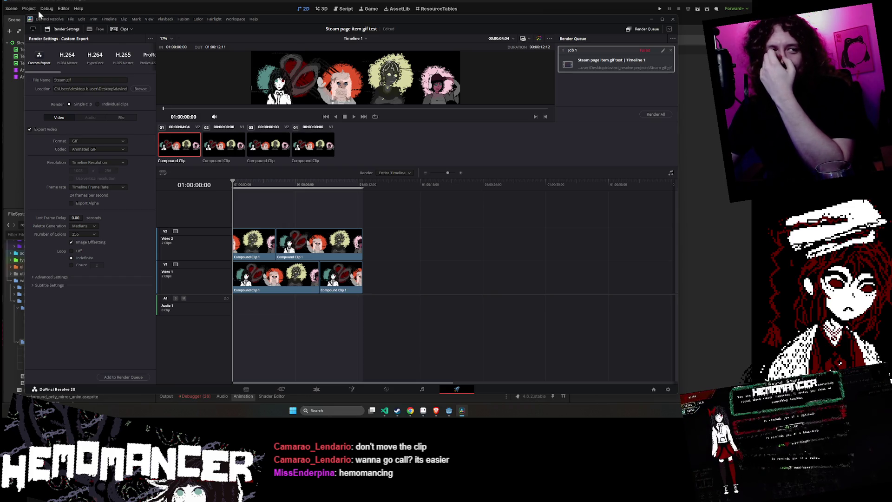
In Project Settings, change the timeline width from 1003 to 1002 and save
left_click(71, 19)
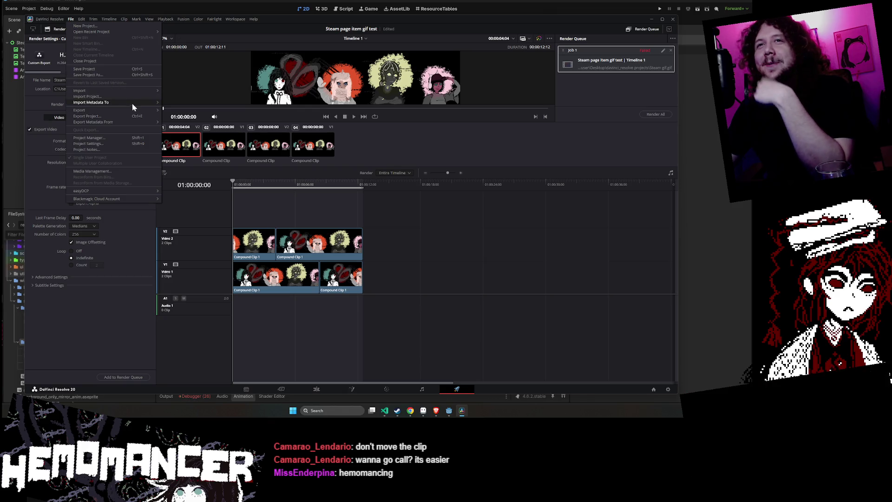
mouse_move(84, 22)
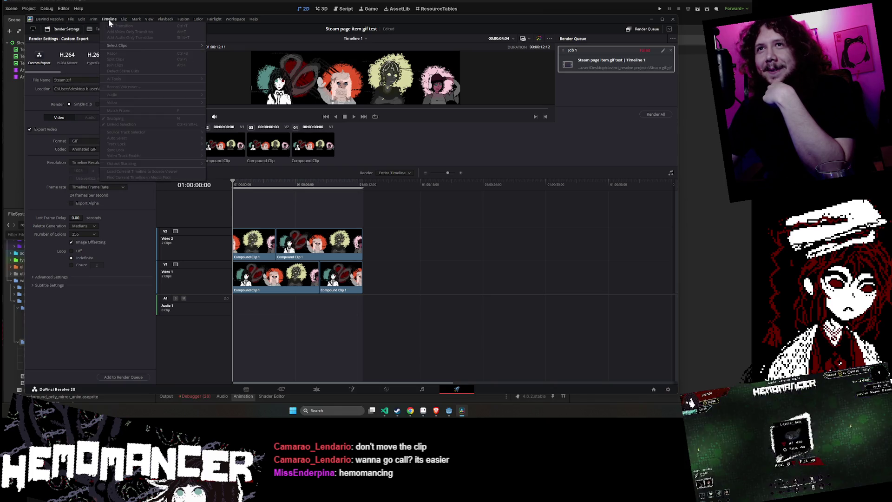
left_click(115, 137)
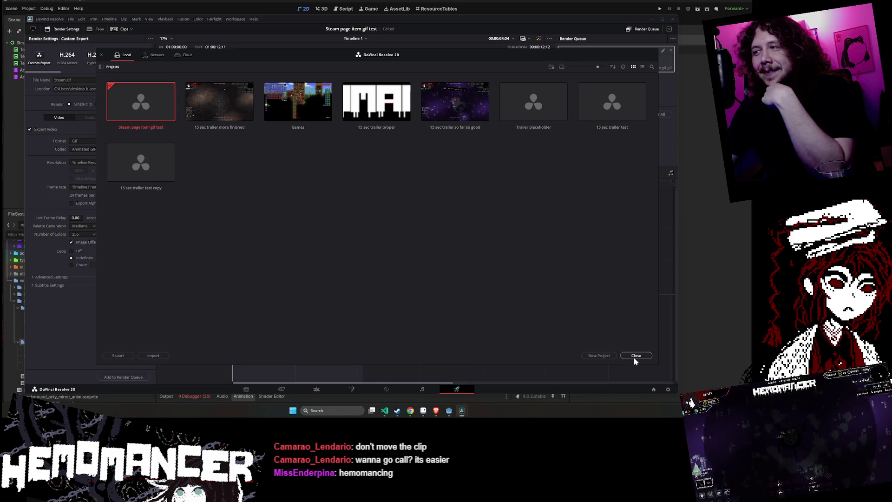
left_click(635, 357)
left_click(71, 21)
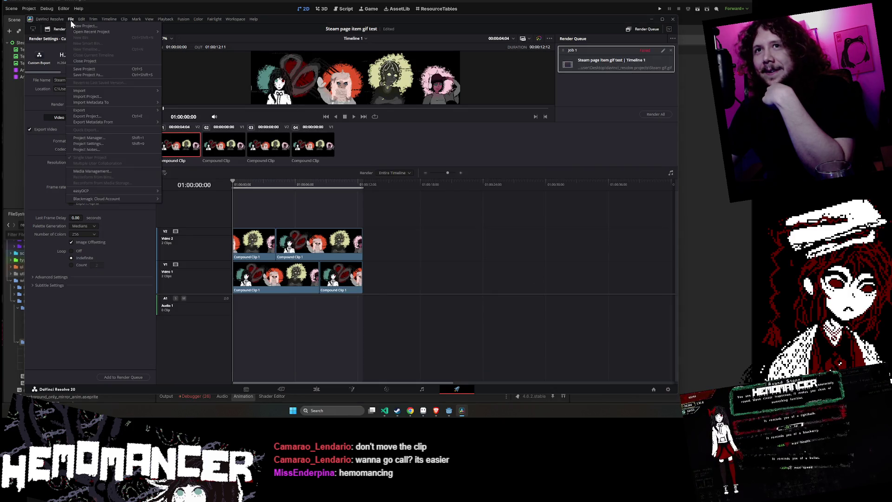
left_click(119, 145)
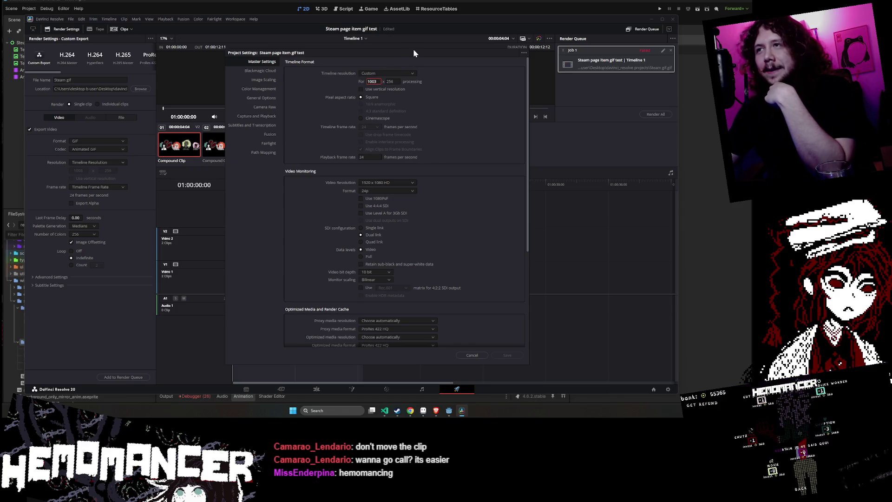
key("BackSpace")
type("2")
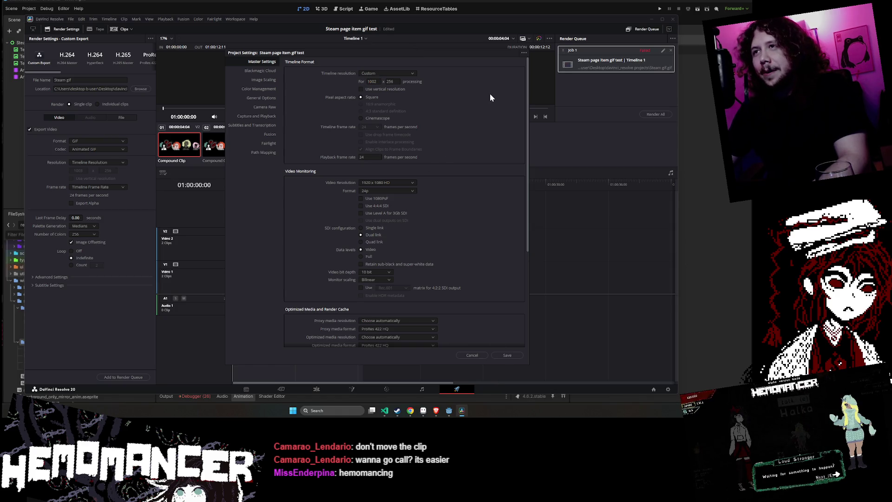
left_click(511, 355)
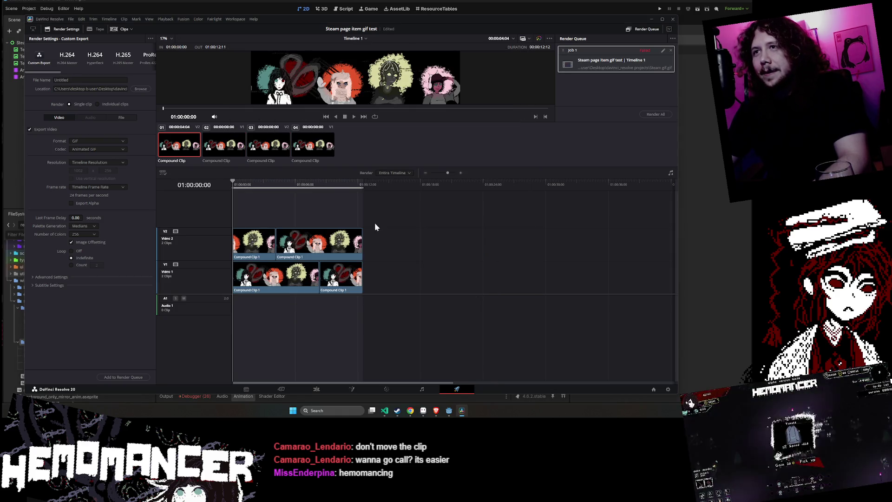
Render Job 1 to produce the 1002 x 256 'Steam gif' animated GIF
left_click(657, 116)
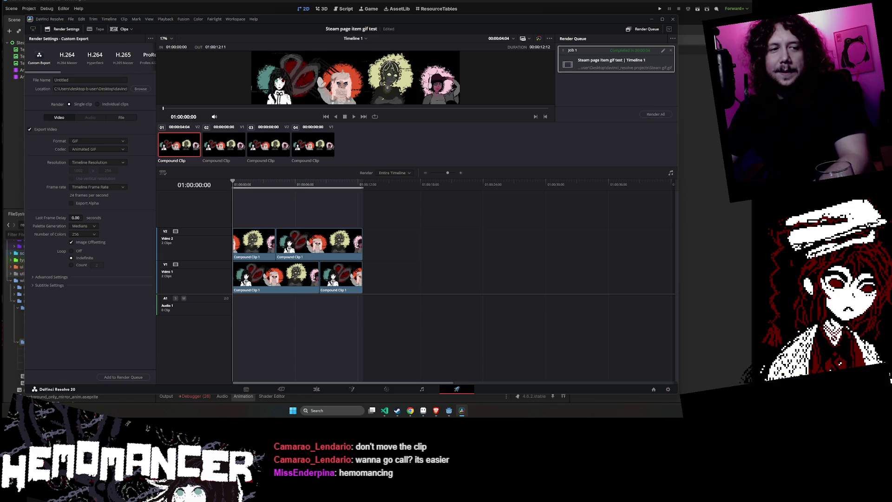
Open Steam gif.gif from File Explorer's Recent files in Photos and enlarge the viewer
key("super+e")
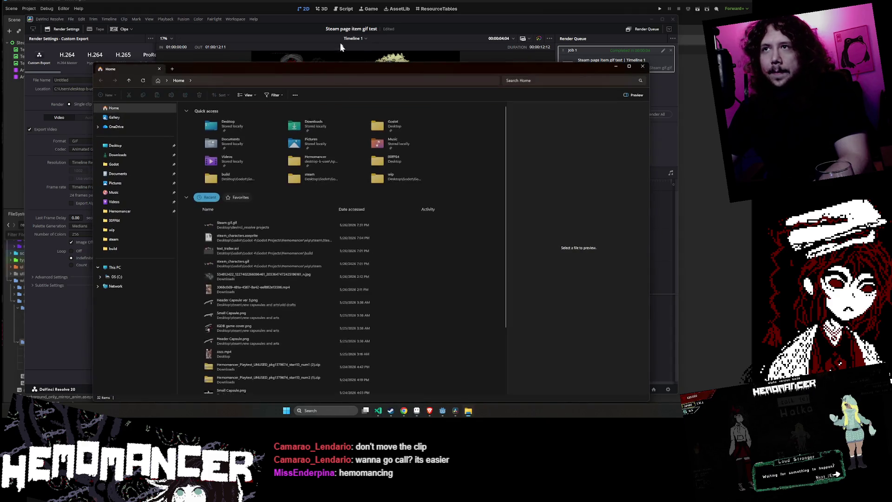
left_click(341, 68)
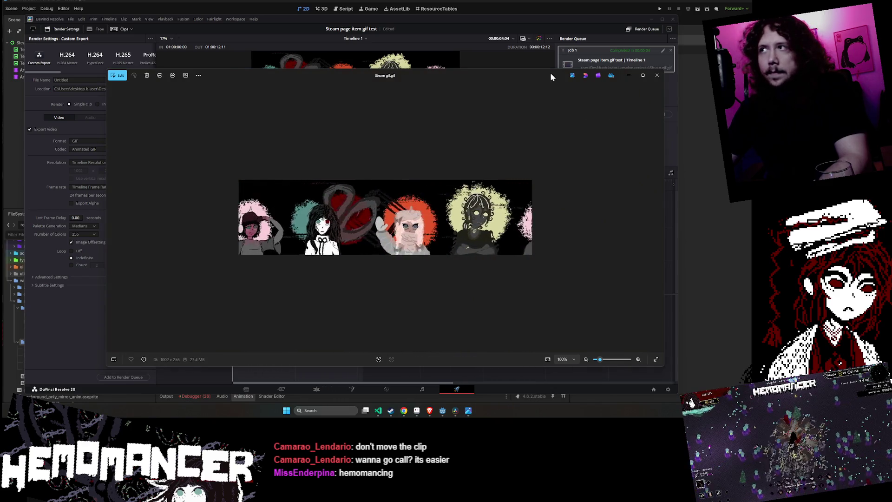
double_click(537, 71)
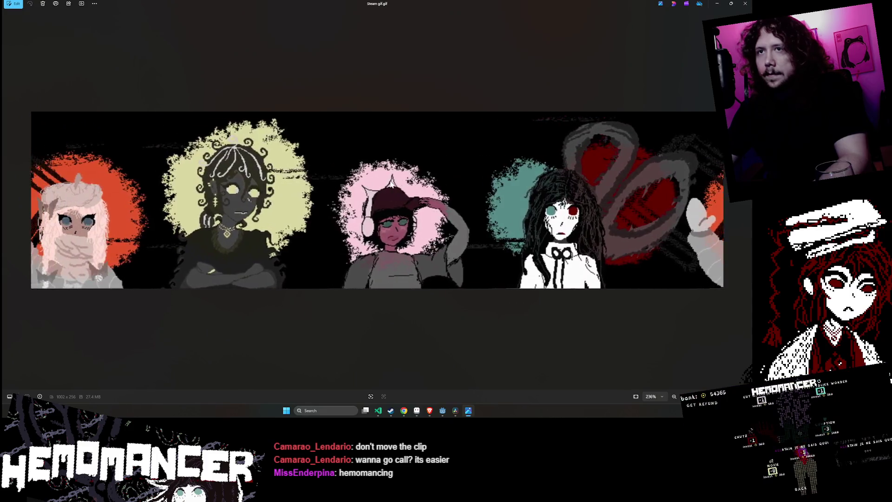
Zoom out on the looping Steam gif.gif in Photos, then close the viewer
scroll(390, 185, "down", 1)
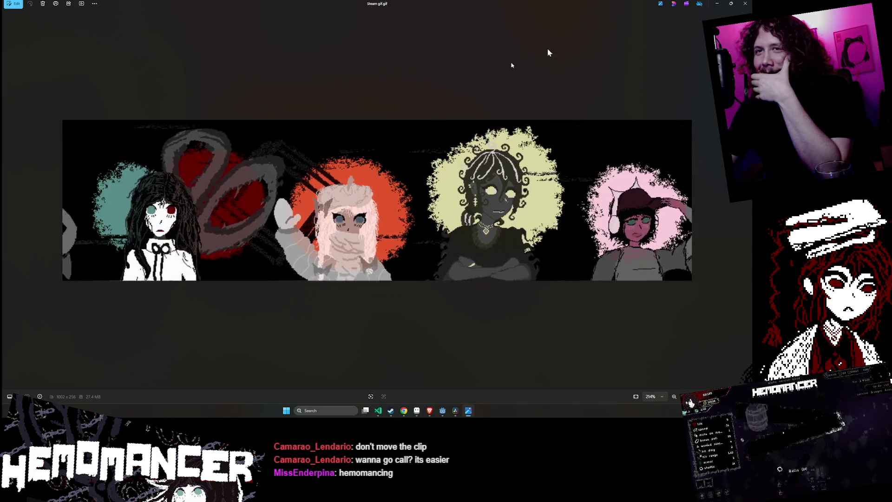
key("alt+F4")
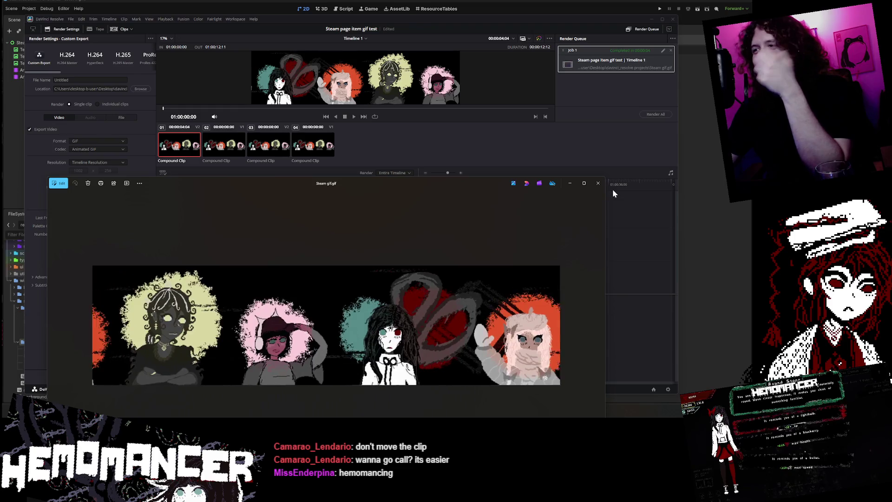
Keep Timeline Frame Rate for the GIF export and leave Export Alpha off
left_click(101, 188)
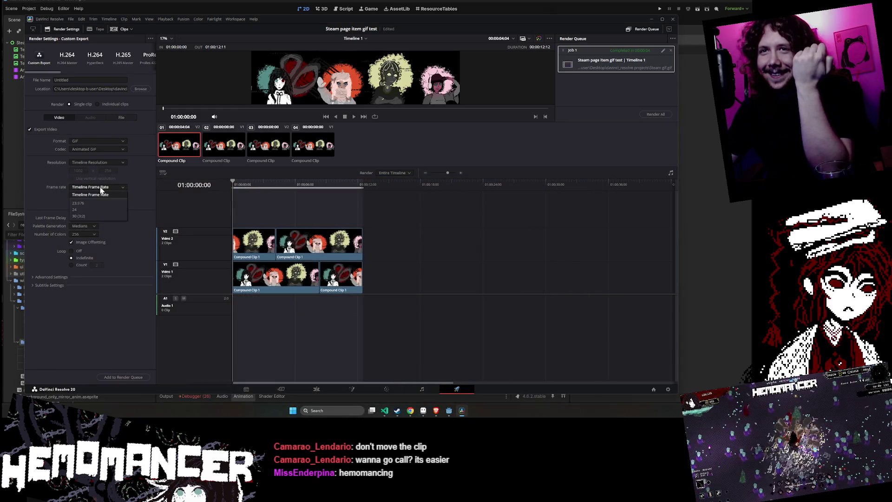
left_click(104, 194)
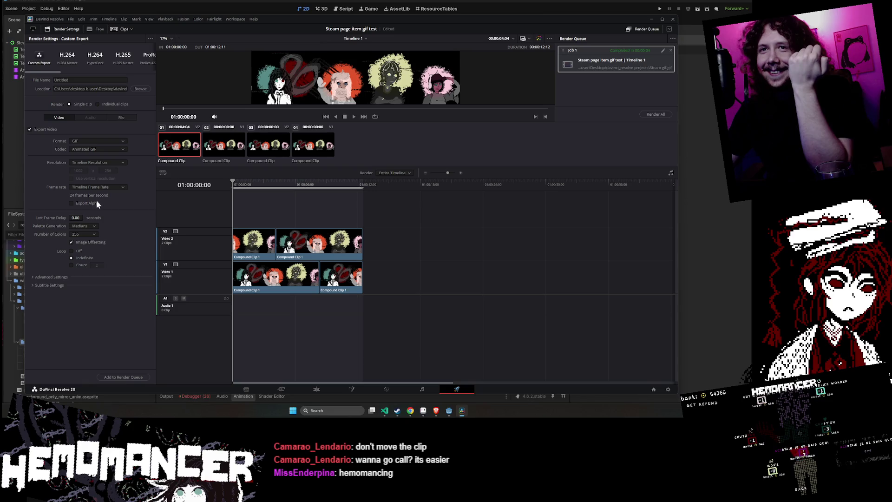
left_click(81, 204)
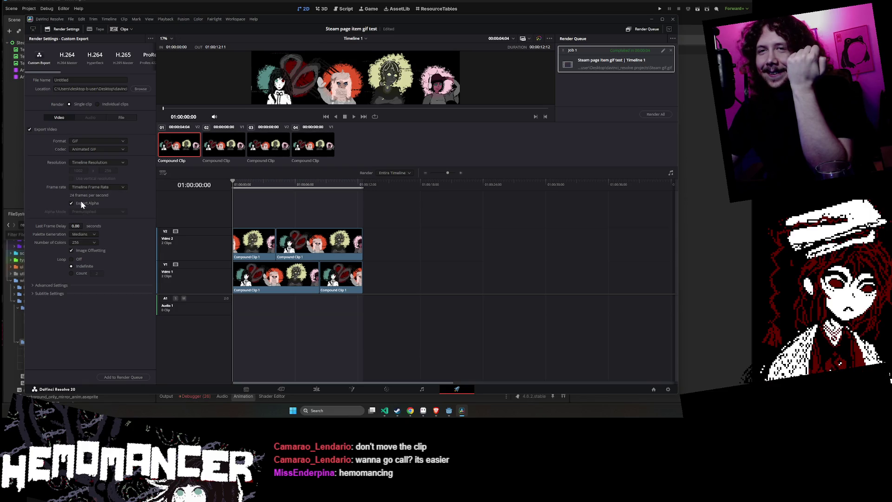
left_click(82, 203)
left_click(92, 187)
left_click(92, 188)
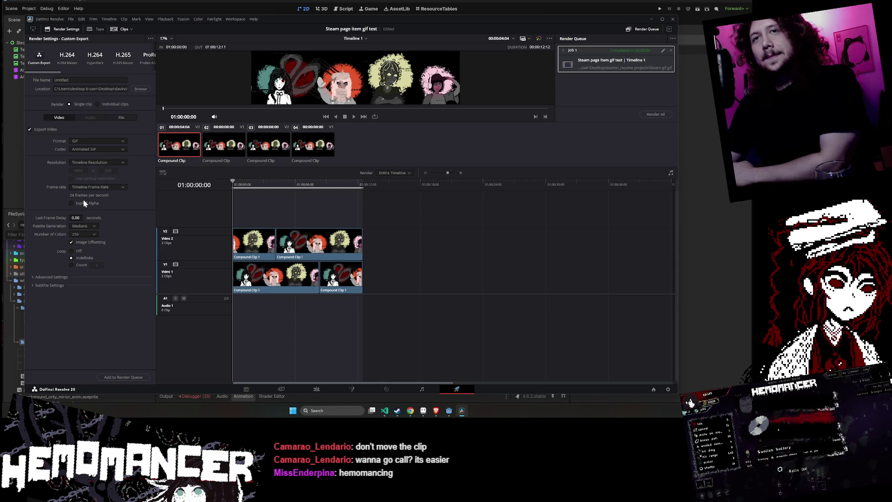
Confirm Timeline Frame Rate (24 fps) as the export rate and play the timeline preview
left_click(120, 187)
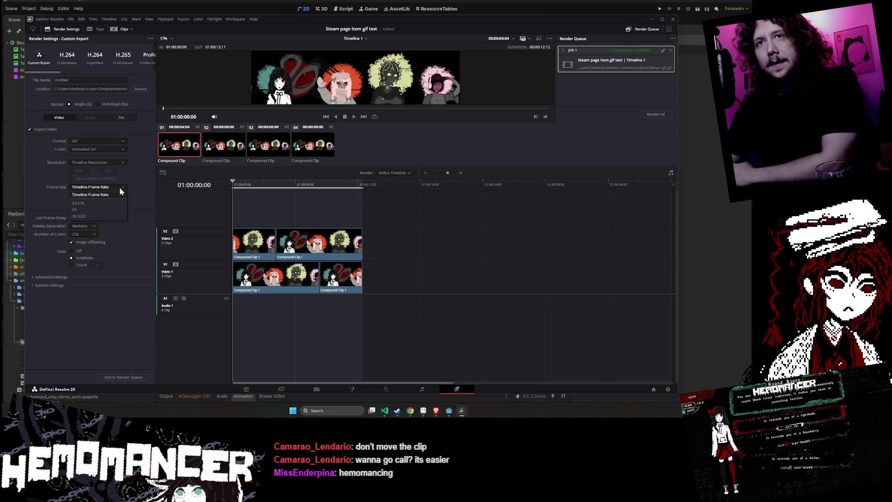
left_click(119, 187)
left_click(119, 187)
left_click(118, 187)
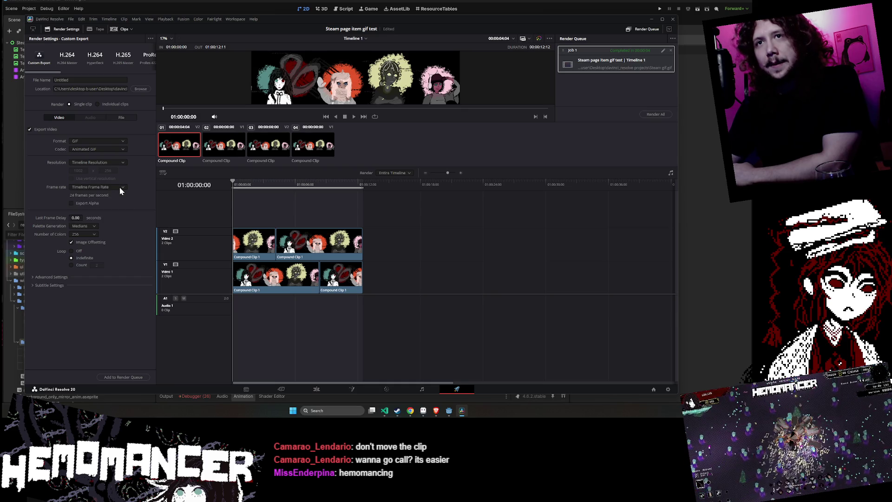
left_click(119, 187)
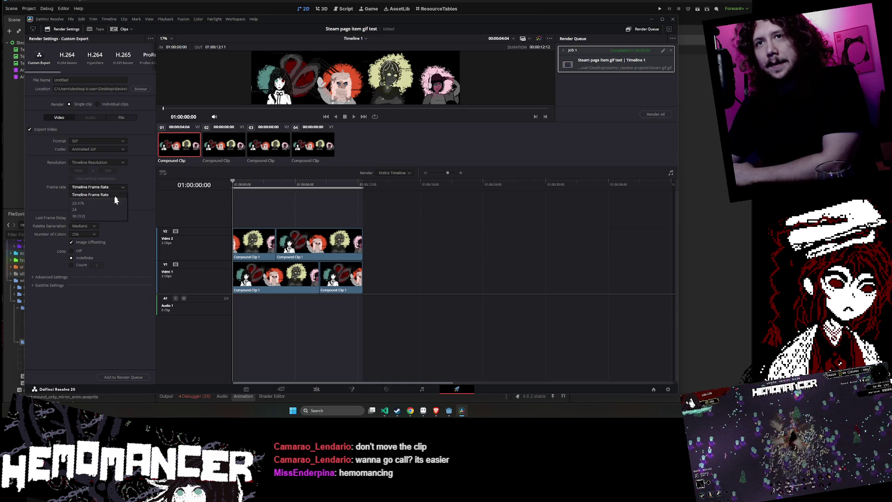
left_click(69, 188)
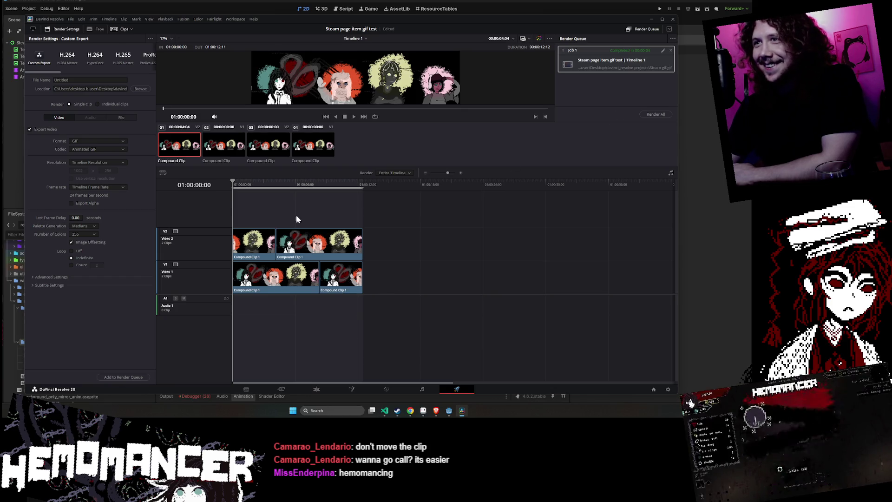
left_click(355, 118)
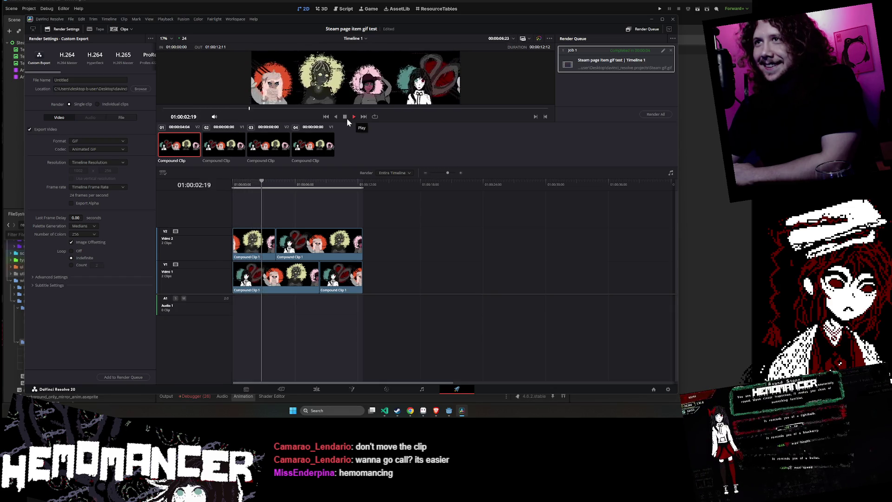
Stop the preview at 01:00:03:16 and expand the GIF export's Advanced Settings
left_click(342, 117)
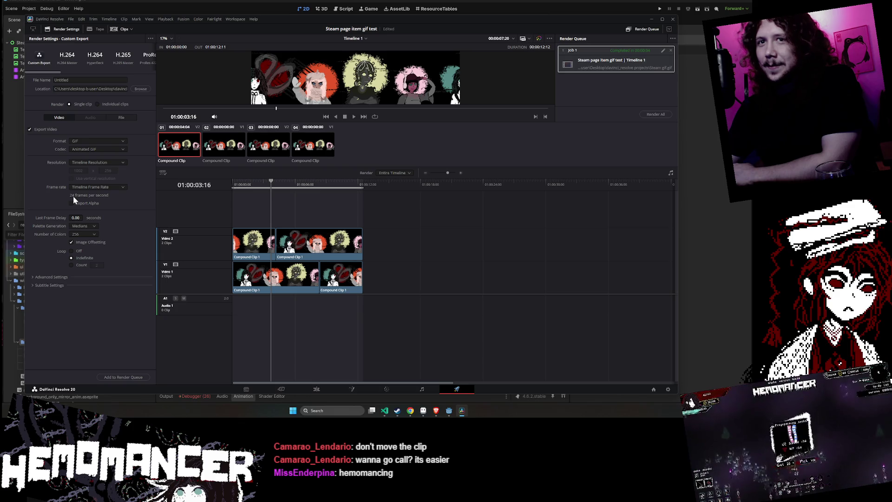
left_click(61, 277)
Check the export frame rate choices, then open Project Settings to review the 24 fps timeline
scroll(63, 272, "down", 2)
scroll(65, 270, "up", 2)
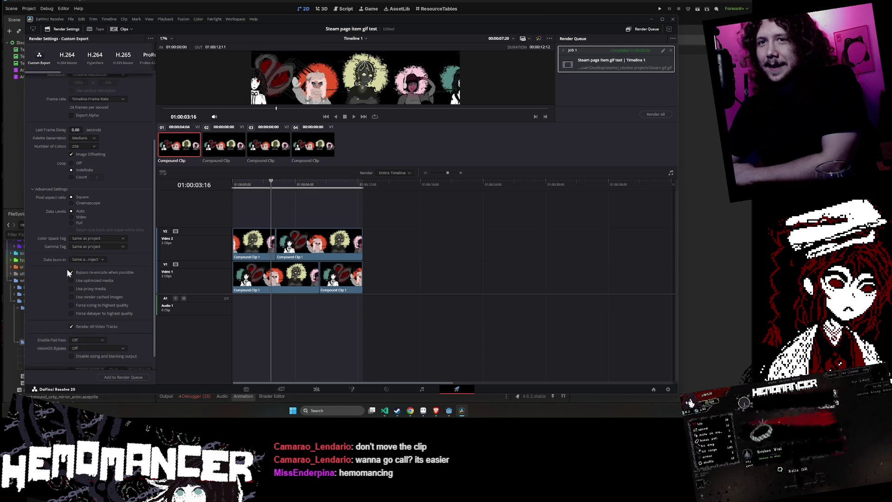
scroll(66, 263, "up", 1)
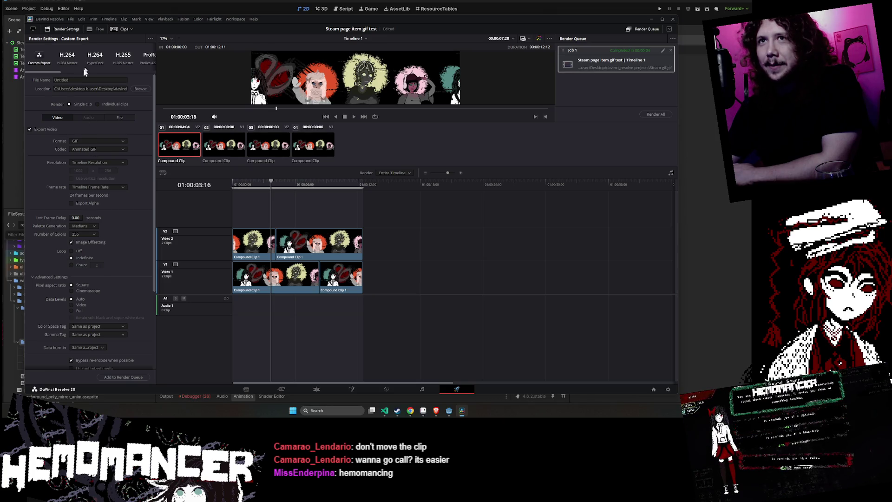
left_click(82, 187)
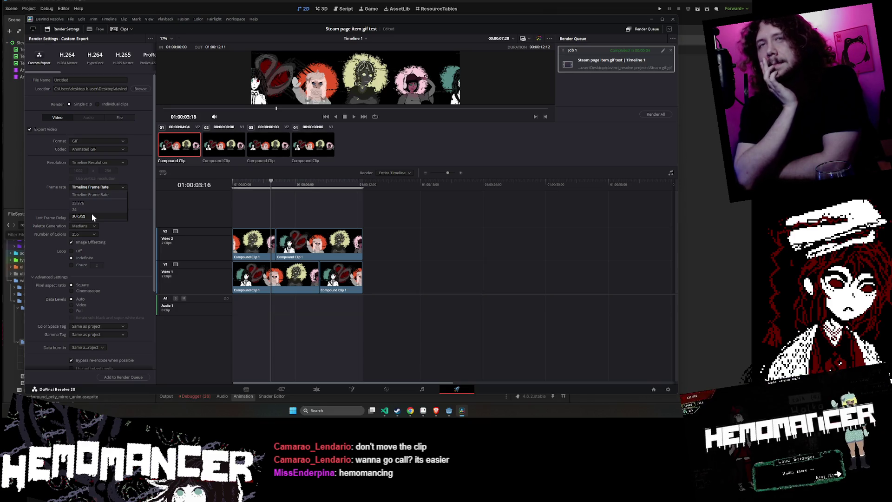
left_click(70, 20)
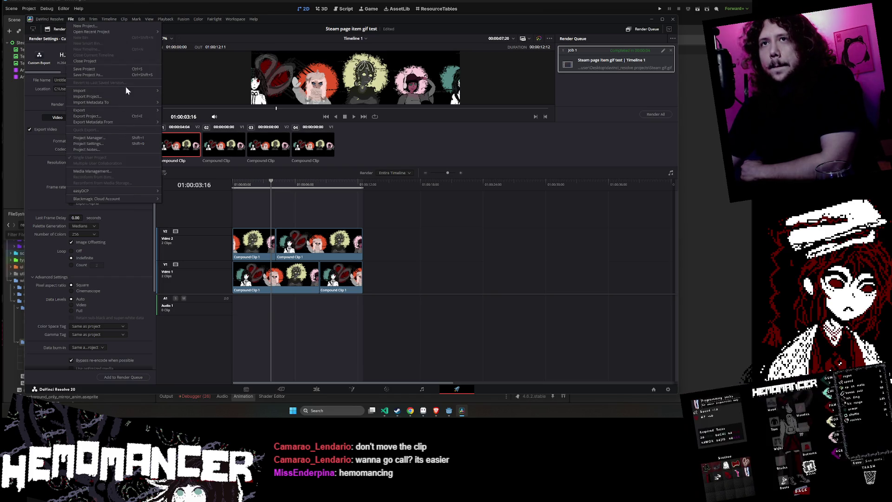
left_click(128, 143)
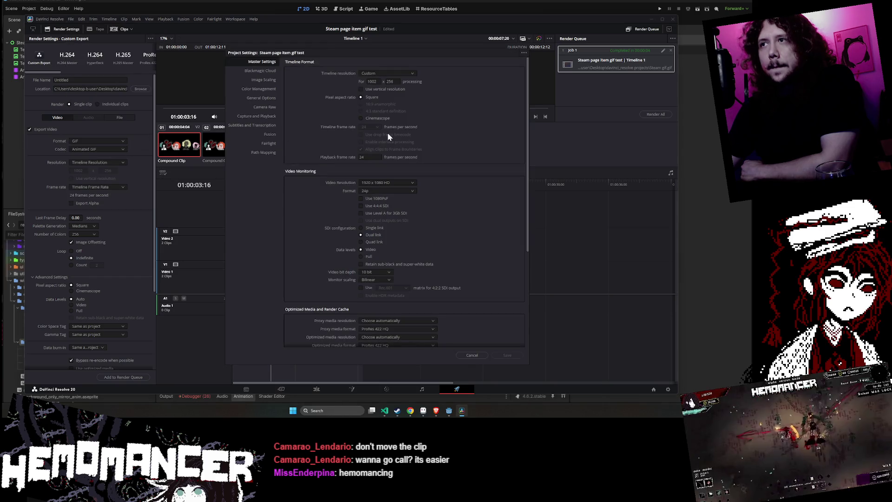
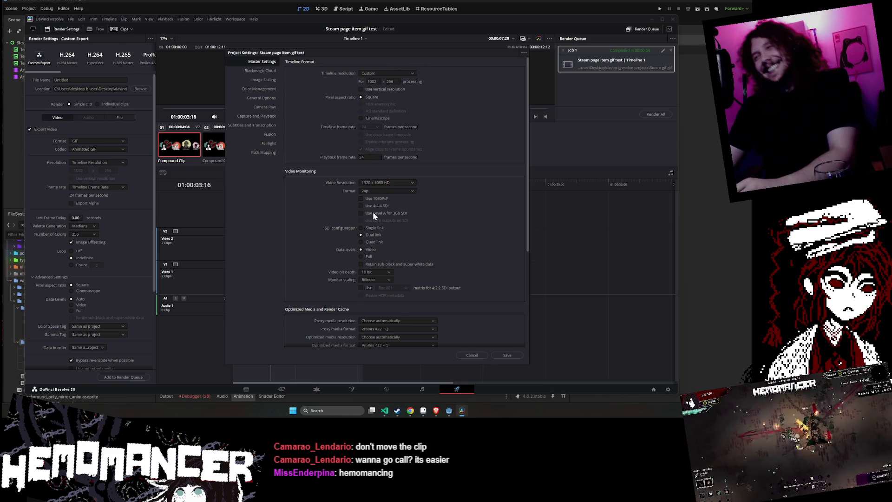
Leave the monitoring format unchanged and create a new project called 'Steam gif 2'
left_click(397, 188)
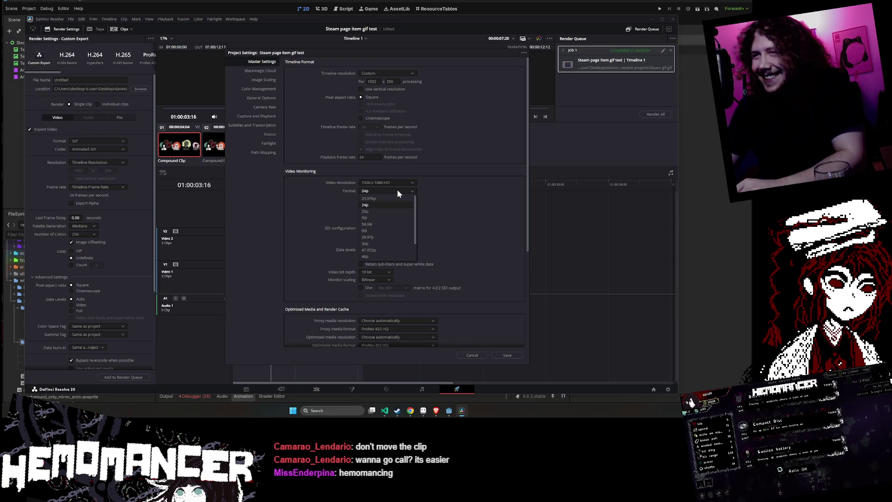
left_click(397, 189)
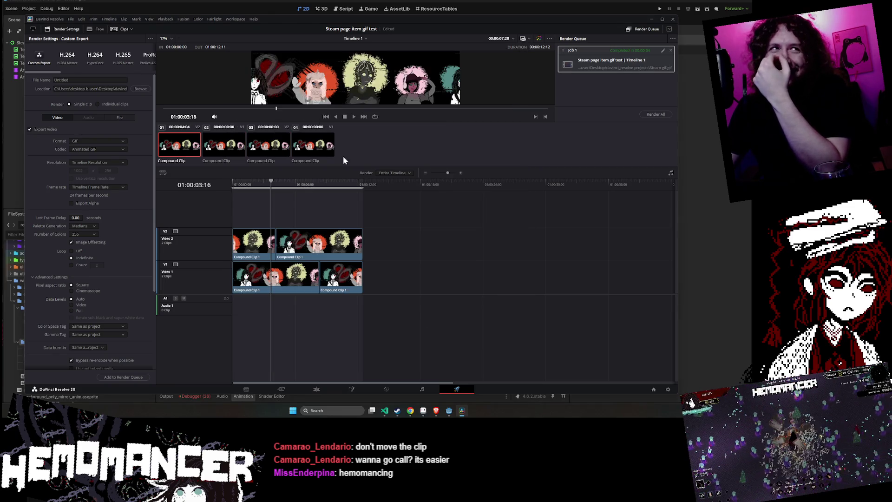
left_click(70, 20)
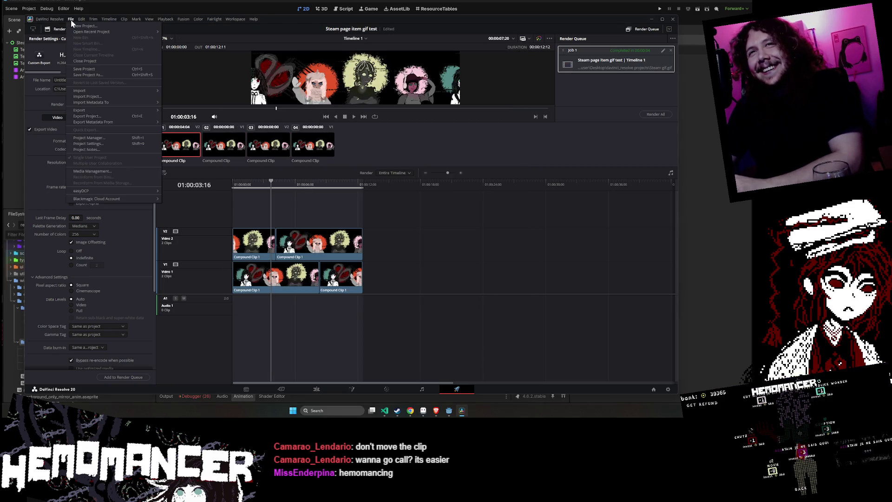
left_click(72, 26)
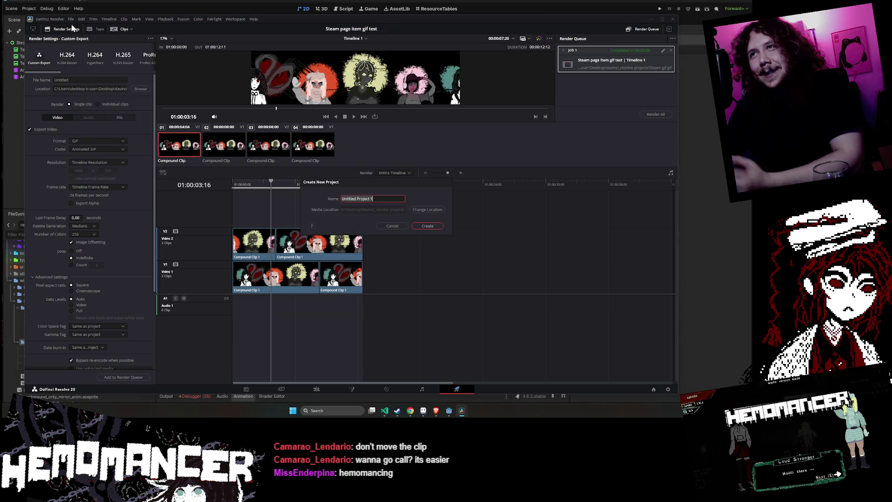
type("S")
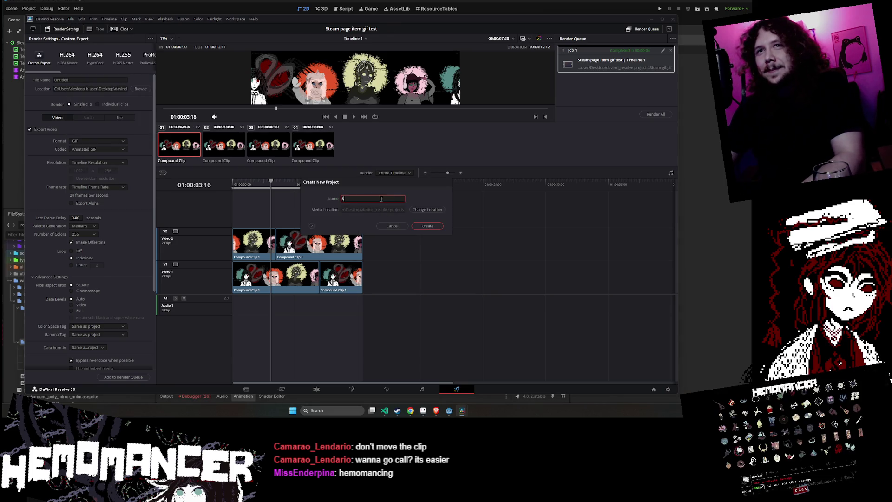
type("team gif 2")
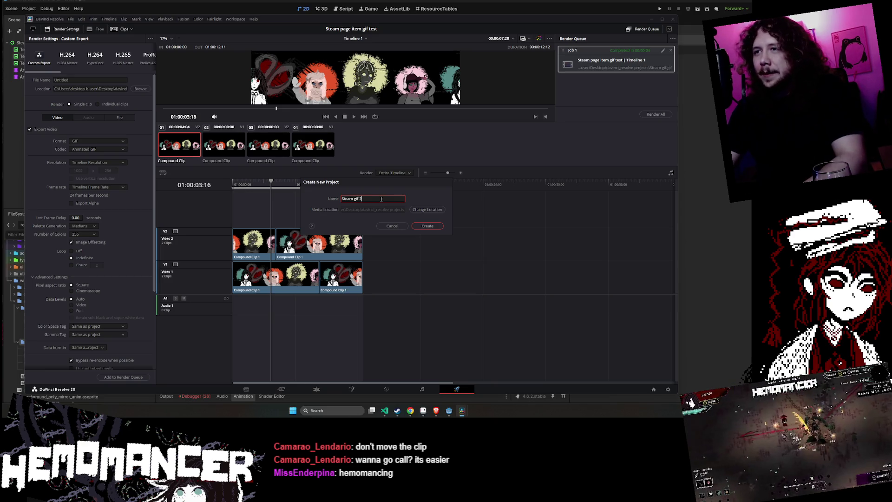
left_click(430, 228)
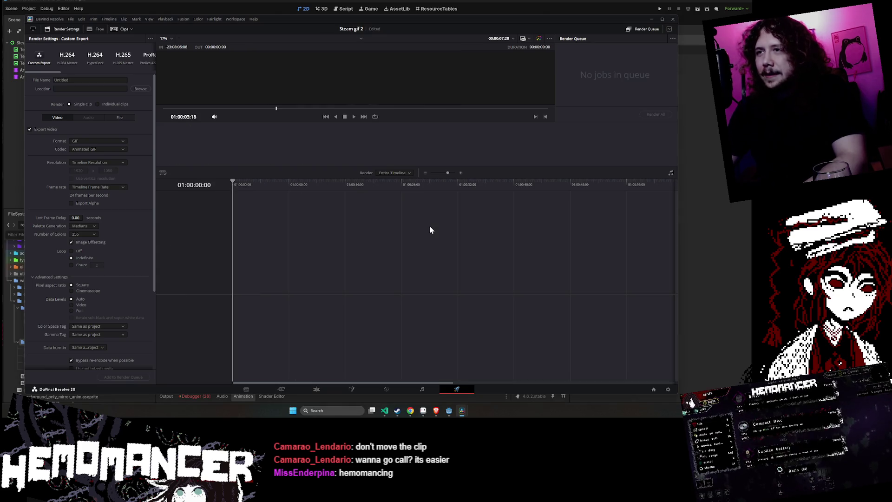
In Project Settings, set the timeline to 60 fps at 1004 × 256 and save
left_click(70, 19)
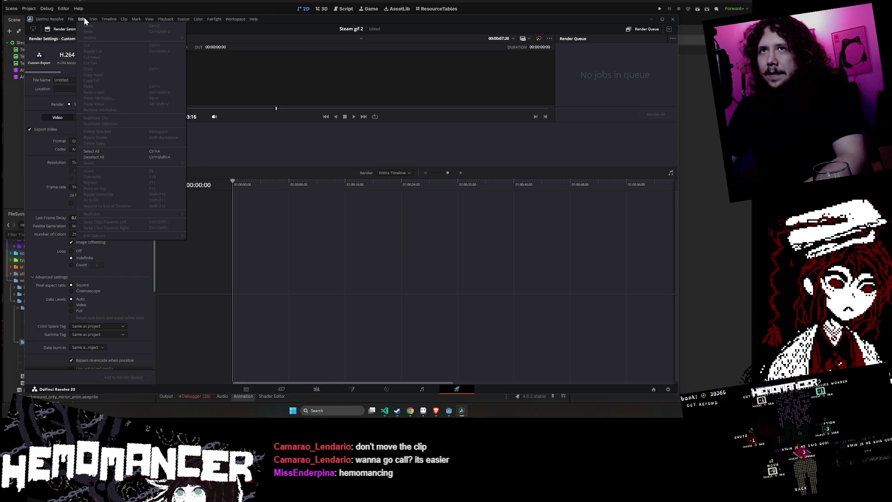
mouse_move(56, 20)
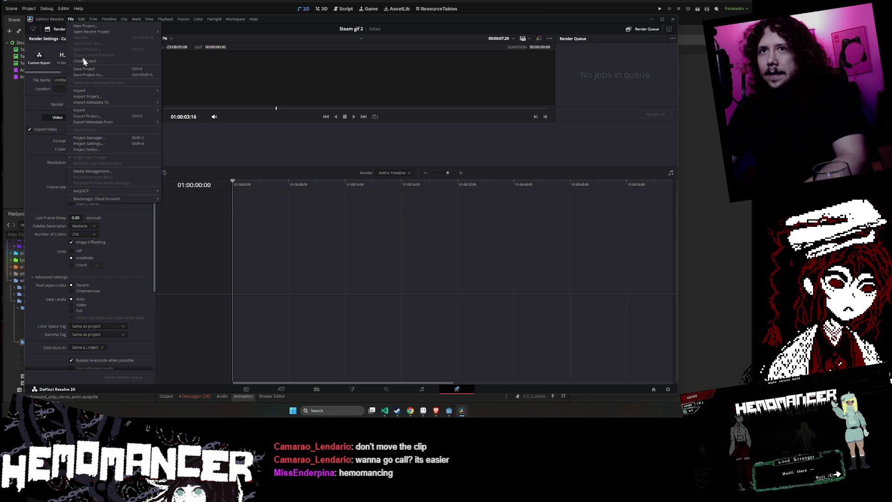
left_click(119, 143)
left_click(364, 128)
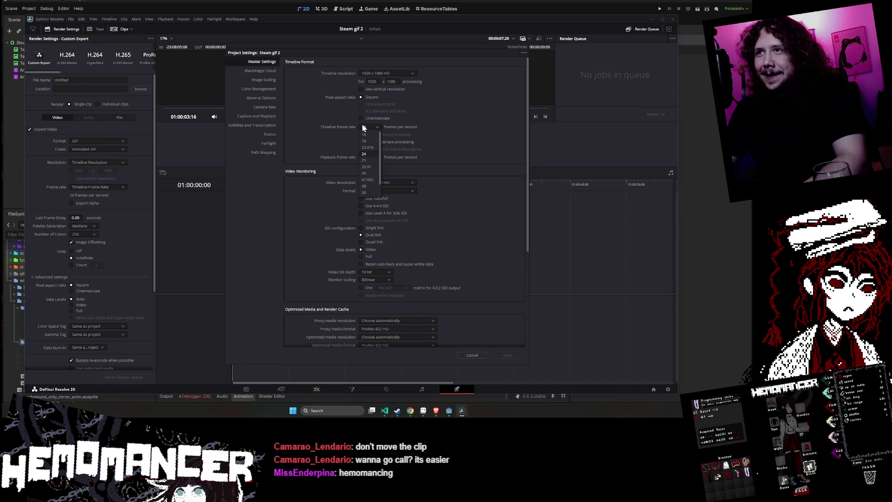
left_click(372, 192)
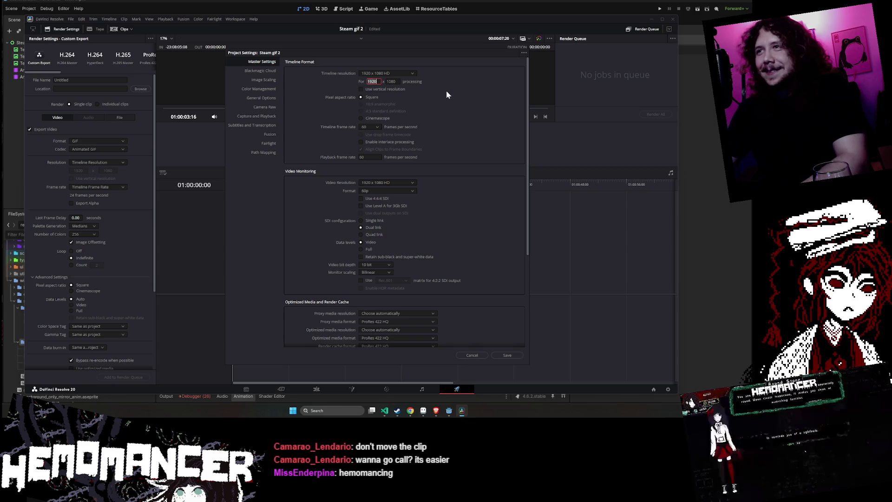
type("1004")
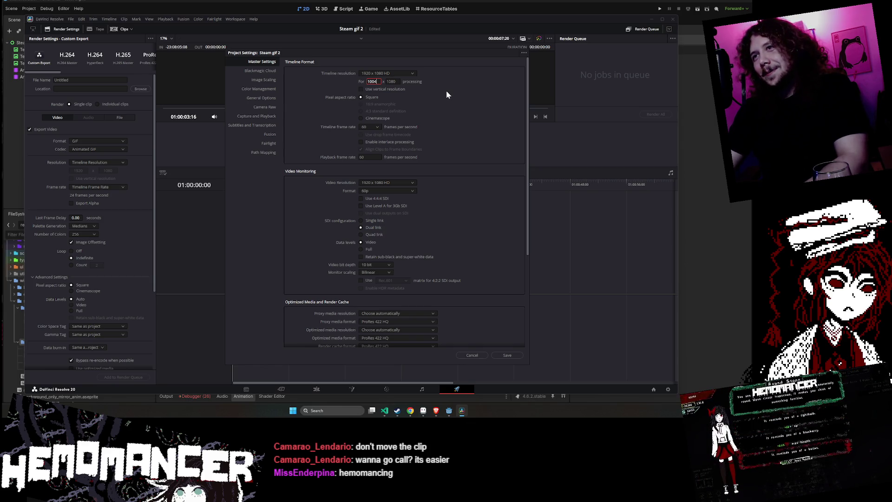
key("Tab")
type("256")
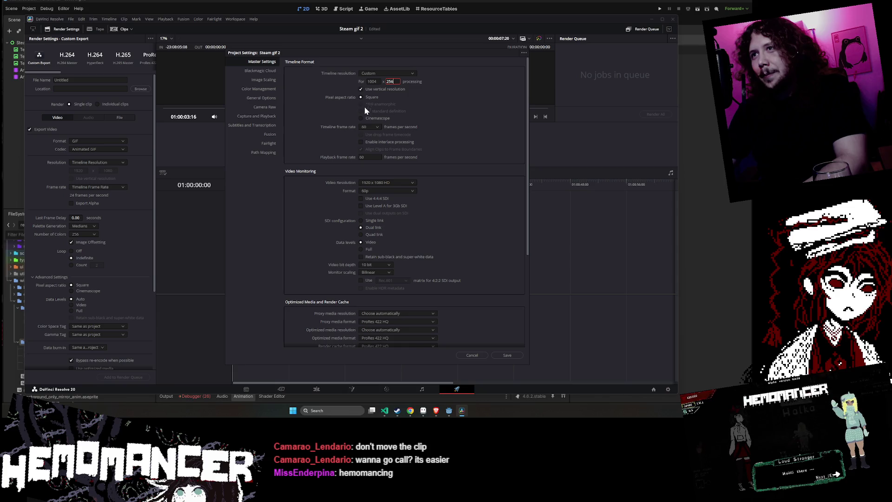
left_click(511, 354)
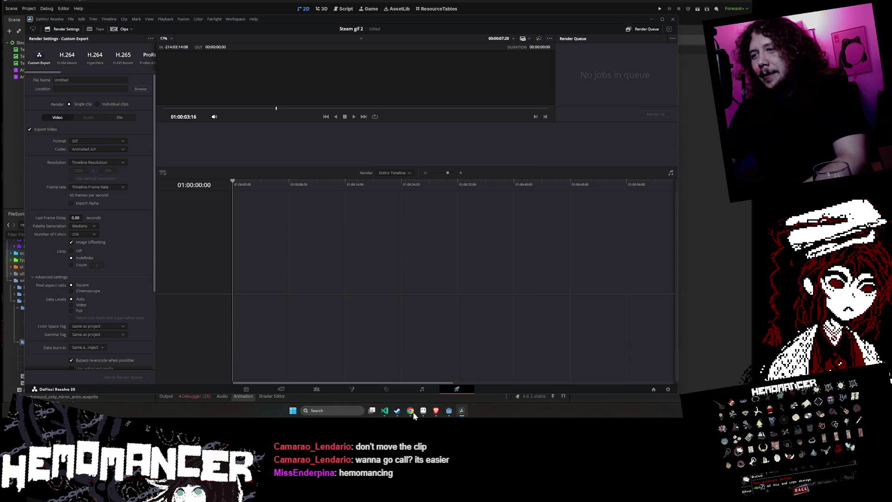
Bring the Aseprite banner file to the front and scroll across it
left_click(424, 412)
scroll(318, 284, "left", 2)
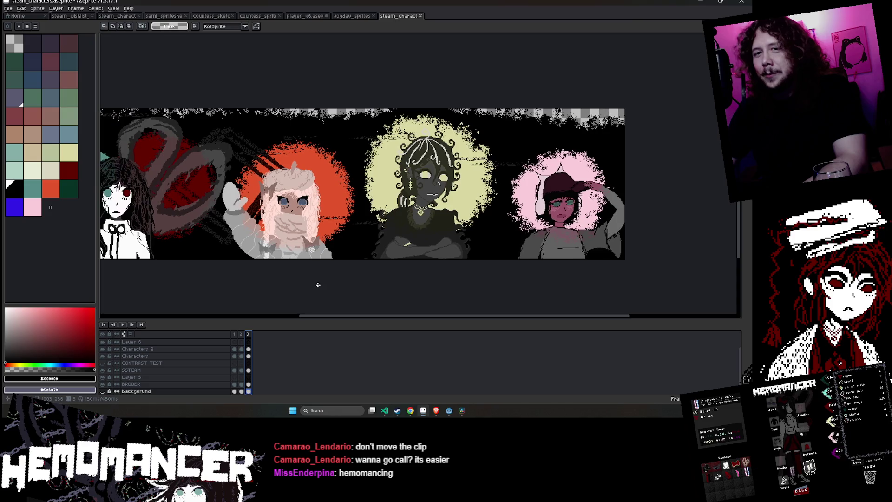
left_click(56, 8)
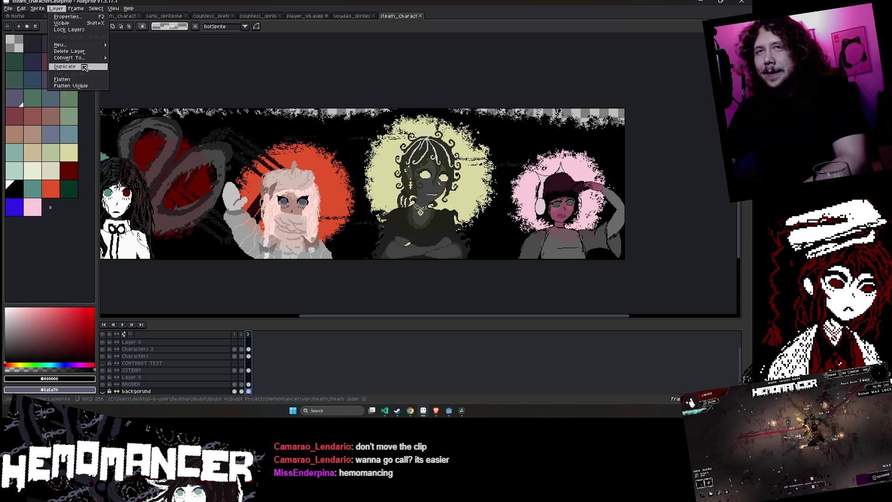
left_click(202, 67)
scroll(279, 70, "left", 4)
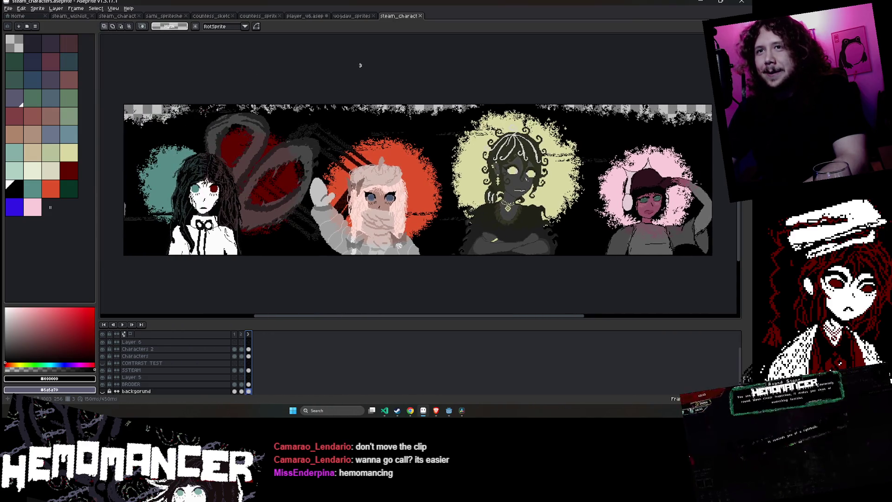
In Canvas Size, extend the right edge by one pixel to a 1004 px width
left_click(60, 8)
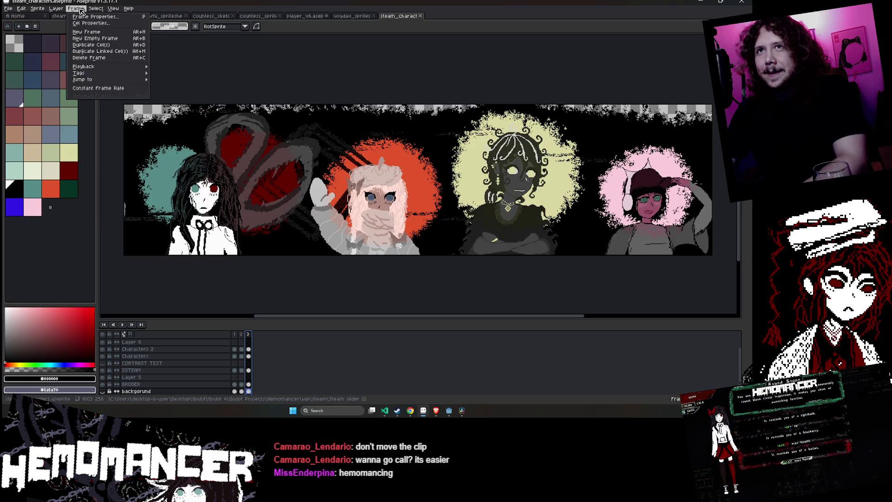
mouse_move(38, 8)
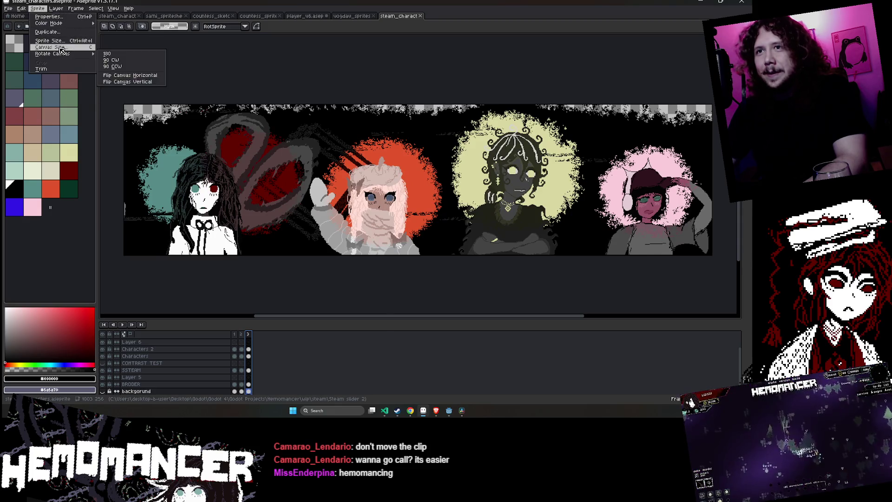
left_click(56, 49)
mouse_move(479, 97)
left_mouse_down()
mouse_move(313, 100)
mouse_move(415, 62)
mouse_move(531, 51)
mouse_move(428, 64)
mouse_move(422, 140)
left_mouse_up()
scroll(422, 170, "up", 6)
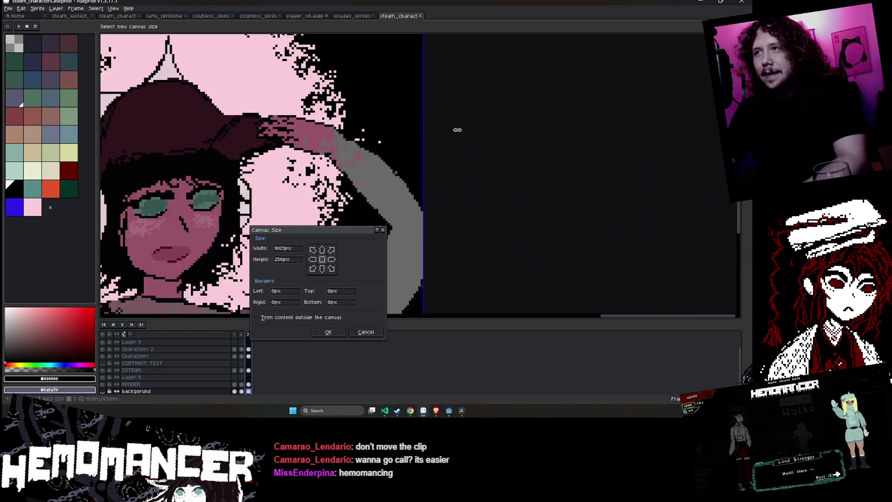
left_click_drag(422, 170, 426, 171)
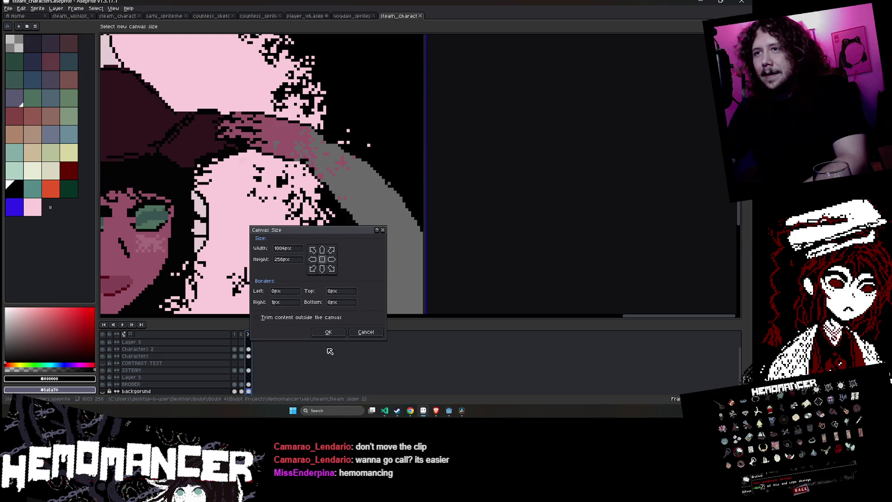
left_click(328, 332)
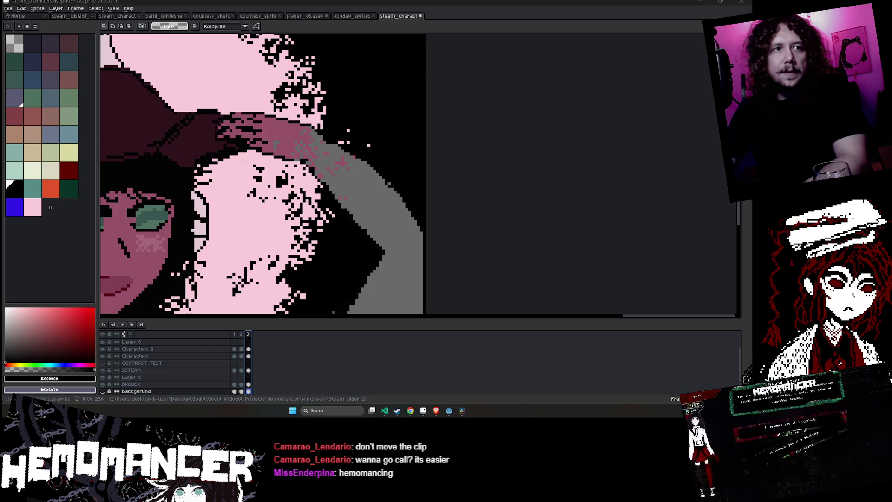
scroll(493, 253, "down", 3)
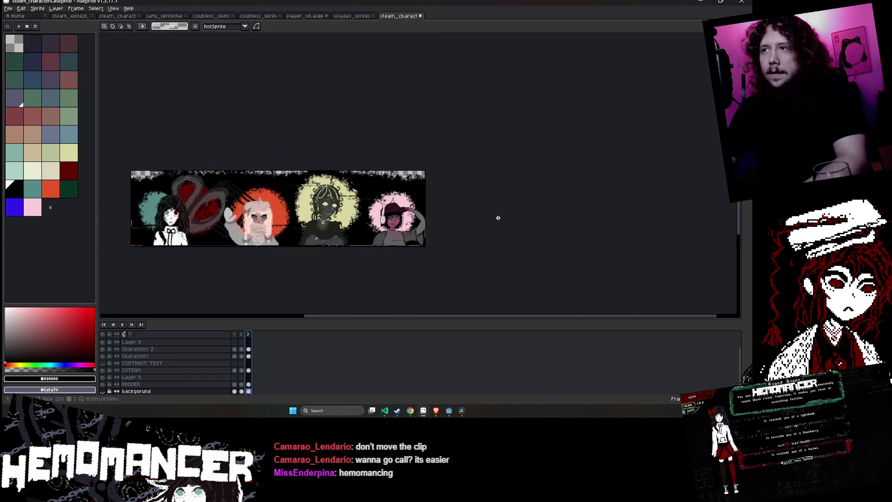
Zoom and pan around the banner to the yellow and pink characters and the top-left corner
scroll(349, 173, "up", 2)
scroll(348, 173, "up", 2)
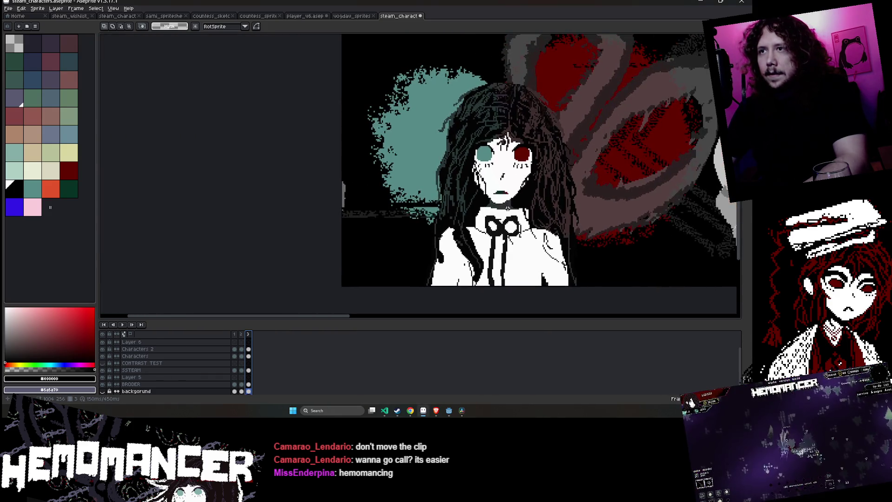
scroll(343, 231, "up", 3)
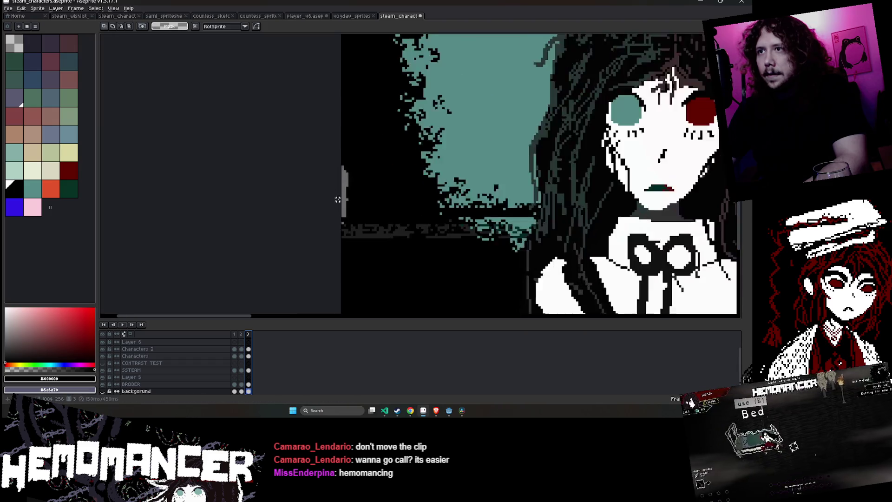
scroll(342, 219, "down", 5)
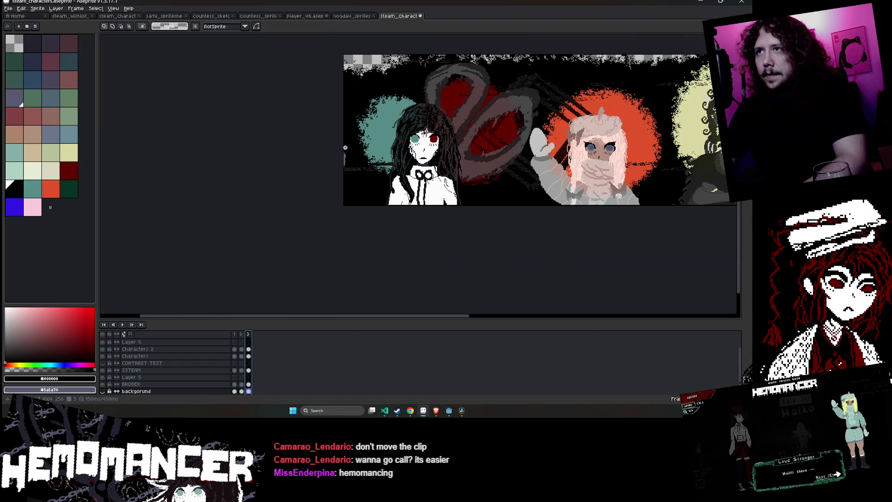
scroll(346, 75, "up", 2)
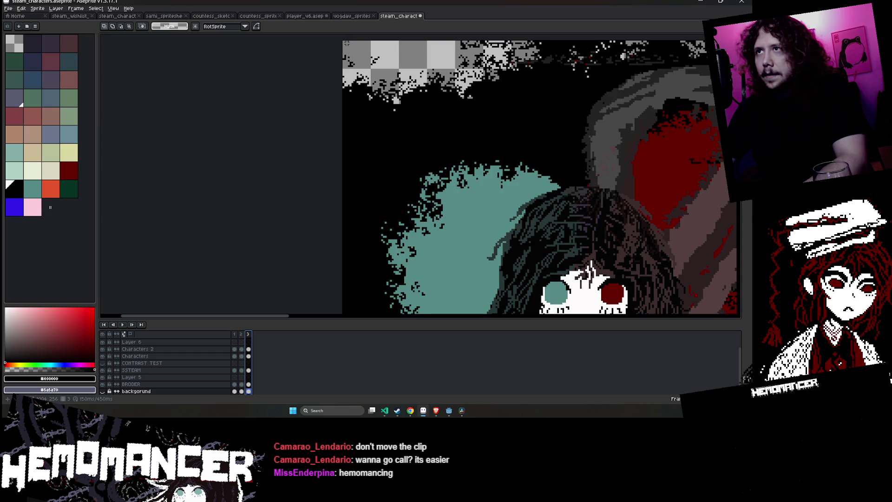
scroll(346, 41, "down", 3)
scroll(627, 70, "up", 4)
mouse_move(641, 79)
left_mouse_down()
mouse_move(538, 130)
mouse_move(515, 165)
left_mouse_up()
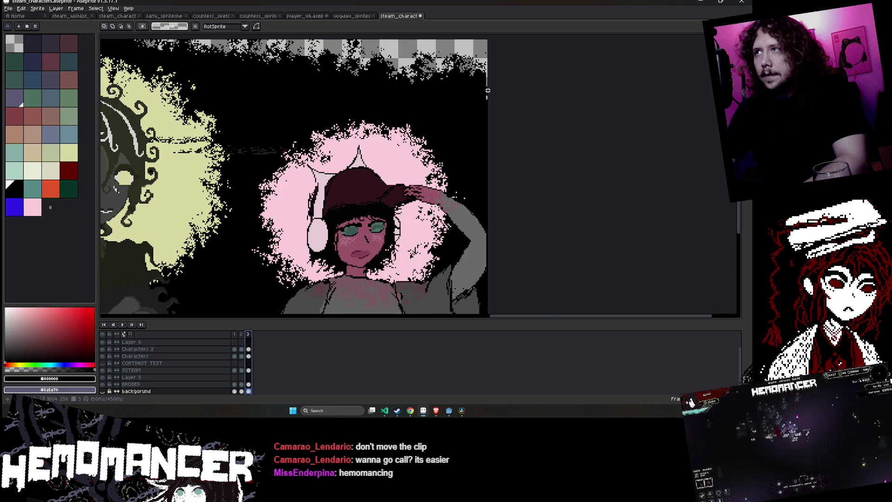
scroll(487, 90, "up", 1)
scroll(488, 90, "down", 3)
scroll(378, 140, "left", 10)
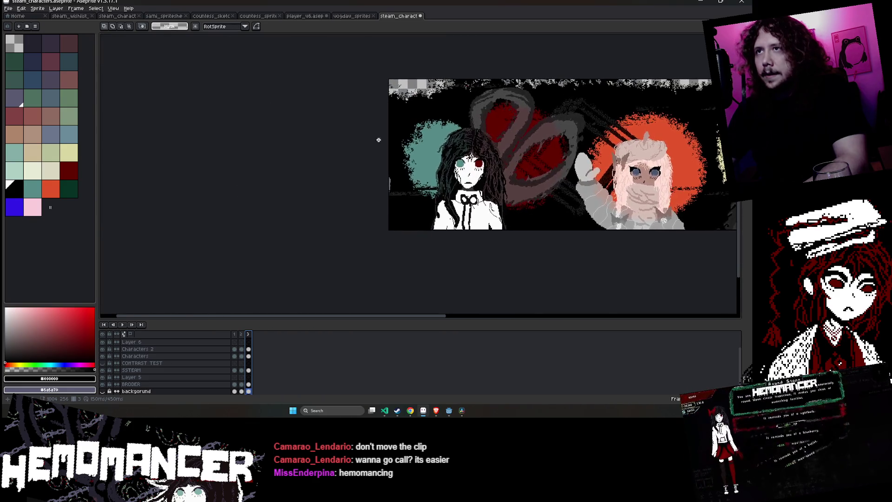
scroll(379, 139, "up", 3)
scroll(388, 132, "up", 3)
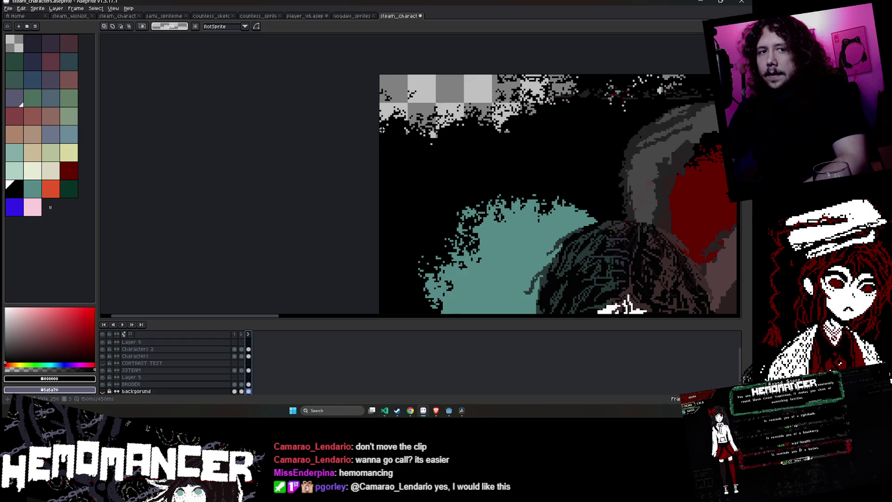
left_click_drag(382, 130, 333, 166)
After browsing the Layer and Sprite menus, enable View > Tiled Mode > Tiled in X Axis
left_click(61, 8)
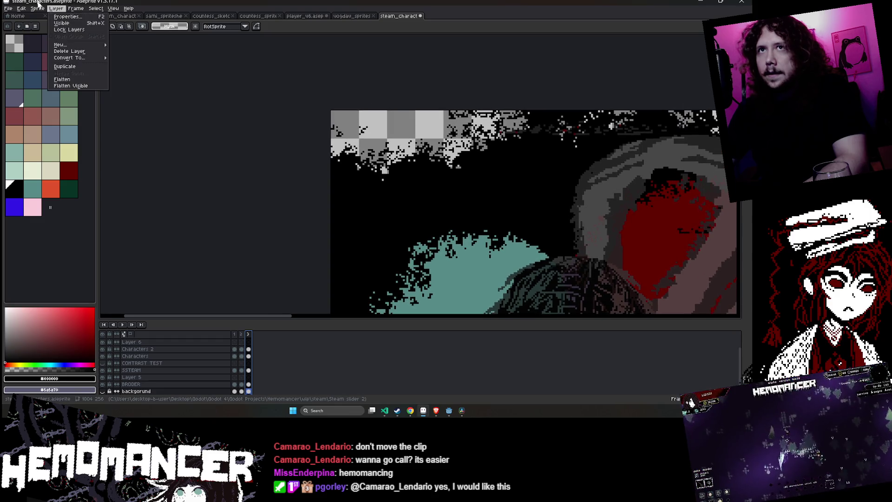
left_click(37, 8)
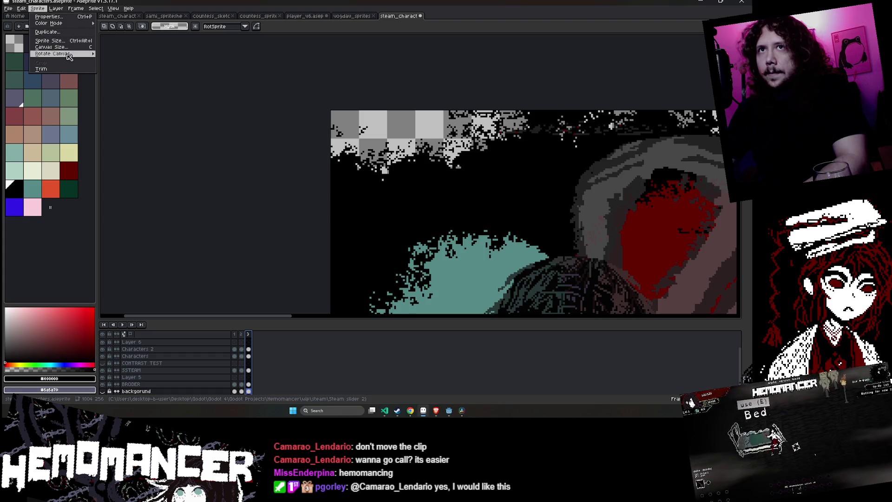
mouse_move(69, 55)
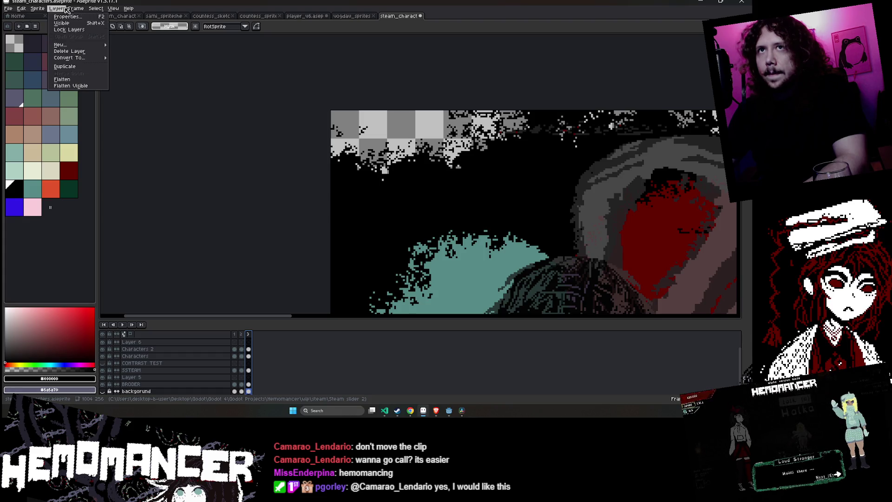
mouse_move(78, 9)
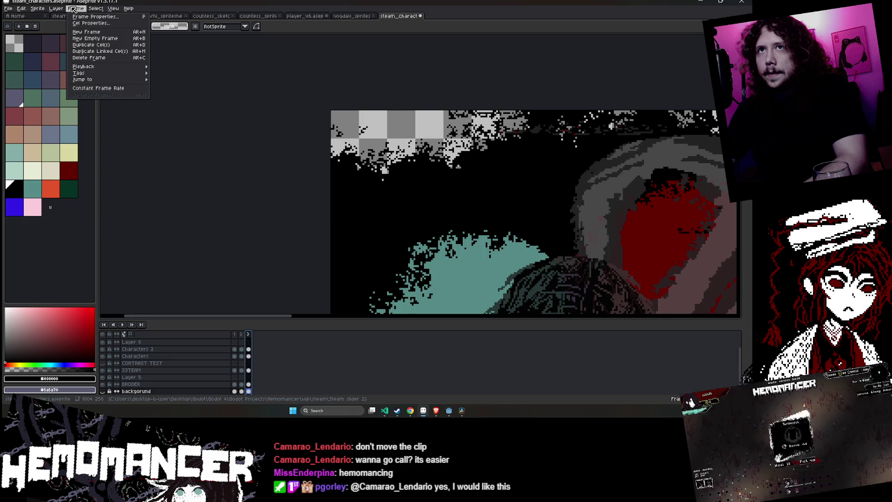
left_click(60, 9)
mouse_move(113, 9)
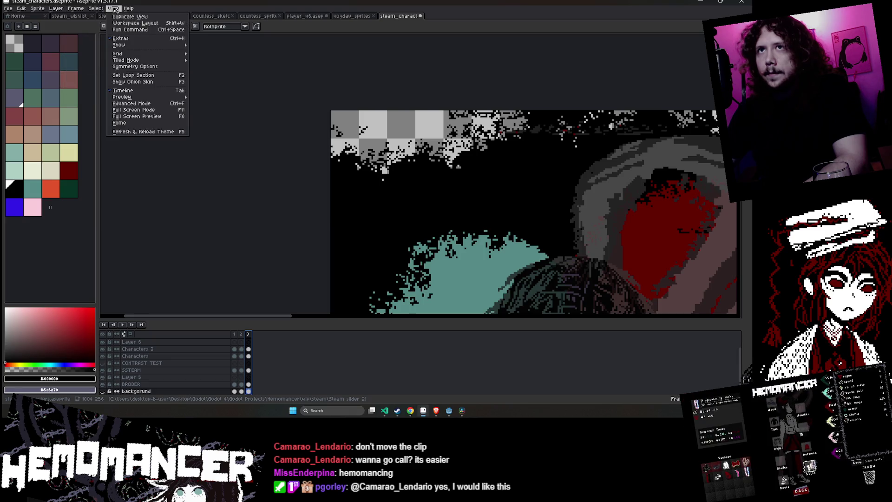
mouse_move(140, 54)
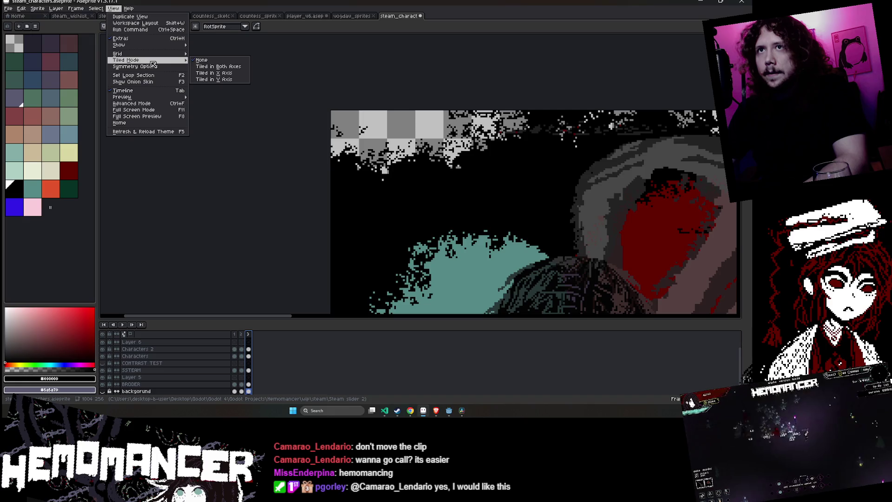
left_click(213, 76)
scroll(284, 96, "down", 3)
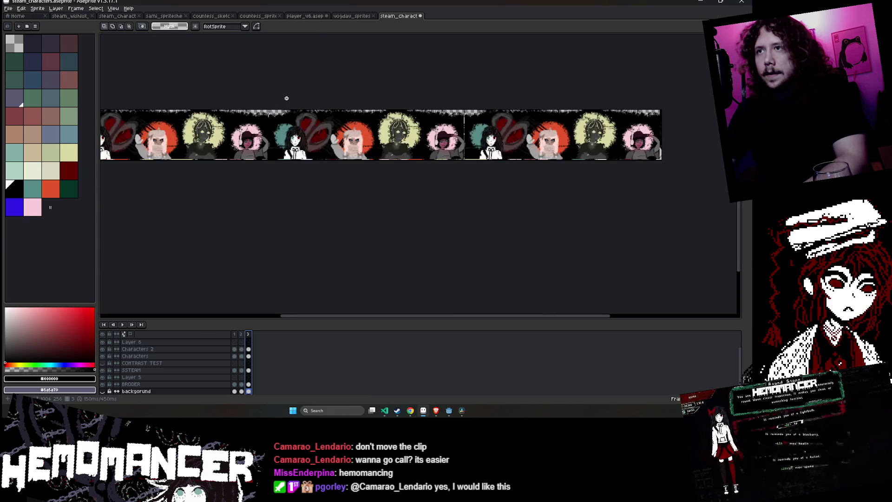
Set the pencil to 3 px, hide the CONTRAST TEST layer and select COLOR OVERLAY
scroll(232, 85, "up", 4)
scroll(297, 143, "up", 4)
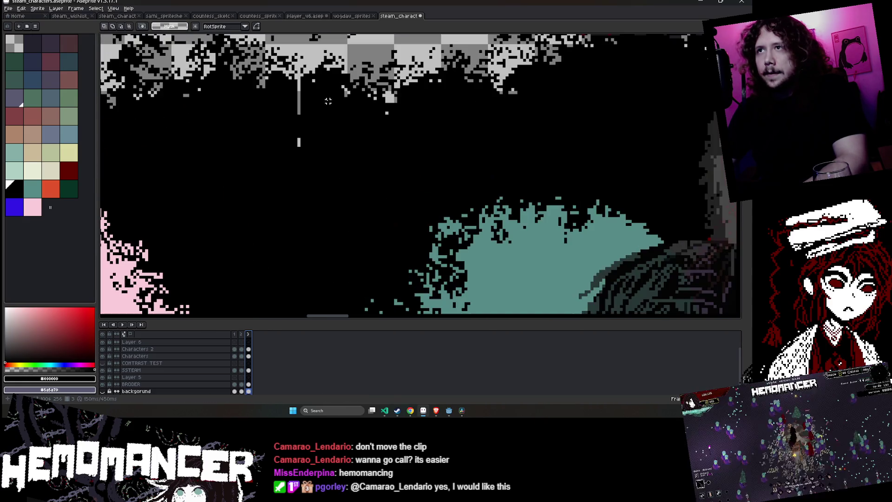
key("i")
key("b")
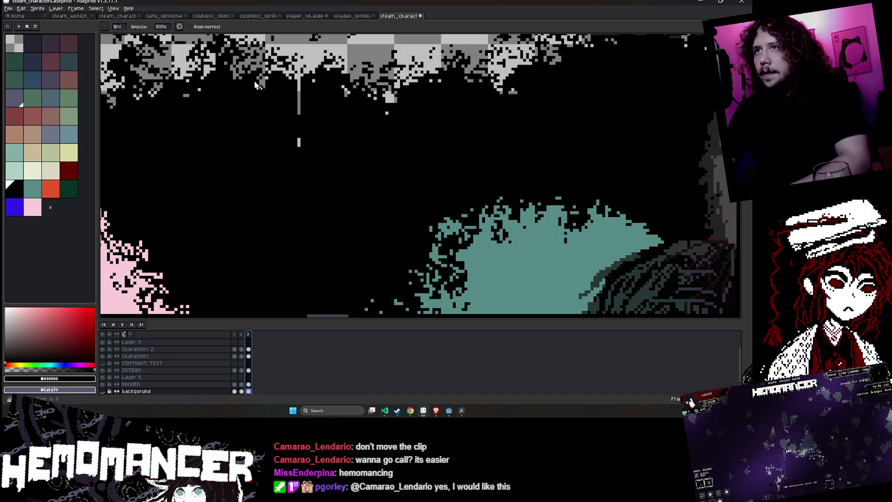
key("plus")
key("plus")
left_click(102, 363)
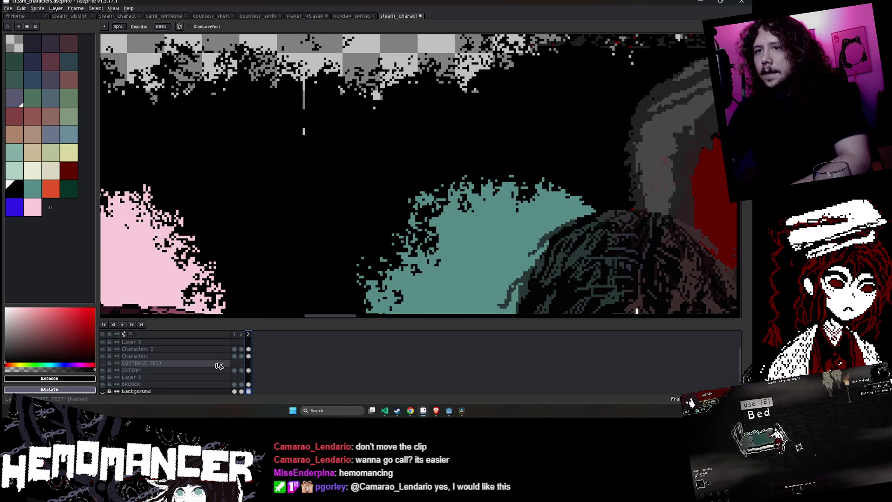
scroll(219, 365, "up", 1)
left_click(248, 347)
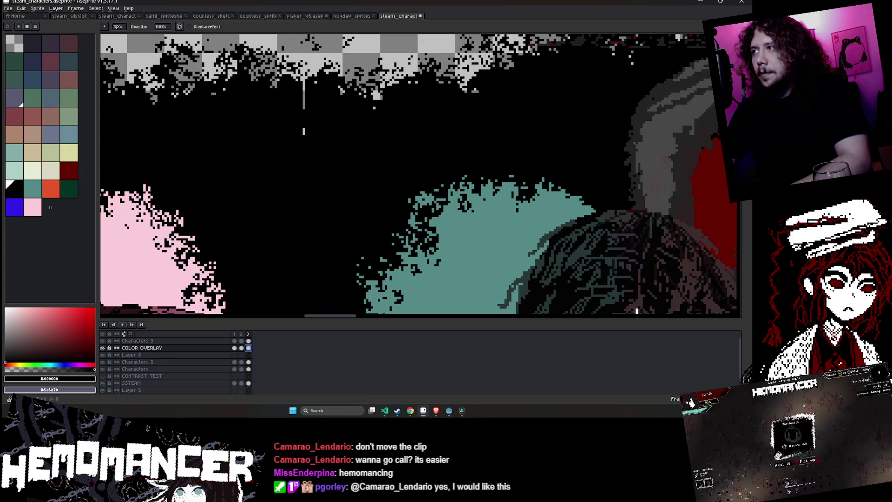
Pan up onto the characters and marquee-select the area around the grey strip
key("e")
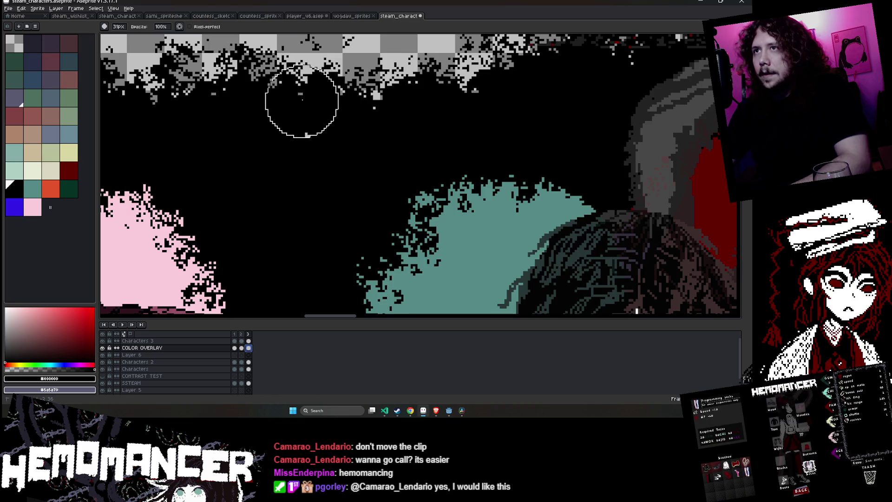
scroll(317, 90, "down", 2)
scroll(374, 97, "up", 1)
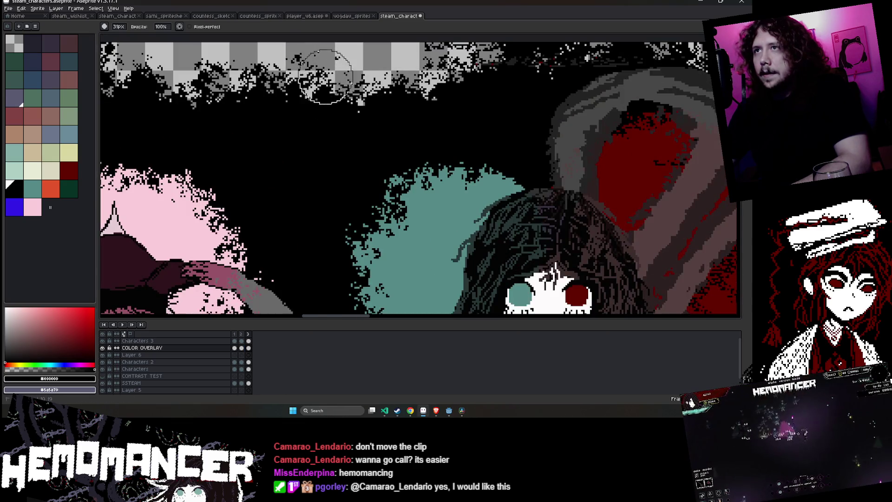
scroll(374, 98, "down", 2)
scroll(346, 135, "up", 1)
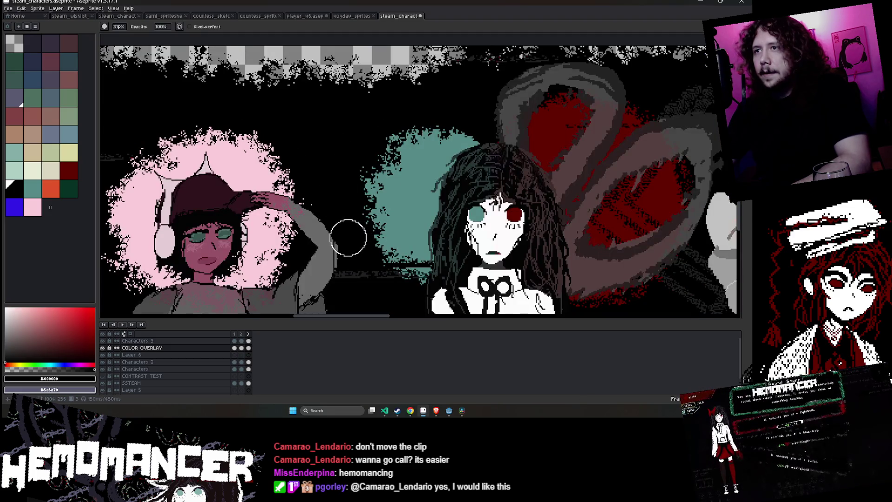
left_click_drag(349, 235, 345, 151)
scroll(346, 149, "up", 1)
scroll(347, 147, "up", 1)
left_click(746, 40)
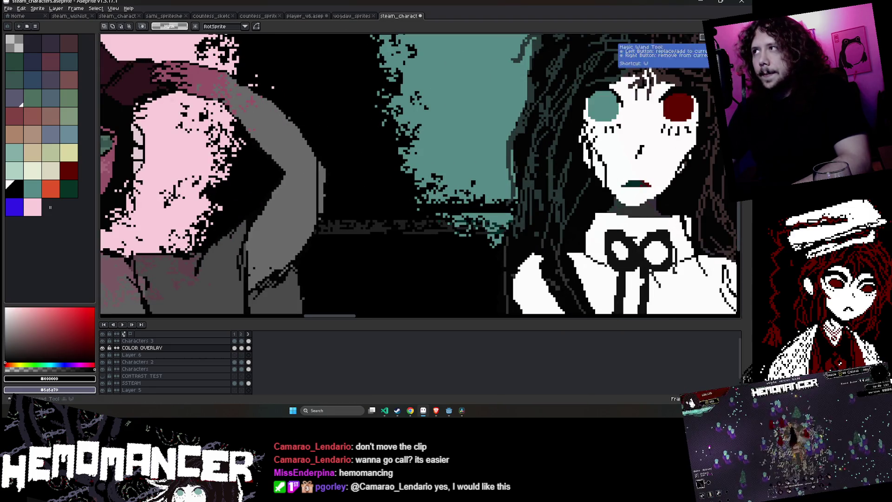
scroll(299, 189, "up", 2)
left_click_drag(322, 139, 342, 268)
On Characters 3, eyedrop the strip's grey and pencil over the black seam
key("ctrl+d")
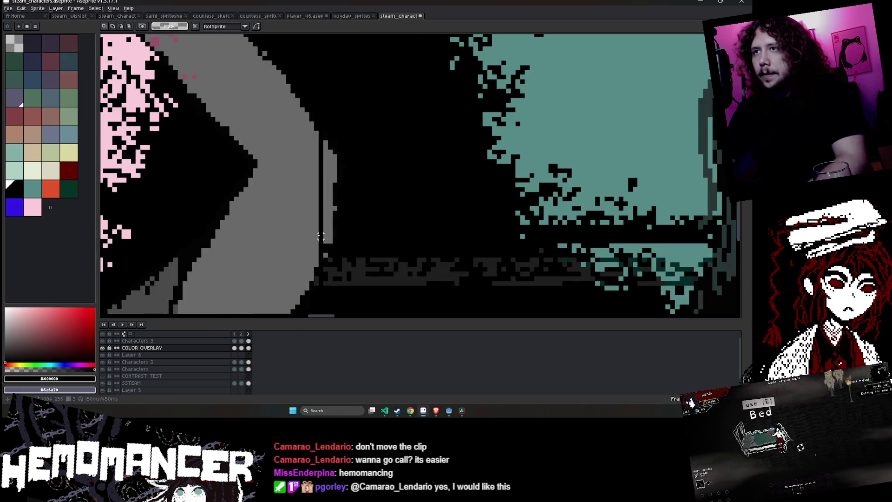
left_click(137, 341)
key("i")
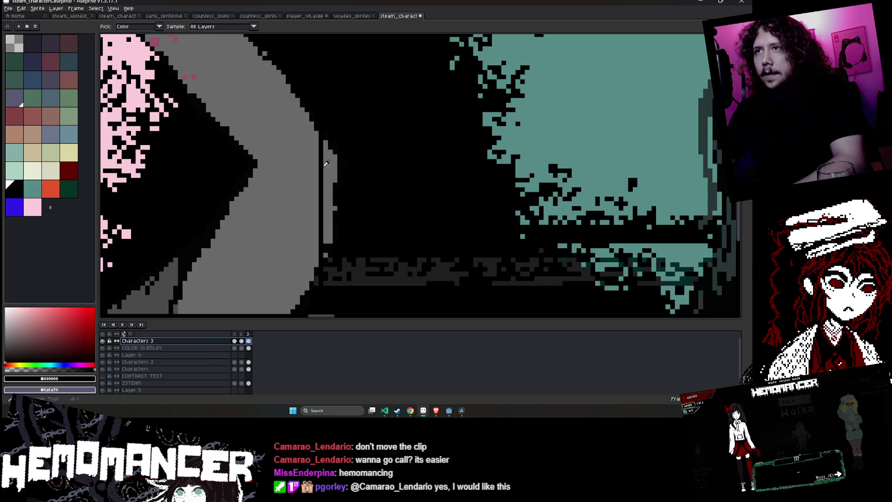
left_click(324, 141)
scroll(324, 141, "up", 1)
key("b")
scroll(323, 186, "up", 1)
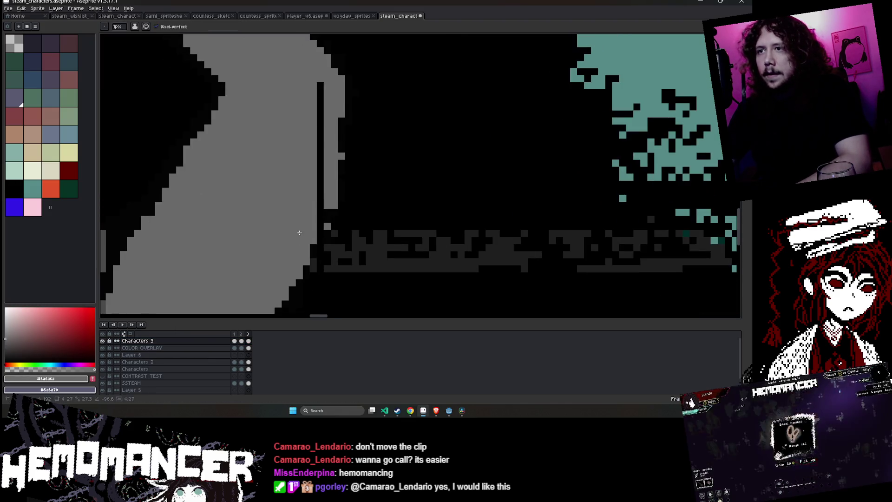
left_click_drag(320, 84, 324, 230)
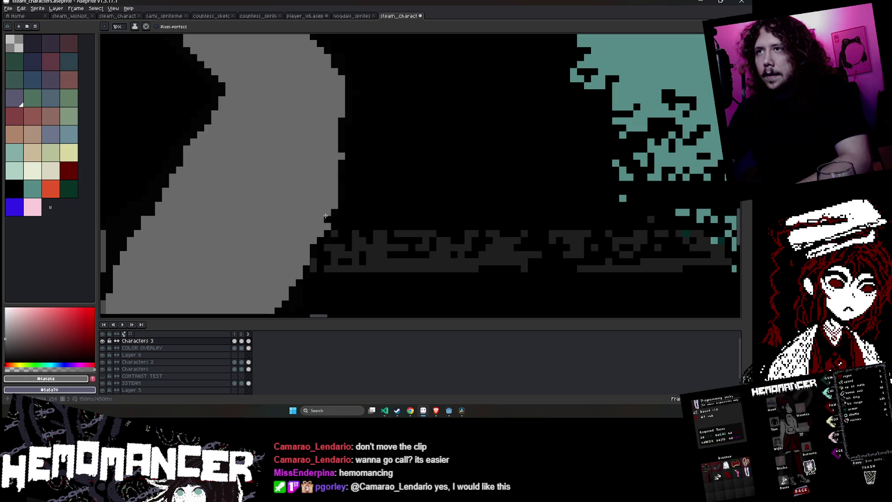
Pan across the artwork to check the fix and save the file with Ctrl+S
scroll(326, 216, "down", 3)
scroll(354, 174, "up", 3)
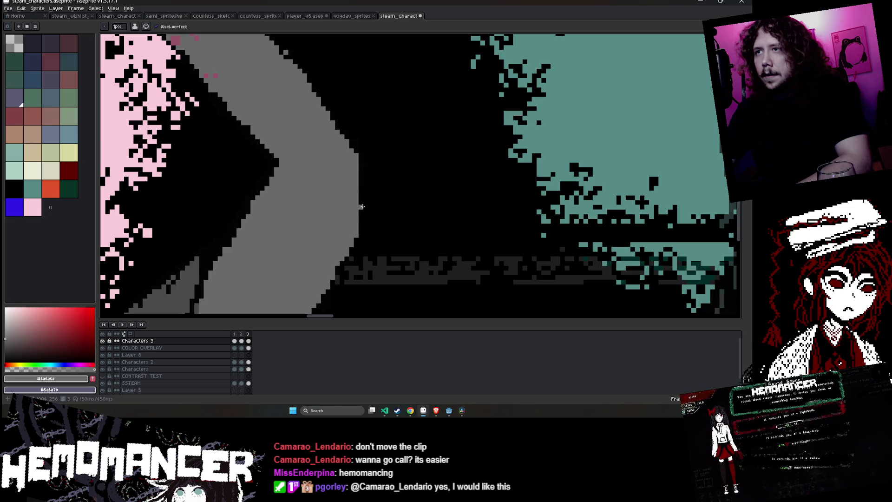
scroll(362, 170, "down", 5)
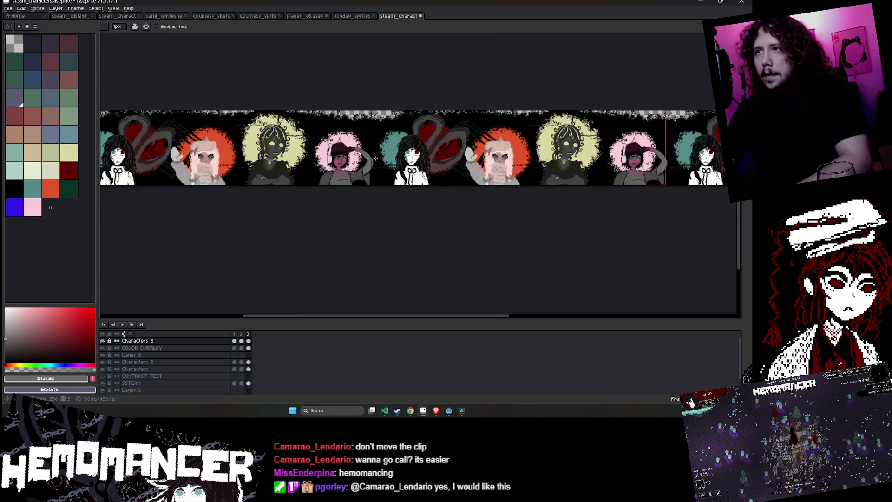
scroll(358, 175, "up", 3)
left_click_drag(415, 167, 402, 219)
key("ctrl+s")
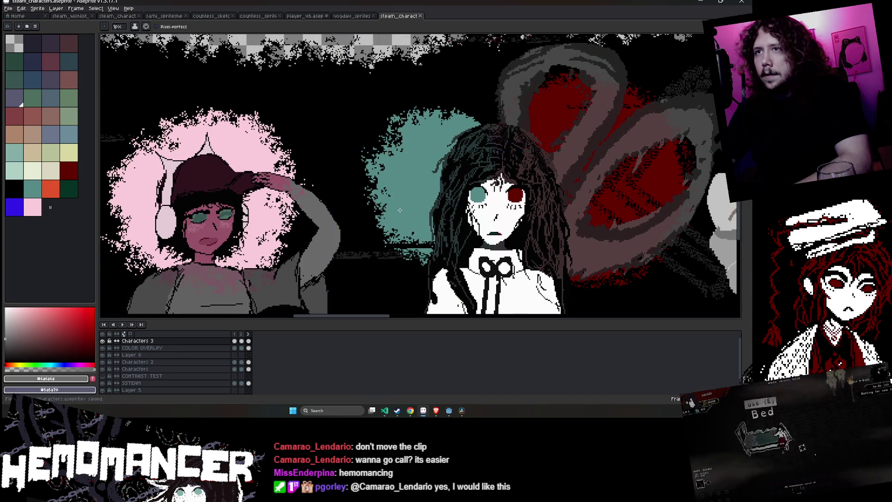
scroll(445, 275, "down", 3)
scroll(445, 275, "up", 2)
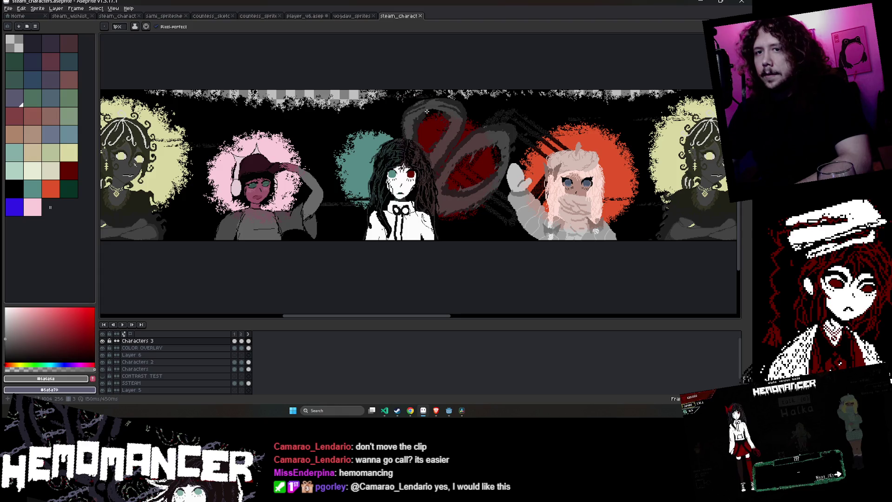
key("ctrl+s")
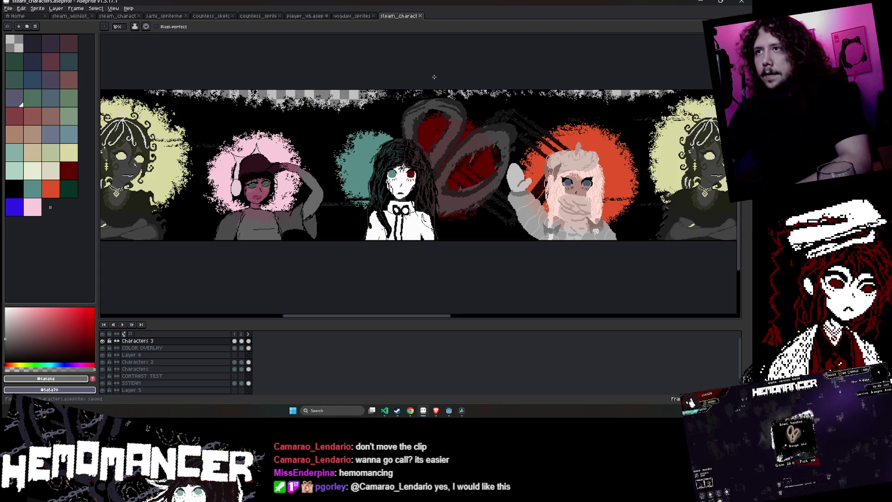
key("ctrl+s")
left_click(8, 8)
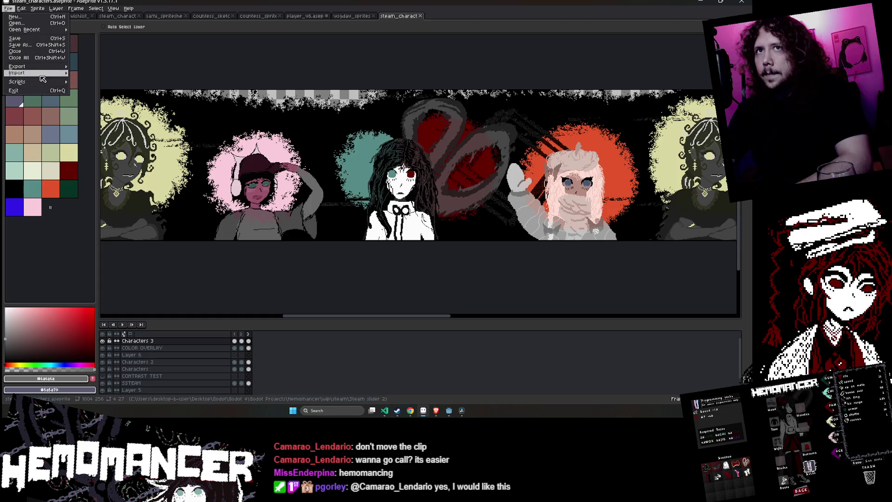
Compare frames 2 and 3, zoom in, and toggle the Characters layer's visibility on frame 3
left_click(242, 334)
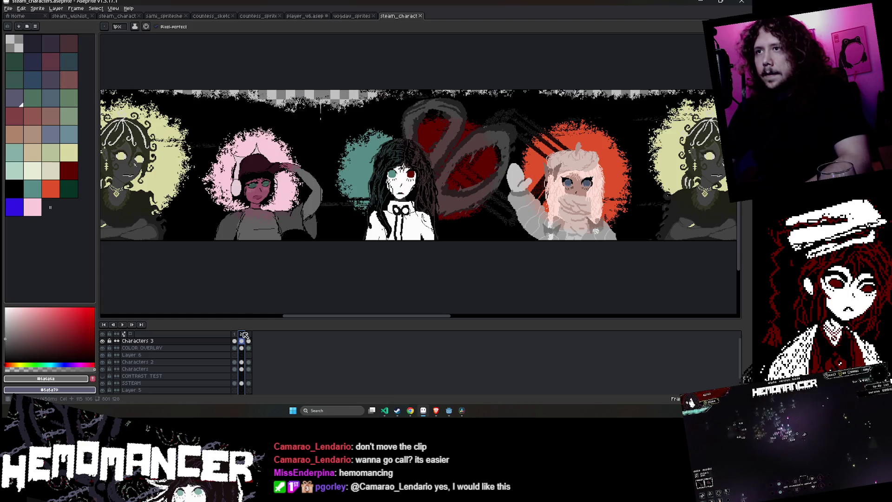
left_click(249, 334)
key("plus")
key("plus")
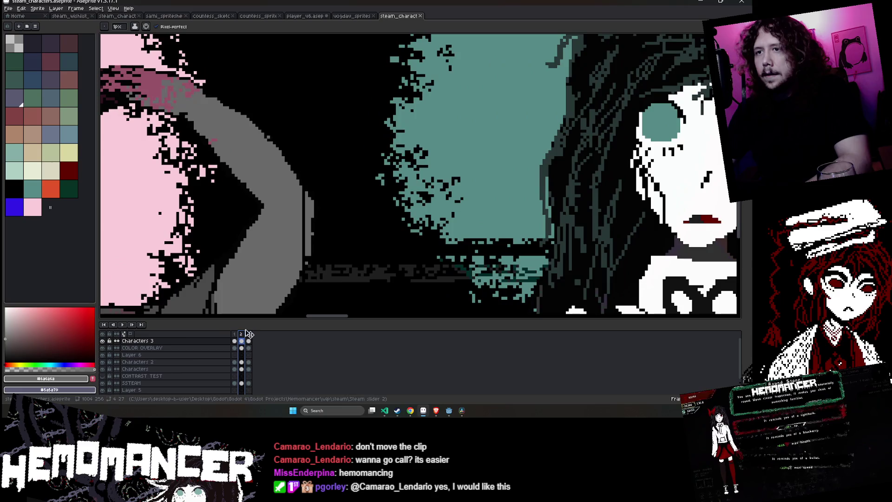
scroll(251, 359, "down", 2)
left_click(249, 356)
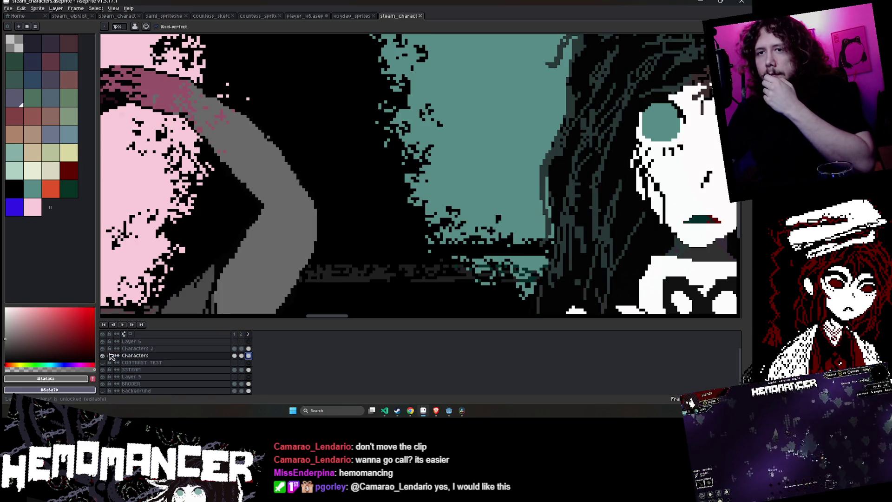
left_click(103, 356)
left_click(103, 356)
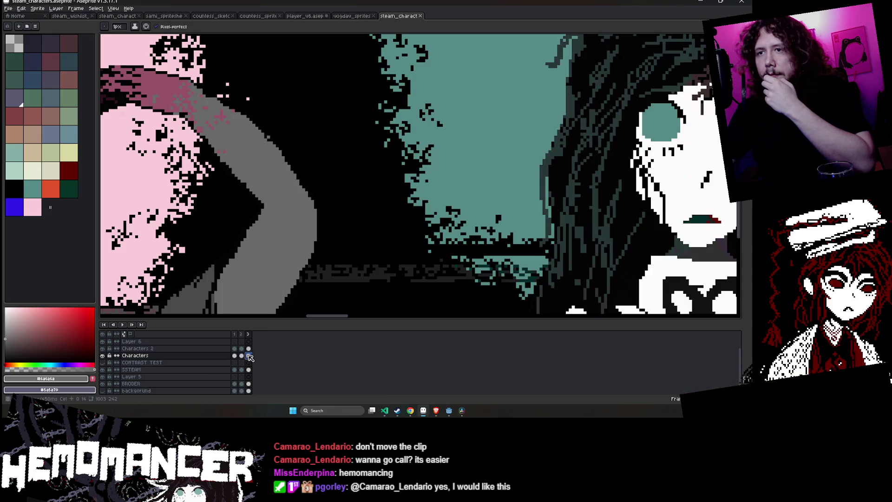
key("m")
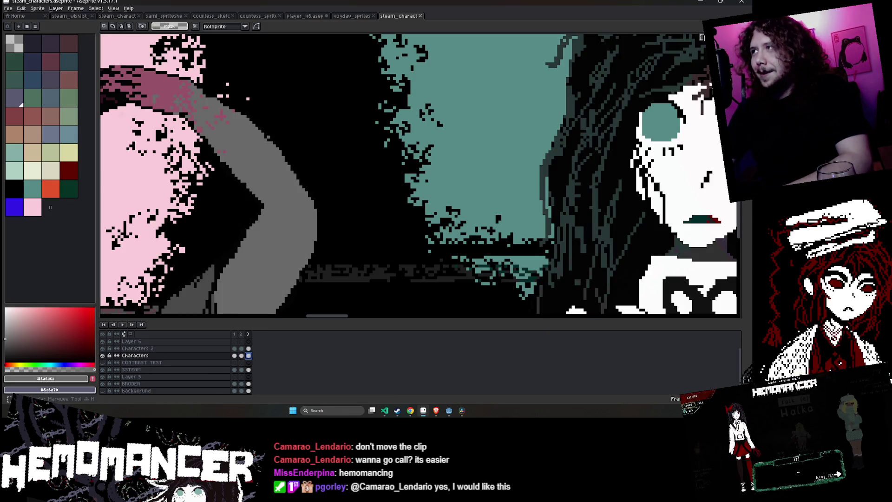
left_click_drag(344, 163, 279, 268)
left_click(281, 260)
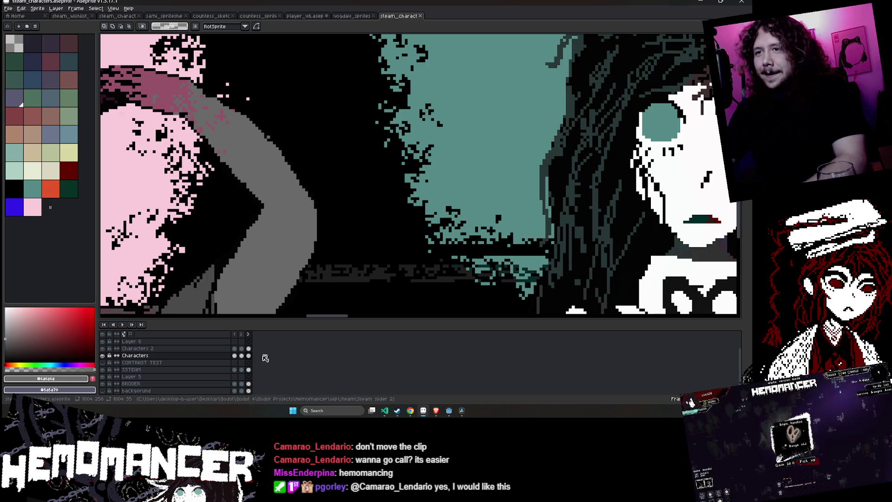
Copy a region of the Characters layer's frame 3 cel and paste it onto frame 2
left_click(247, 356)
left_click(344, 160)
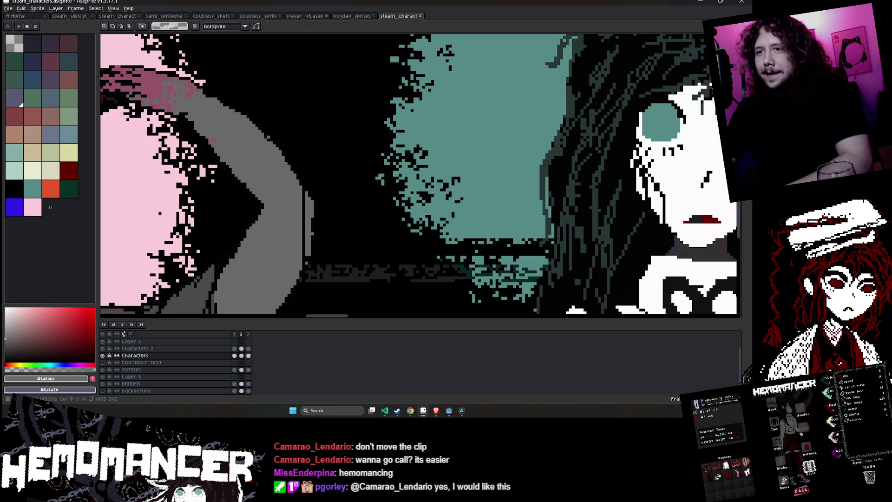
mouse_move(345, 160)
left_mouse_down()
mouse_move(271, 295)
mouse_move(304, 298)
left_mouse_up()
key("ctrl+c")
key("Left")
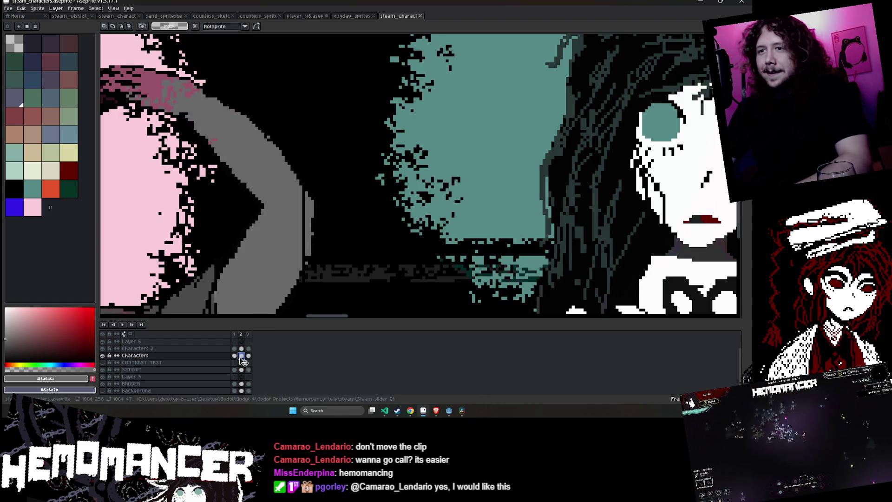
key("ctrl+v")
key("Return")
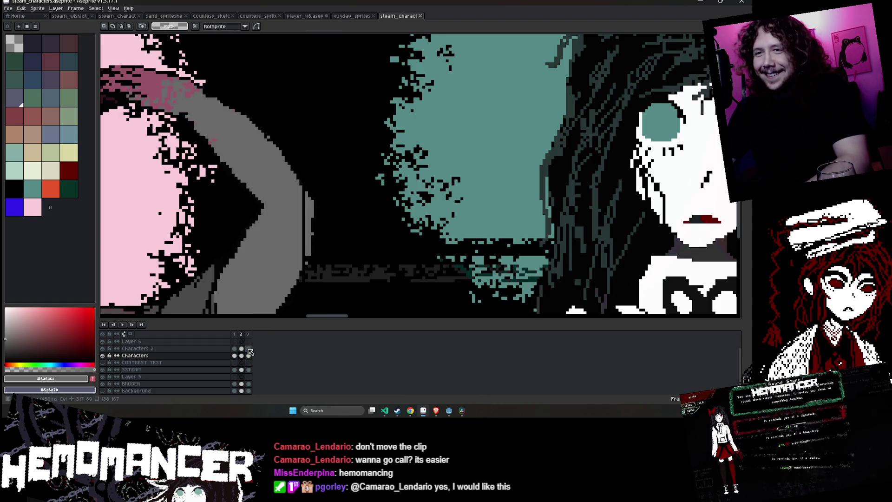
key("Right")
Inspect the Characters 2, COLOR OVERLAY and Characters 3 cels with a trial selection, then deselect
left_click(118, 348)
scroll(106, 352, "up", 2)
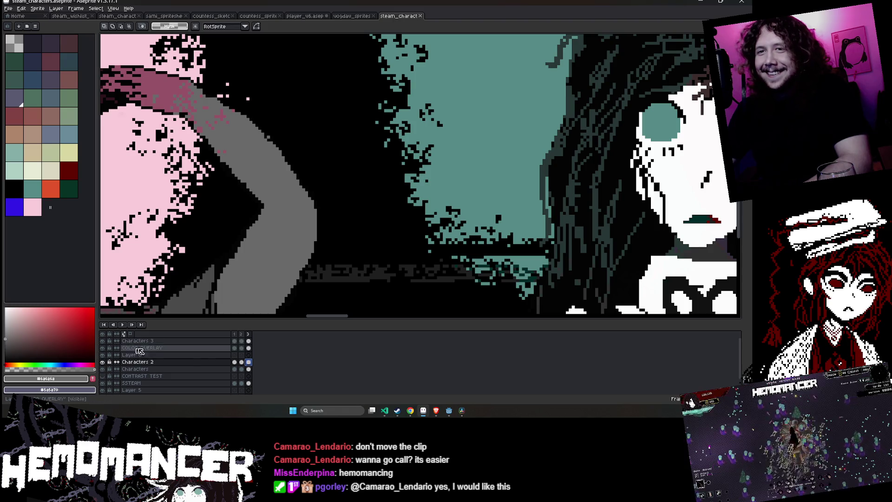
left_click(258, 346)
left_click(250, 341)
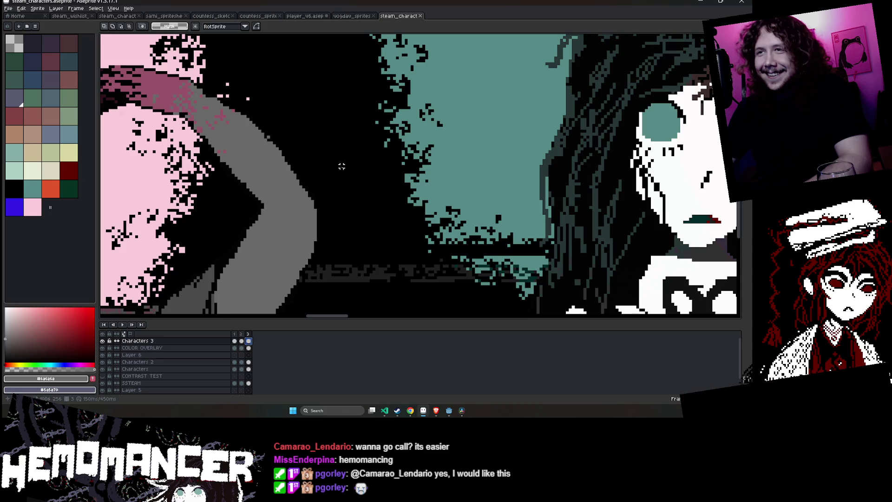
left_click_drag(346, 165, 289, 289)
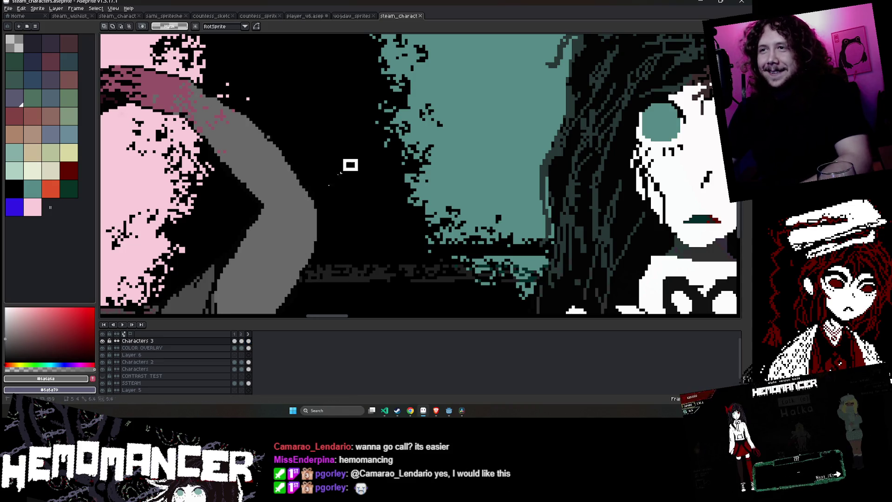
left_click_drag(349, 163, 304, 298)
key("ctrl+d")
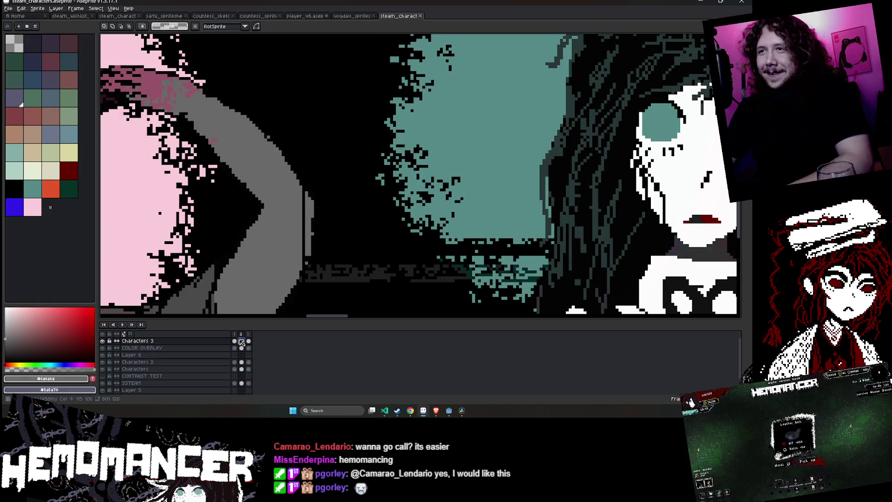
Step through frames 1–3 and select the COLOR OVERLAY layer's frame 1 cel
left_click(241, 341)
left_click(235, 341)
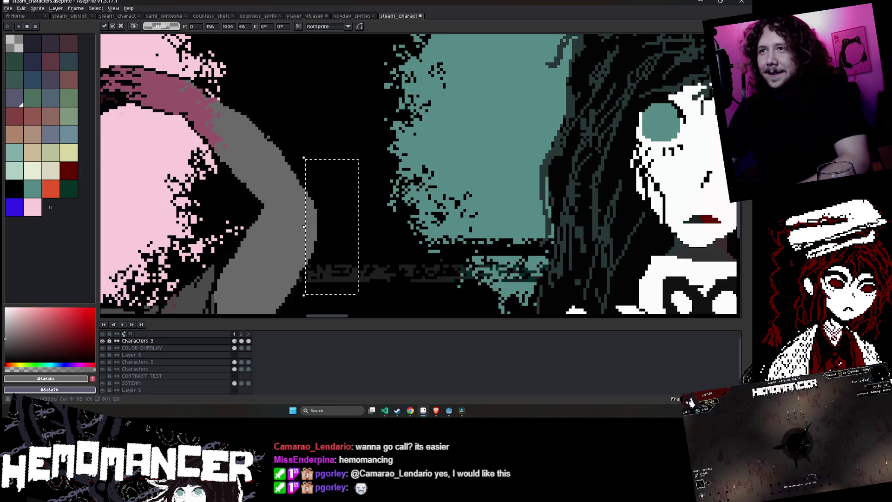
left_click(241, 347)
left_click(248, 349)
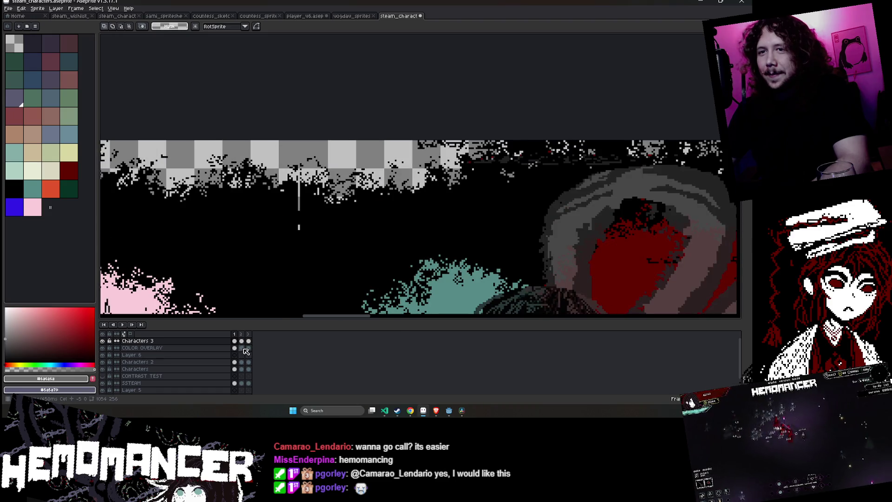
left_click(234, 348)
With the pencil active, flip between frames 1 and 2, zoom out, and save the sprite
key("b")
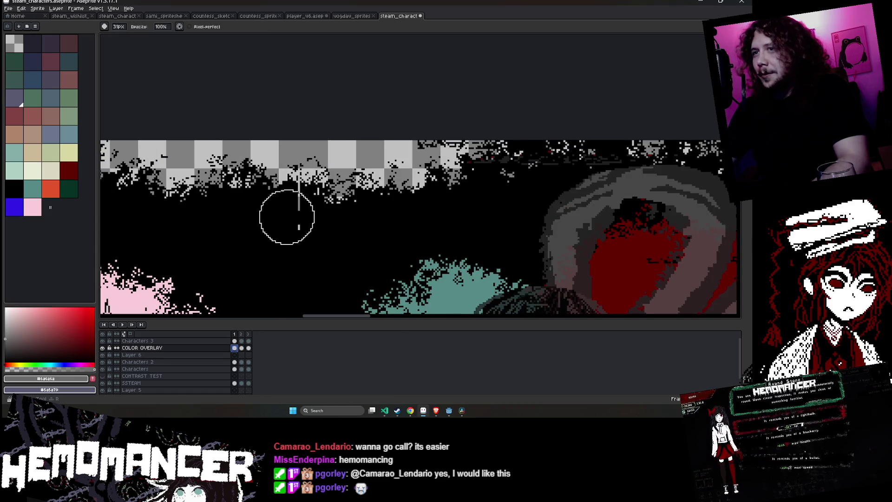
scroll(286, 217, "up", 1)
key("Right")
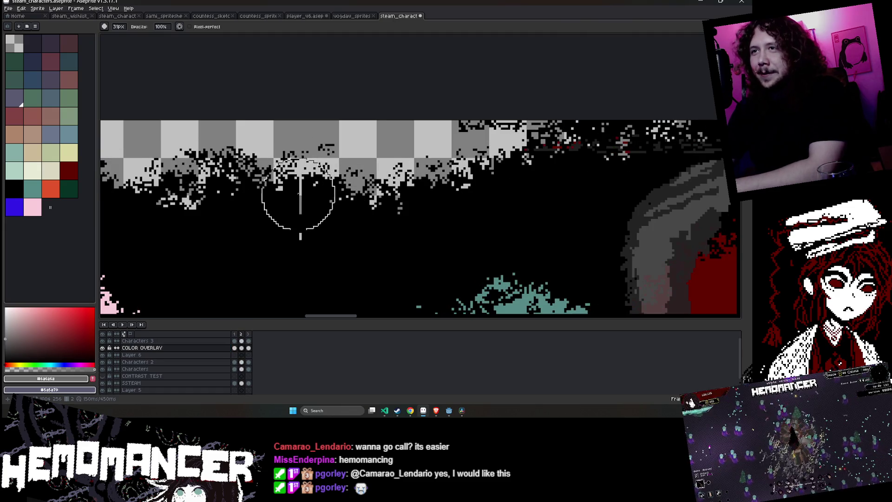
key("Left")
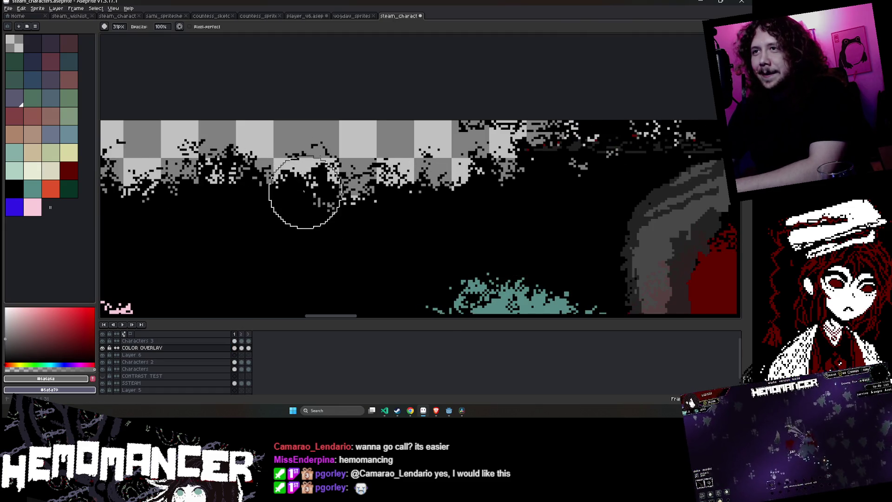
key("Right")
key("Right")
key("Right")
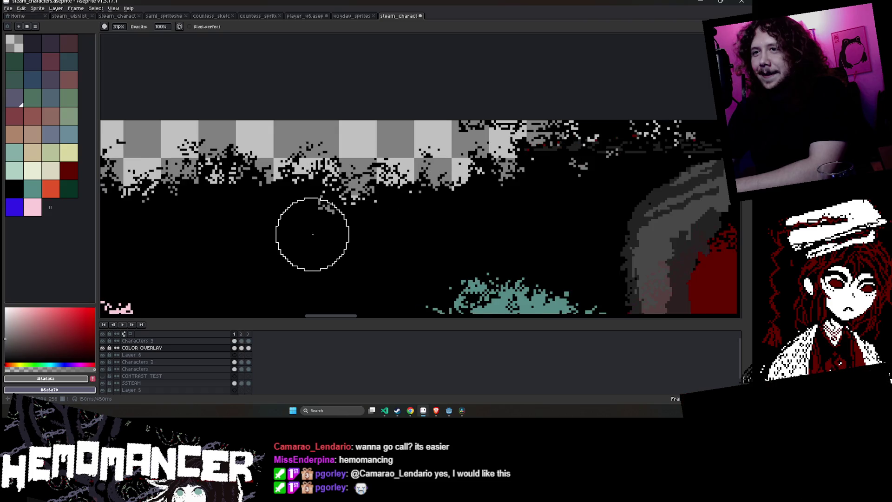
scroll(328, 213, "down", 2)
scroll(346, 164, "down", 1)
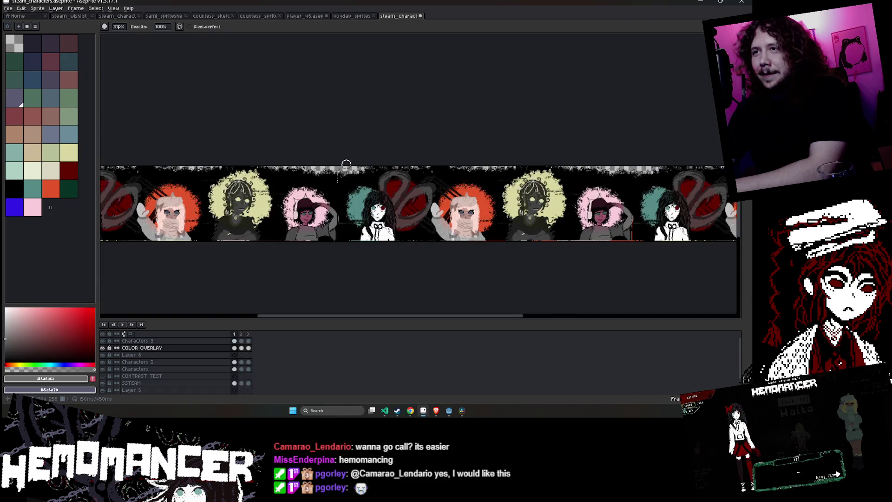
scroll(346, 164, "up", 1)
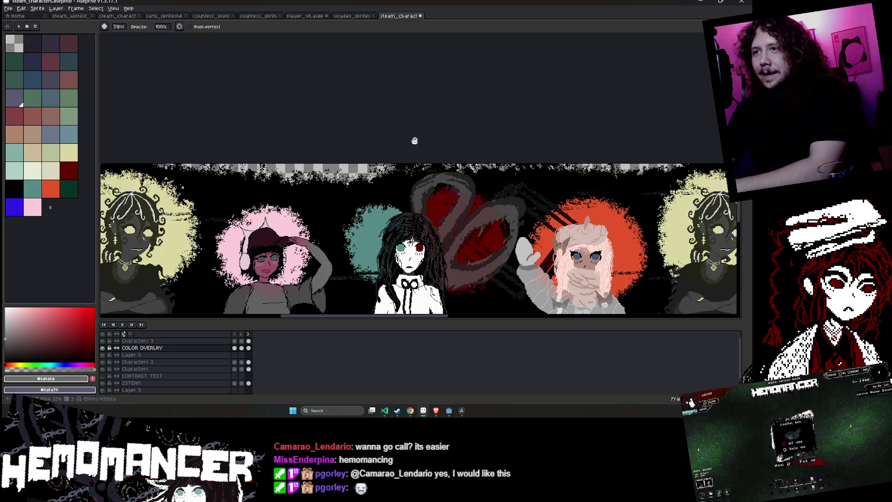
scroll(508, 116, "up", 1)
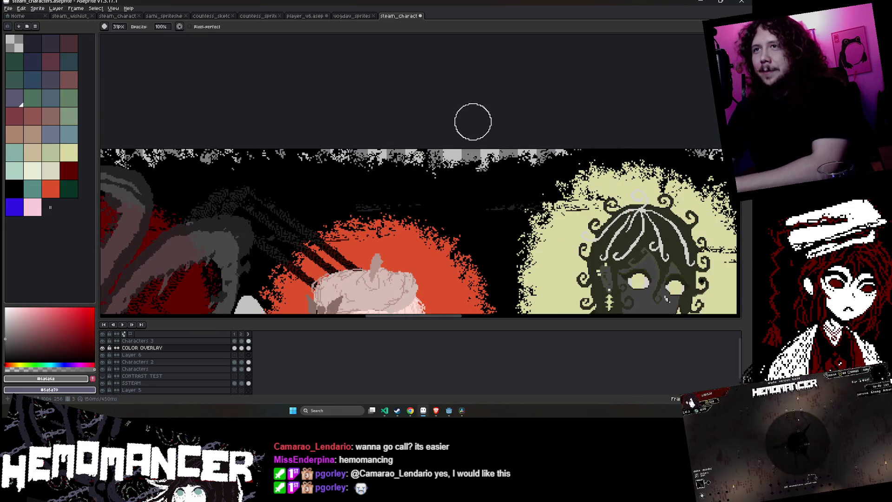
key("ctrl+s")
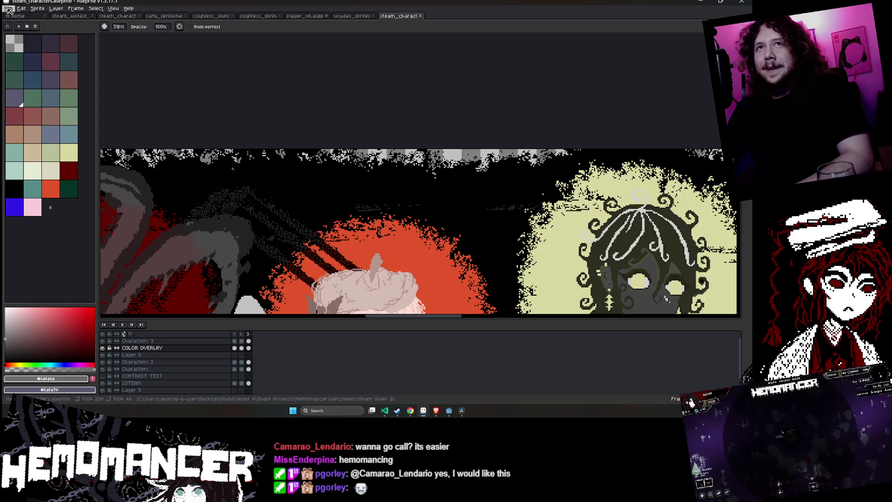
Export all frames as looping steam_characters.gif, overwriting the old file, then minimize Aseprite
left_click(8, 8)
mouse_move(32, 71)
left_click(98, 69)
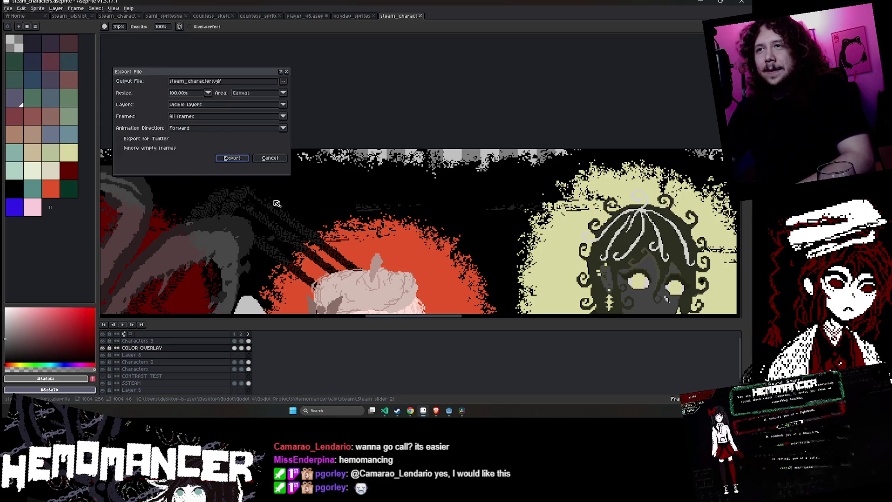
left_click(232, 160)
left_click(361, 223)
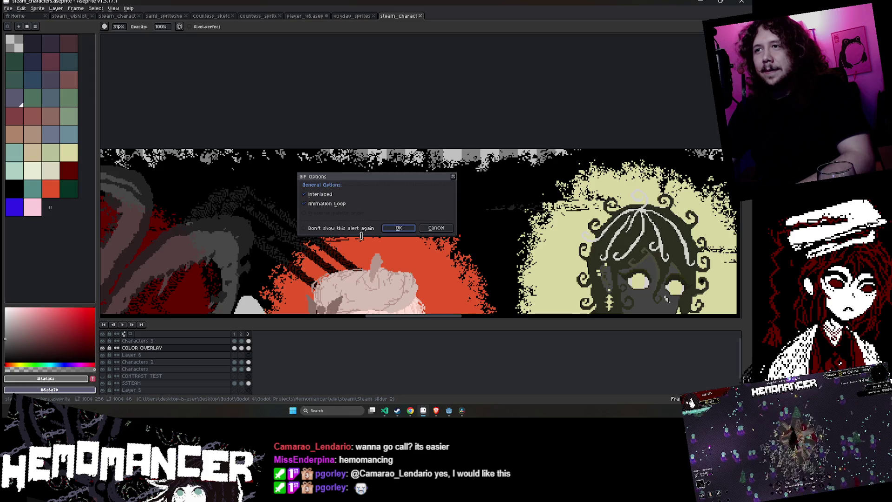
left_click(396, 228)
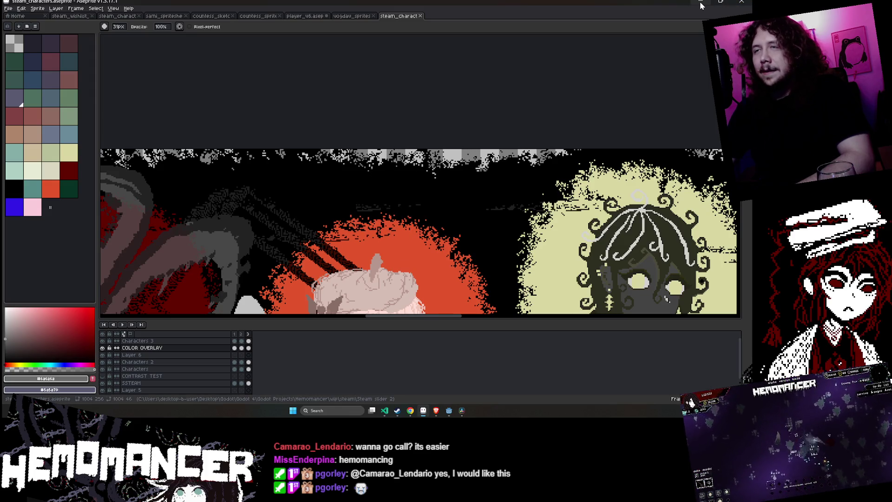
left_click(700, 2)
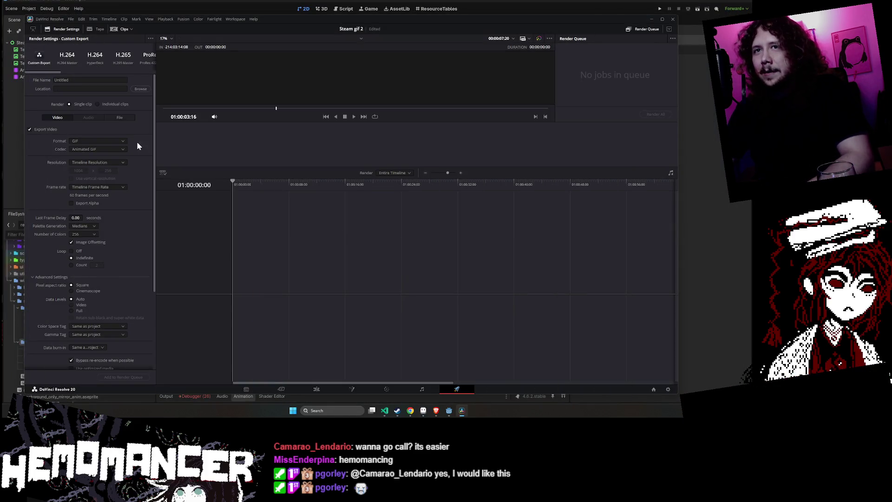
Switch Resolve to the Edit then Cut page, and bring the Godot editor forward
left_click(306, 391)
left_click(283, 388)
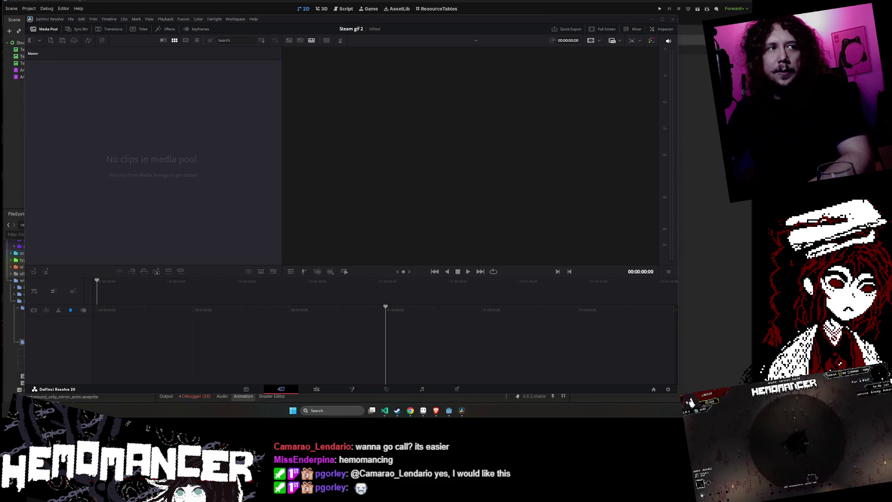
left_click(449, 411)
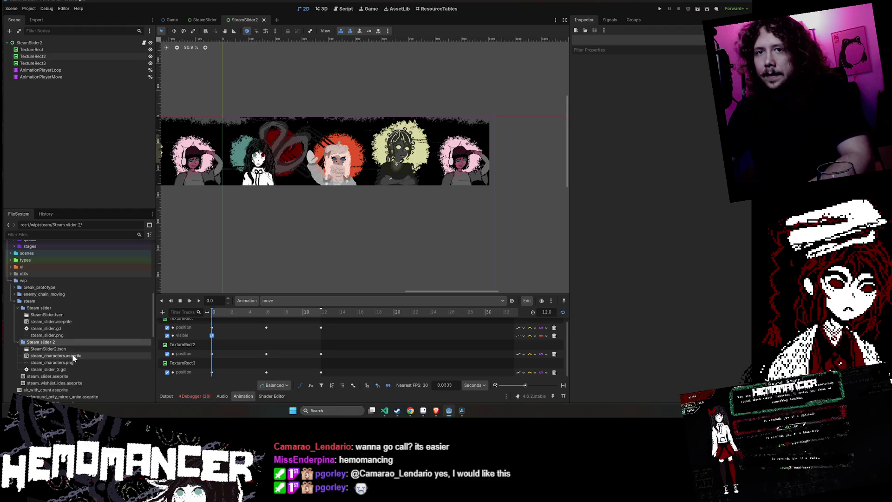
Browse the Steam slider 2 folder in Godot's FileSystem dock, then minimize Godot
scroll(75, 353, "down", 3)
scroll(82, 339, "up", 2)
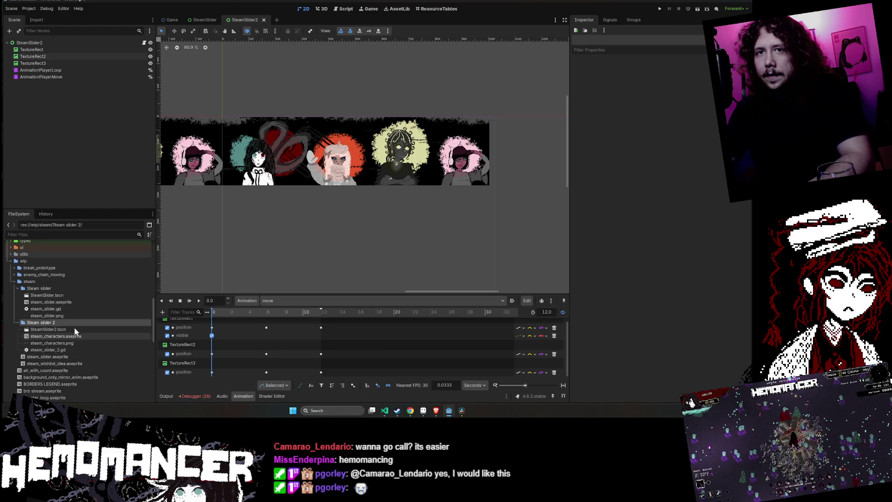
right_click(64, 322)
left_click(110, 400)
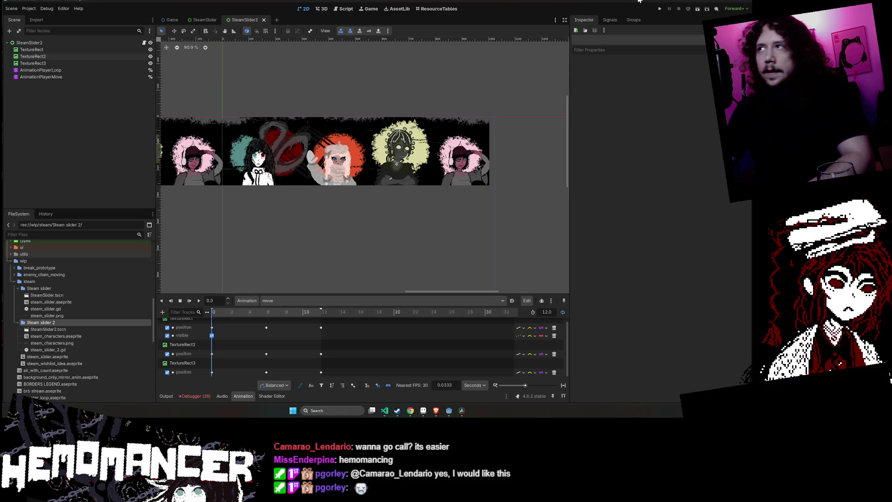
left_click(714, 7)
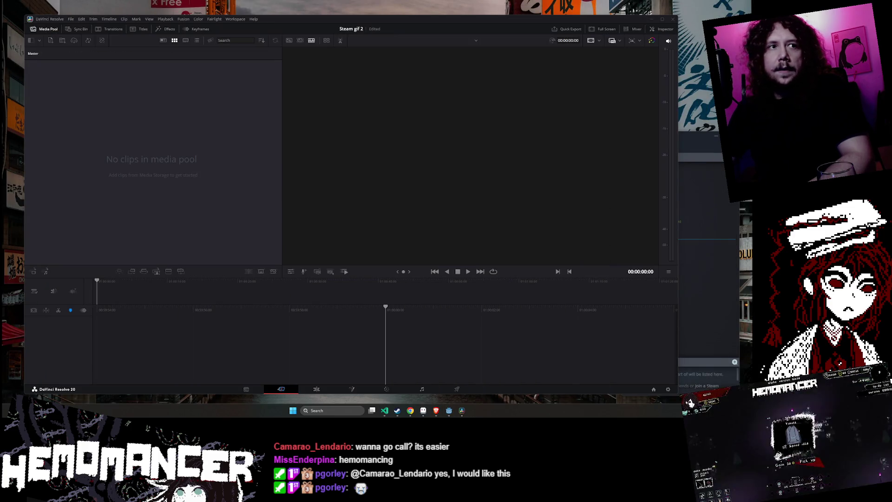
Import steam_characters.gif into the media pool, keeping the project frame rate
mouse_move(100, 349)
left_mouse_down()
mouse_move(176, 240)
mouse_move(172, 190)
mouse_move(217, 175)
mouse_move(174, 143)
left_mouse_up()
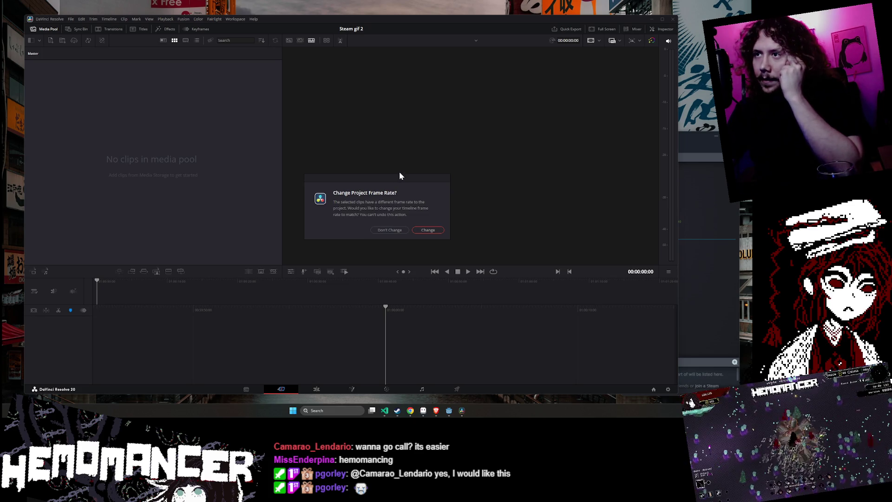
left_click(394, 230)
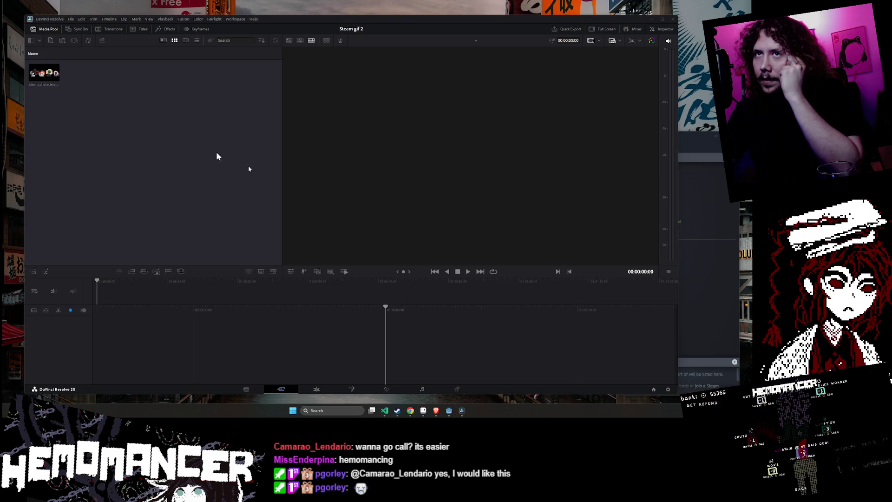
left_click(44, 75)
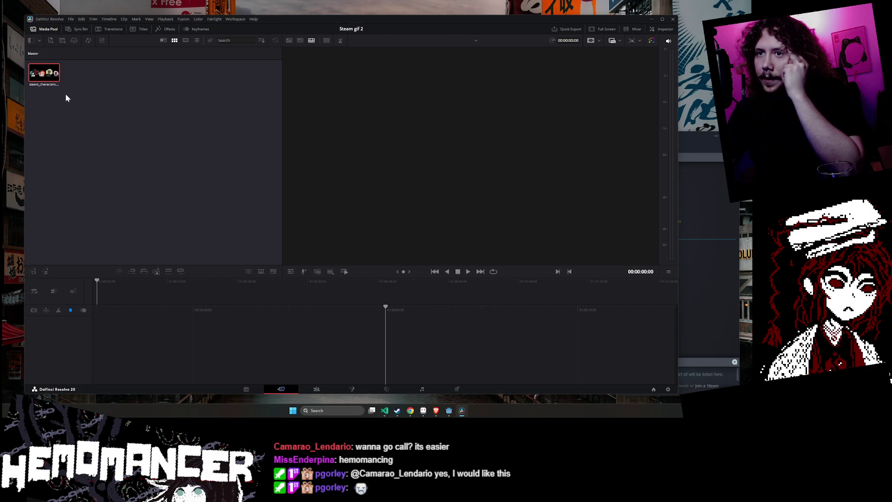
Place the GIF on a new timeline's Video 1 track and drag it toward the start
left_click(317, 391)
mouse_move(88, 237)
left_mouse_down()
mouse_move(302, 218)
mouse_move(164, 246)
mouse_move(341, 222)
mouse_move(287, 246)
mouse_move(307, 259)
left_mouse_up()
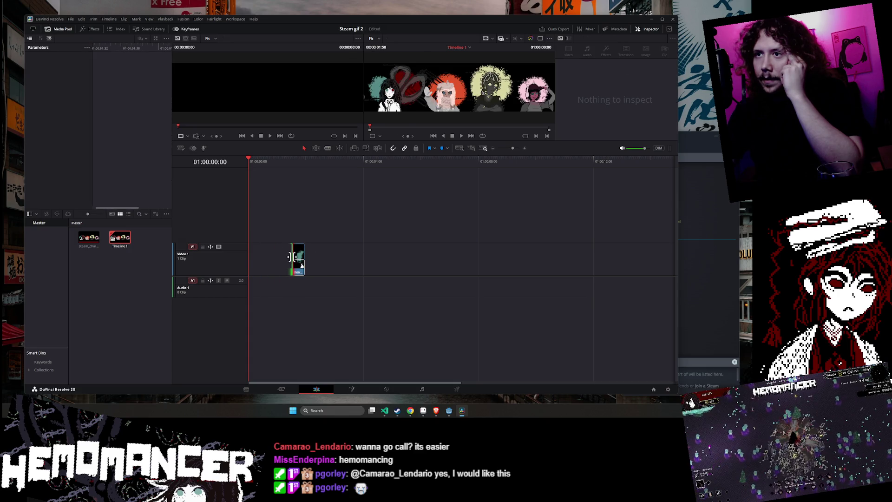
left_click(299, 257)
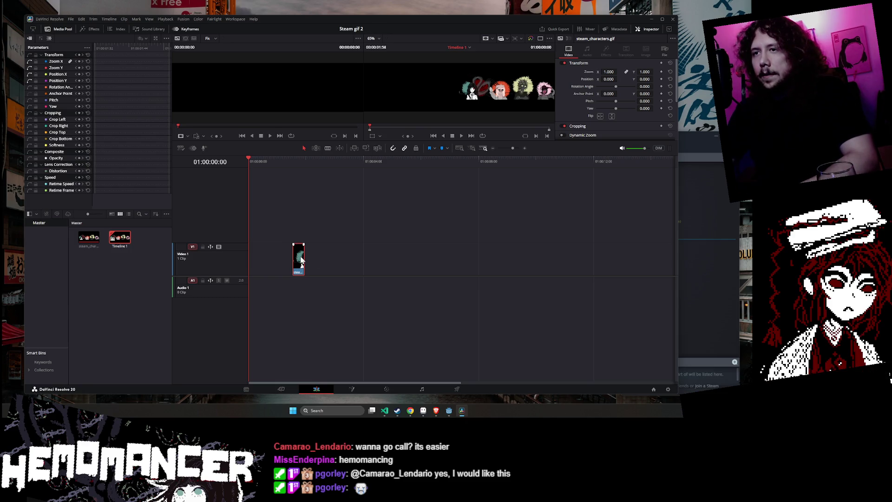
left_click_drag(297, 259, 253, 259)
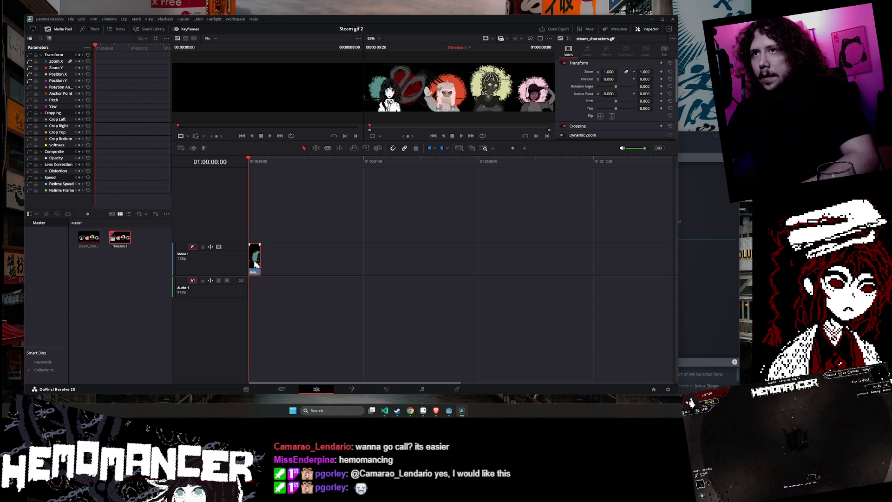
Return the clip to 01:00:00:00 and jump to its end edge
key("ctrl+z")
key("ctrl+z")
left_click(254, 259)
key("Delete")
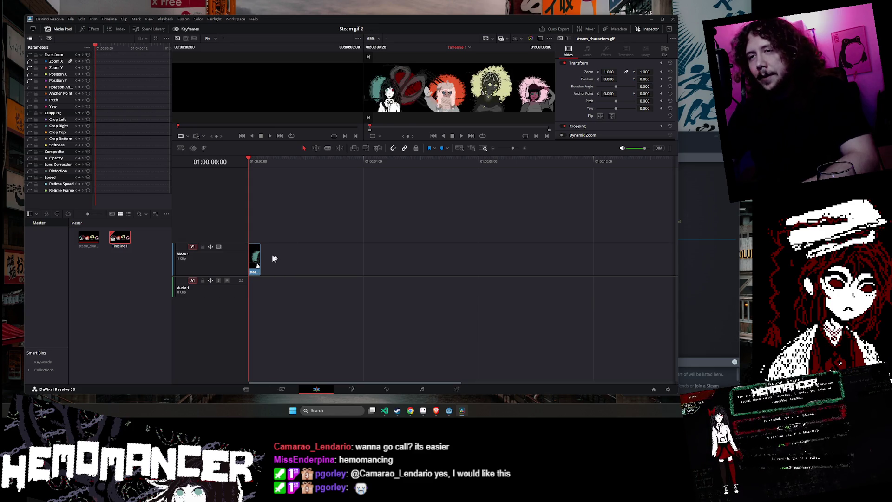
left_click(261, 256)
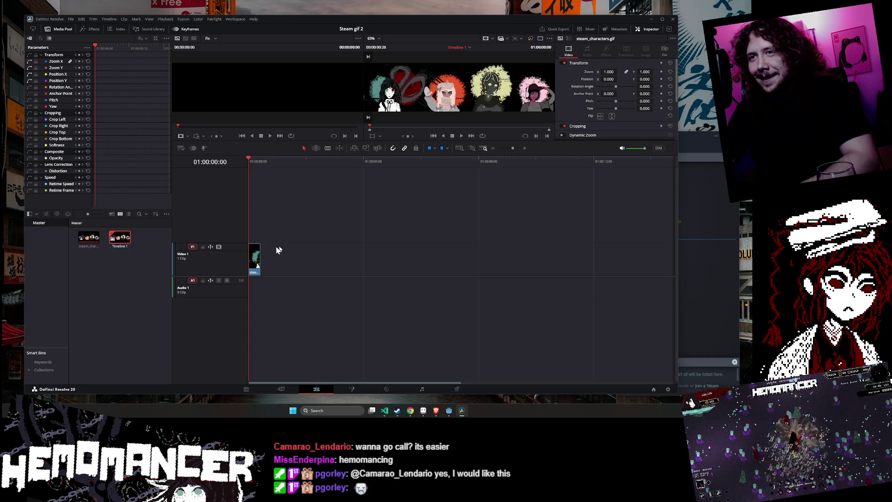
key("Down")
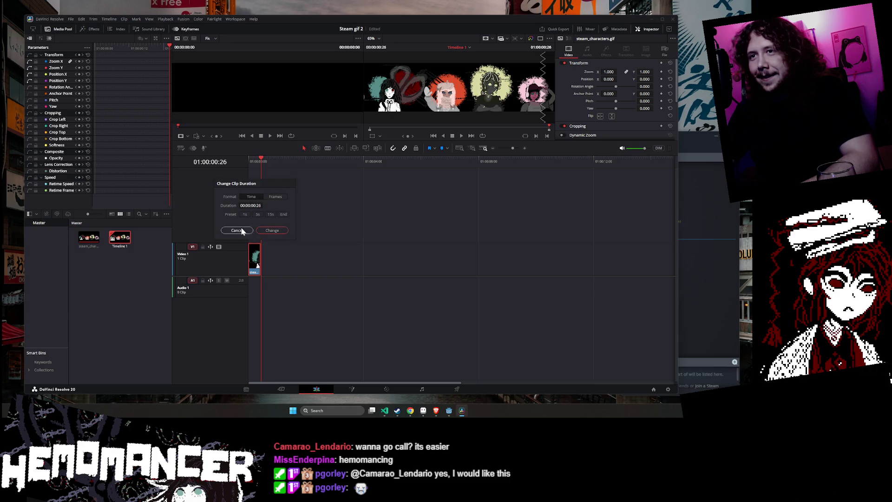
Paste the clip to nine copies on V1 and merge them into Compound Clip 1
key("ctrl+v")
key("ctrl+v")
key("ctrl+v")
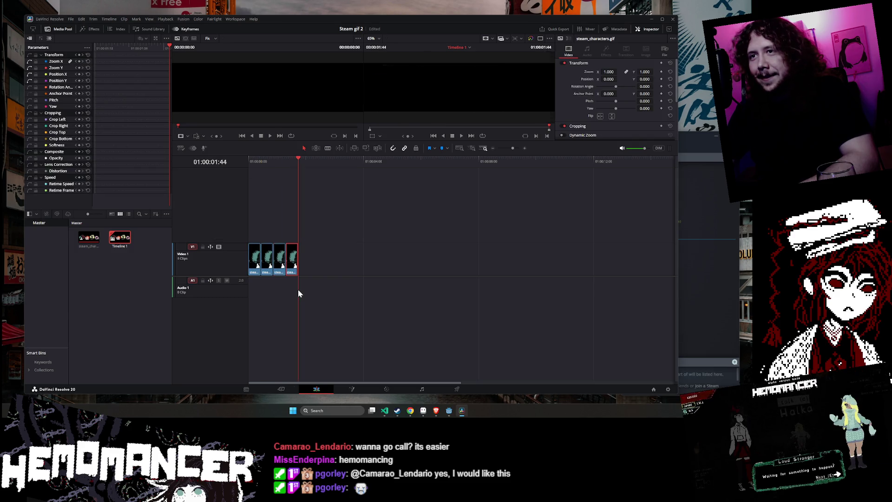
key("ctrl+v")
key("ctrl+v")
key("ctrl+v")
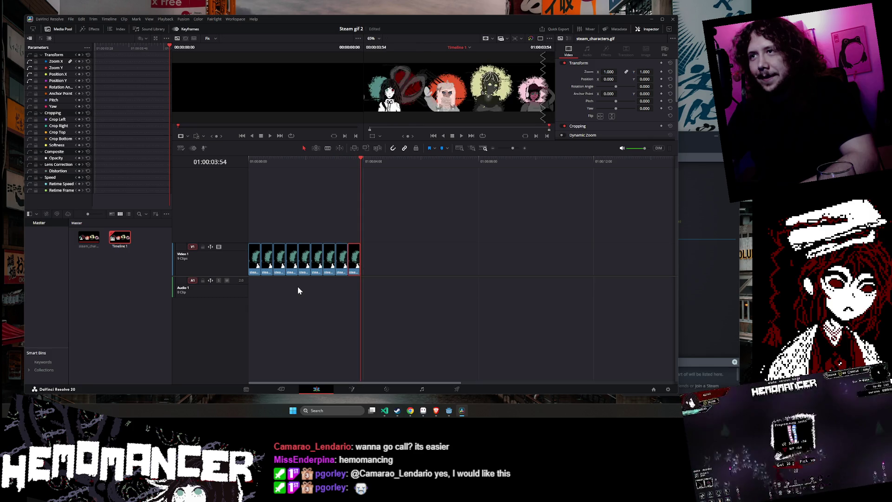
left_click_drag(381, 260, 247, 267)
right_click(301, 261)
left_click(362, 61)
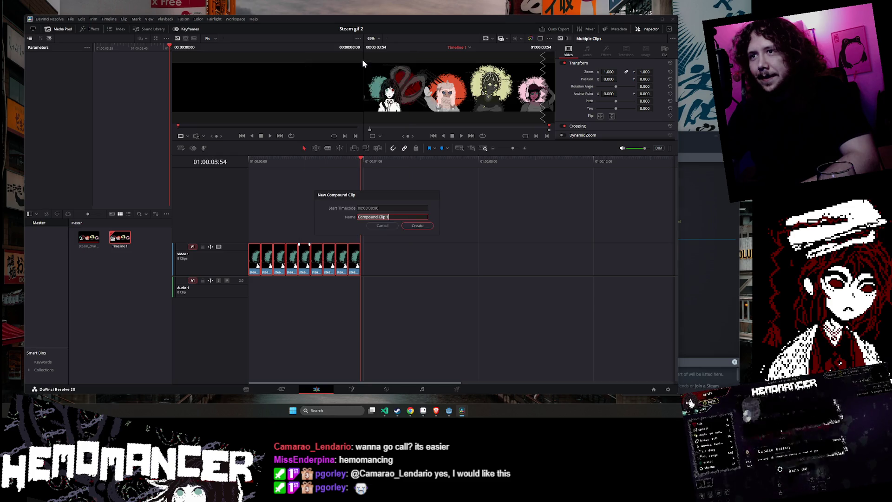
left_click(417, 225)
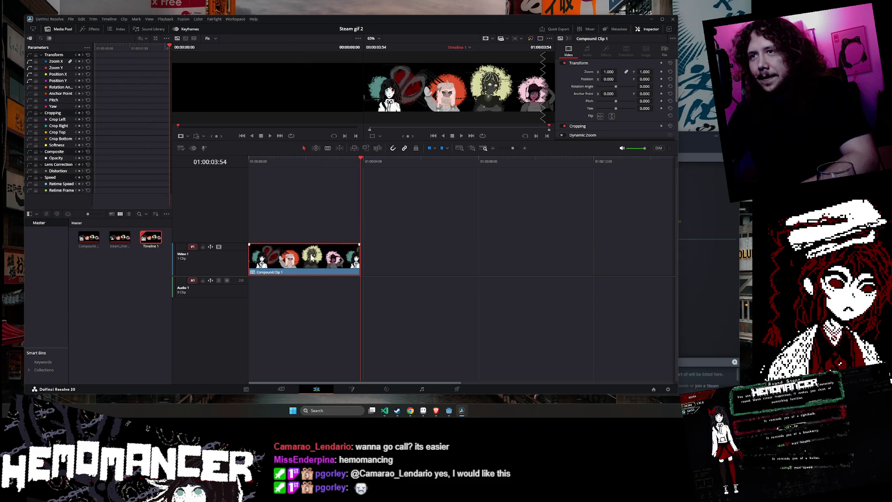
Play the repeated banner from the start of the timeline
left_click(356, 223)
left_click(340, 261)
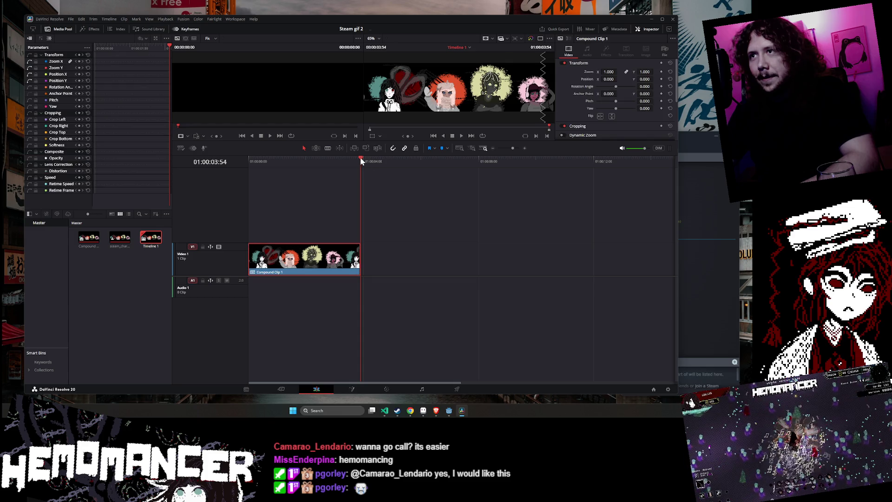
left_click_drag(360, 158, 246, 180)
left_click(461, 135)
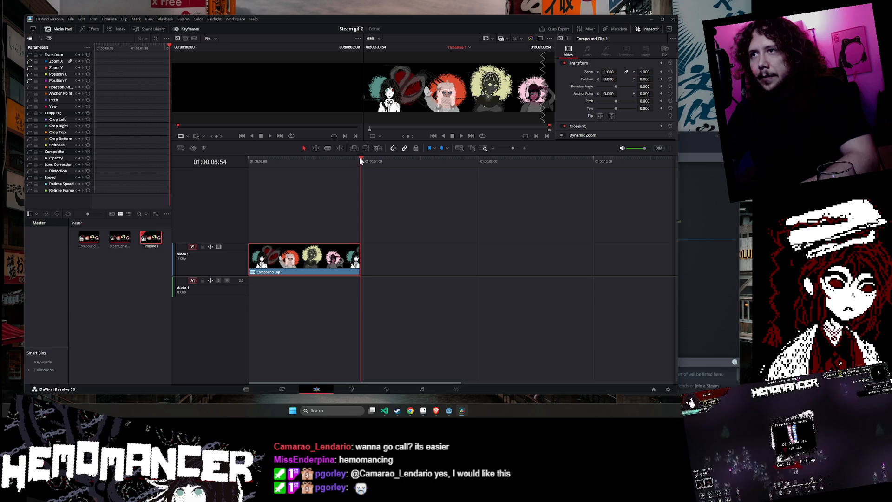
left_click_drag(360, 158, 226, 182)
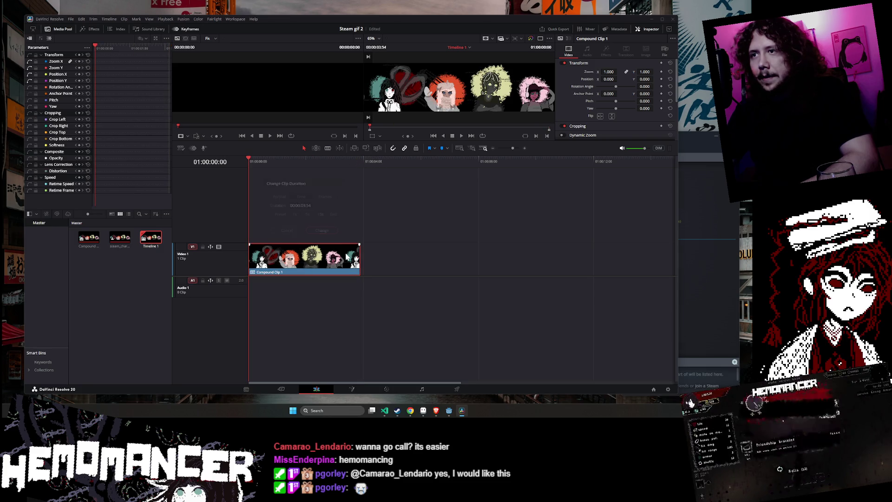
Dismiss the clip duration dialog and undo the compound clip back into nine clips
key("ctrl+d")
left_click(288, 230)
key("ctrl+z")
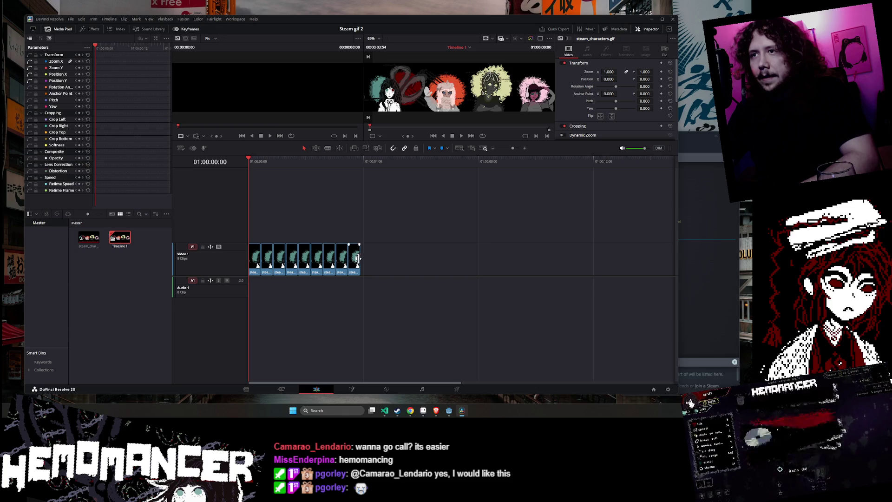
key("space")
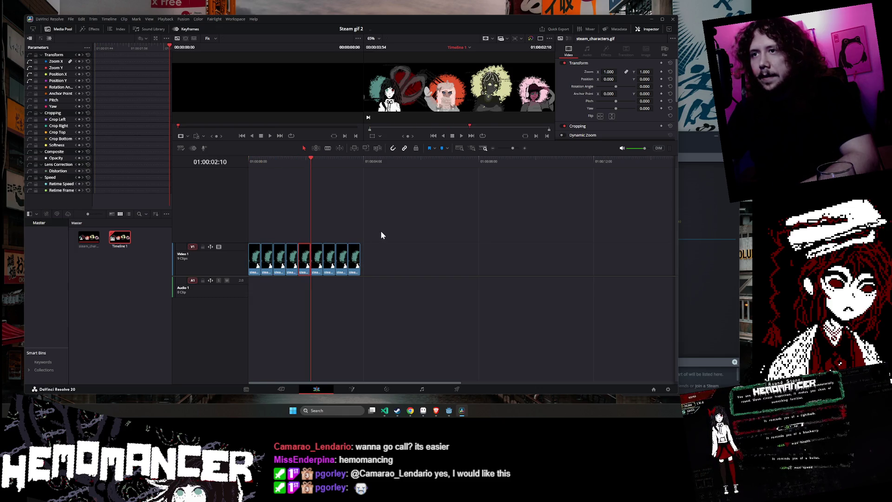
Paste more copies until the track holds 23 clips, removing the extra one
key("ctrl+v")
key("ctrl+v")
key("ctrl+v")
key("ctrl+v")
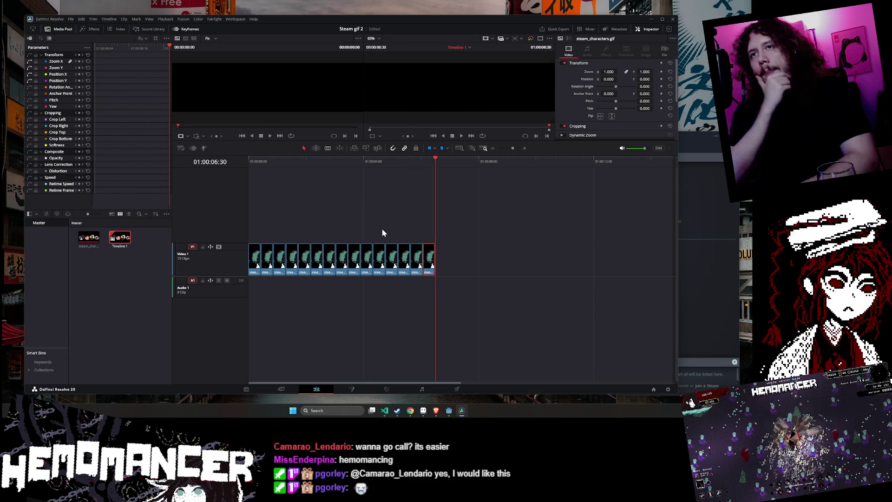
key("ctrl+v")
key("ctrl+v")
key("ctrl+v")
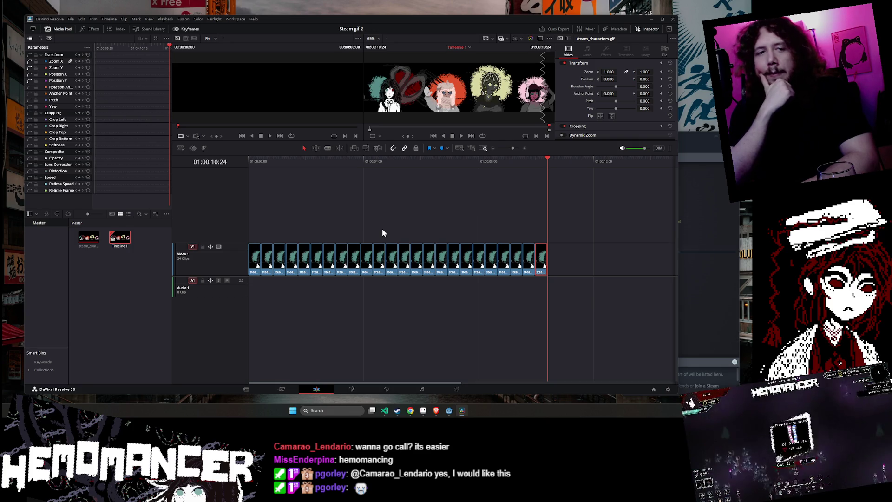
key("ctrl+z")
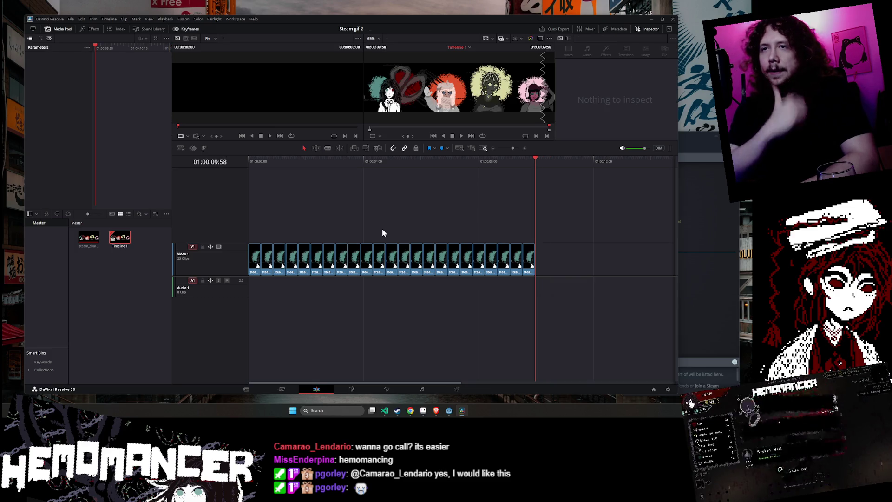
mouse_move(534, 159)
left_mouse_down()
mouse_move(547, 157)
mouse_move(532, 161)
left_mouse_up()
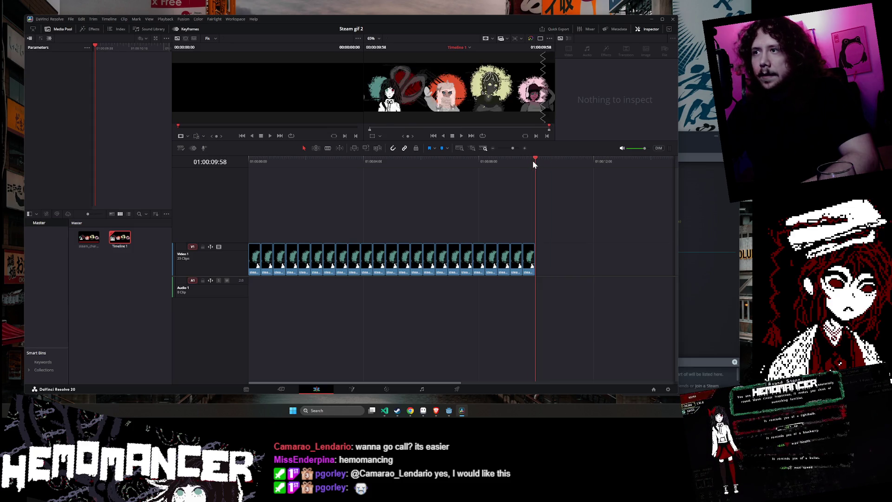
scroll(592, 277, "down", 1)
Select all 23 clips and merge them into a rebuilt Compound Clip 1
left_click_drag(567, 266, 214, 272)
right_click(304, 256)
left_click(352, 52)
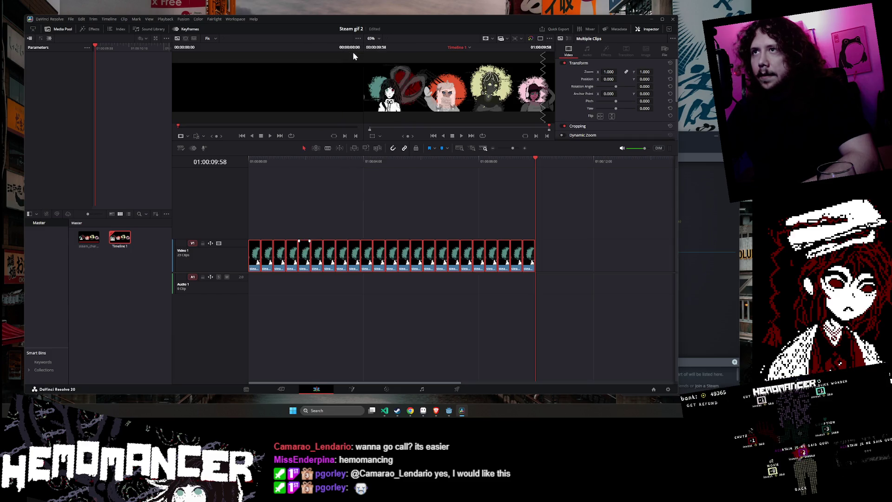
left_click(418, 225)
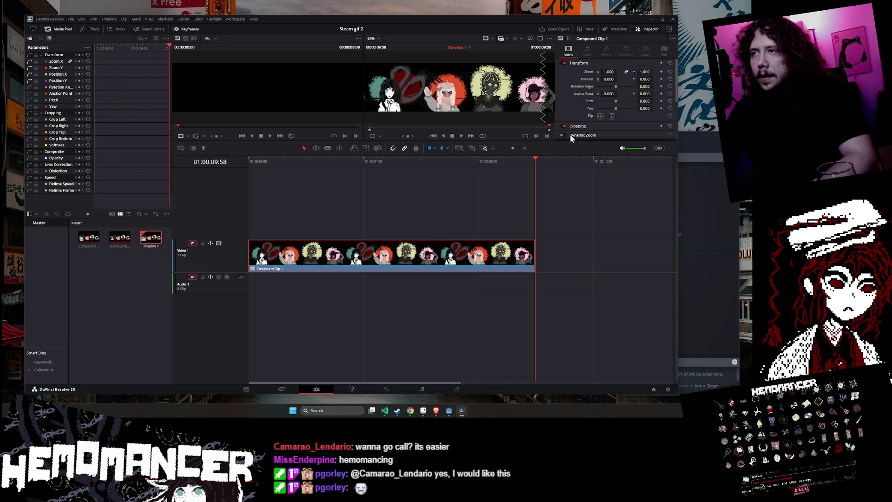
key("Home")
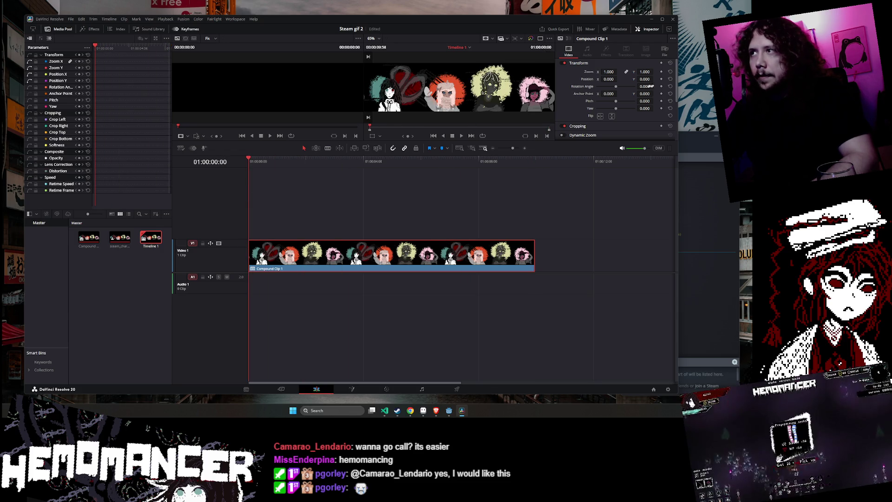
Add a Position X keyframe at the start and set 1004 at the clip's end
left_click(662, 79)
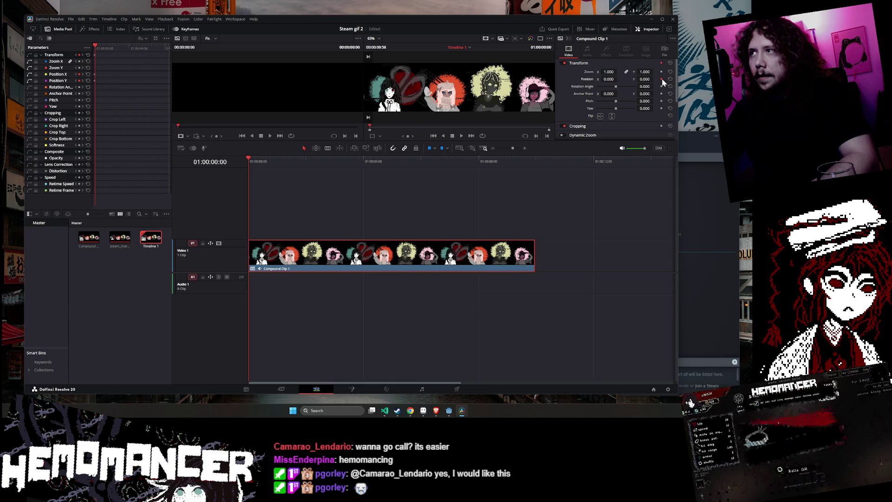
left_click_drag(251, 160, 534, 175)
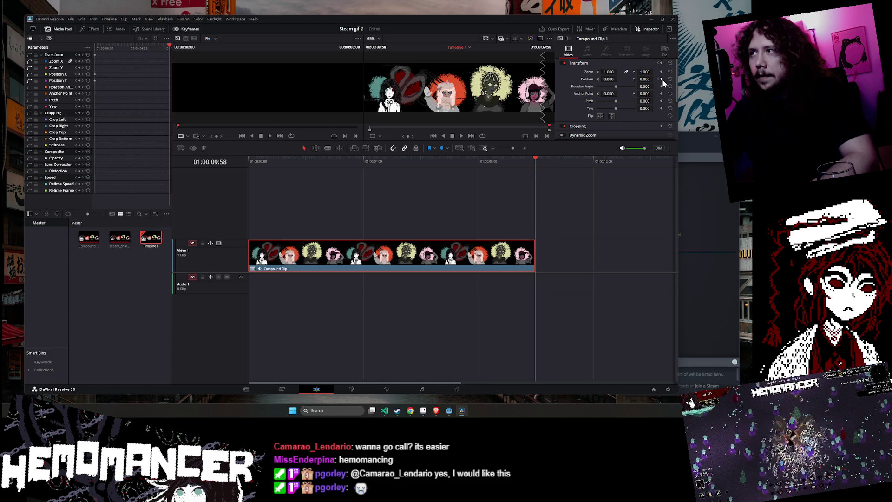
left_click(611, 79)
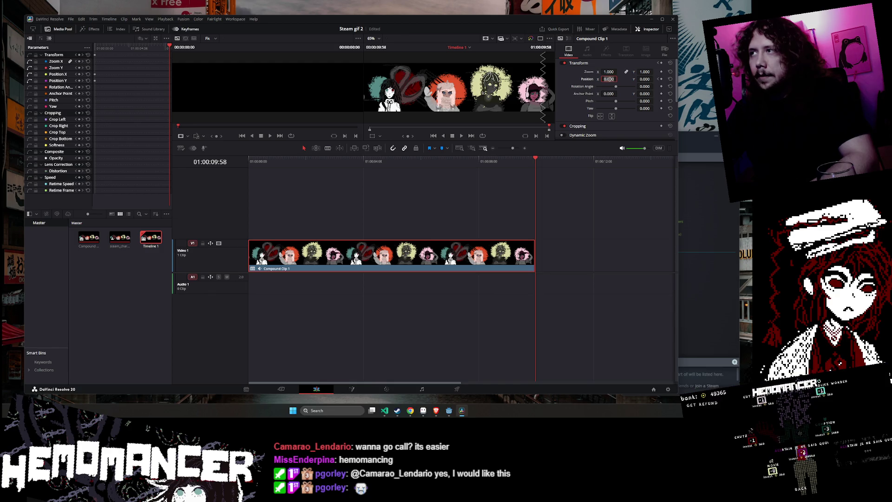
type("1004")
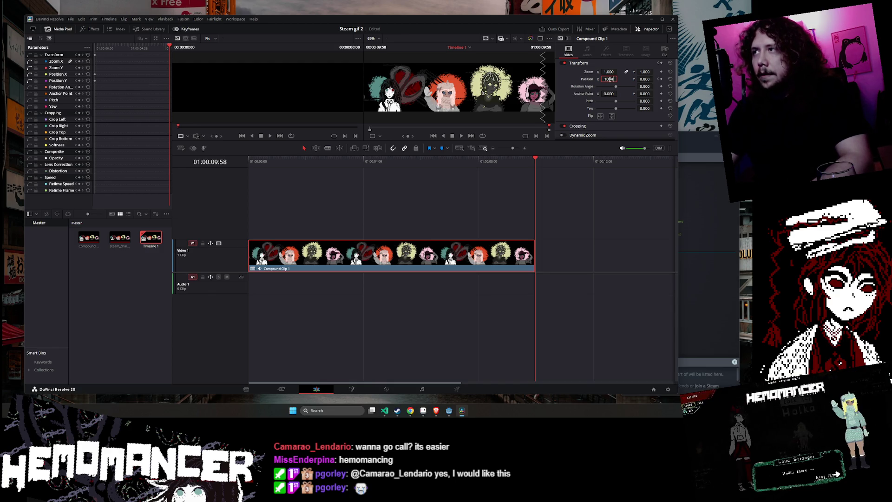
key("Return")
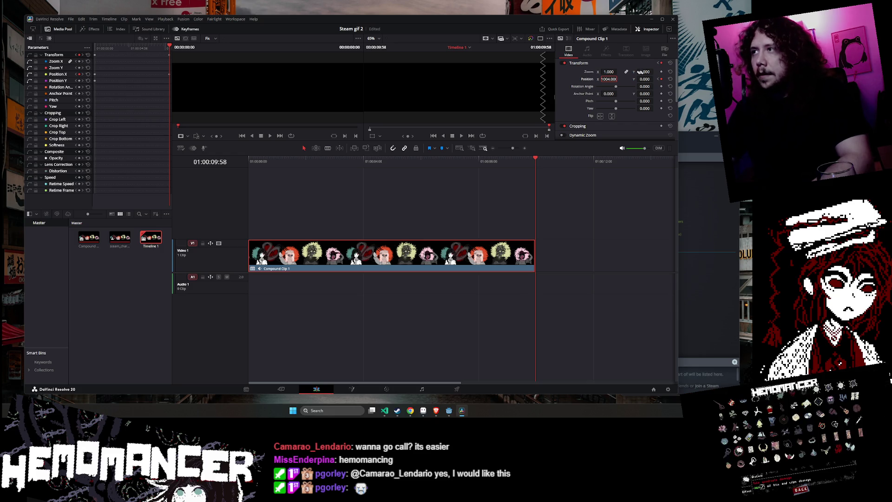
left_click(661, 79)
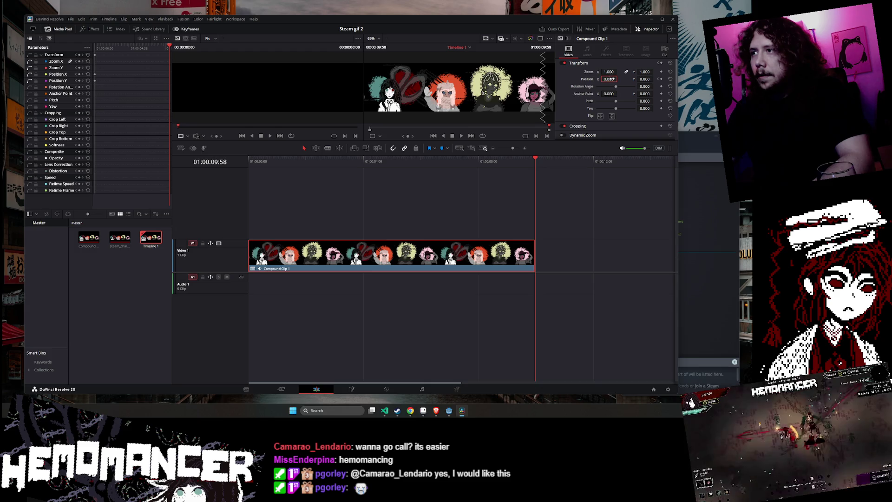
type("004")
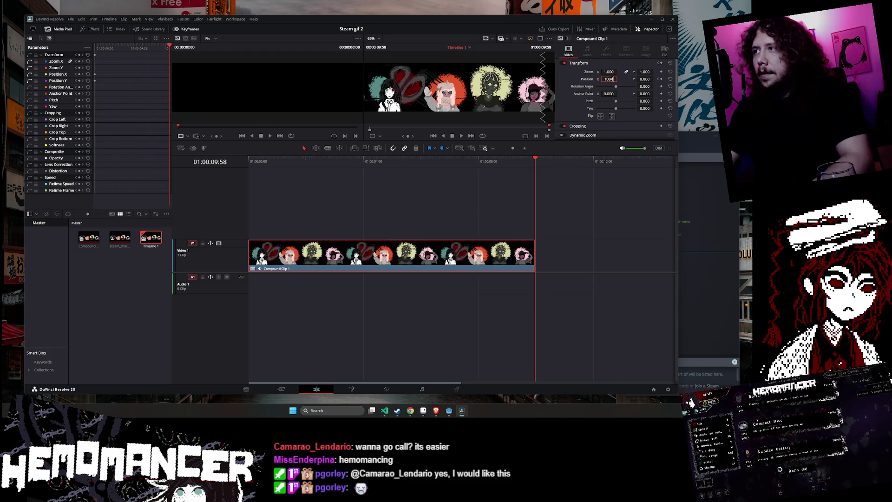
left_click(661, 79)
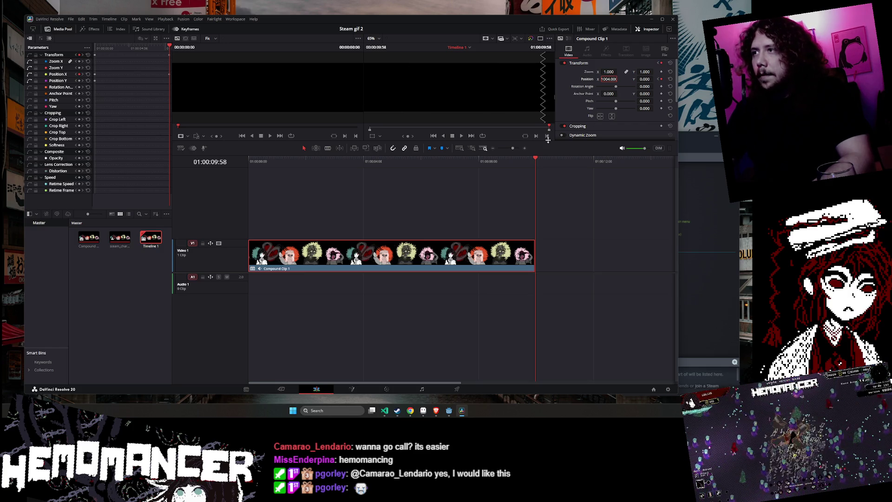
Play the sliding banner from the start and scrub back into the slide
left_click_drag(536, 160, 208, 172)
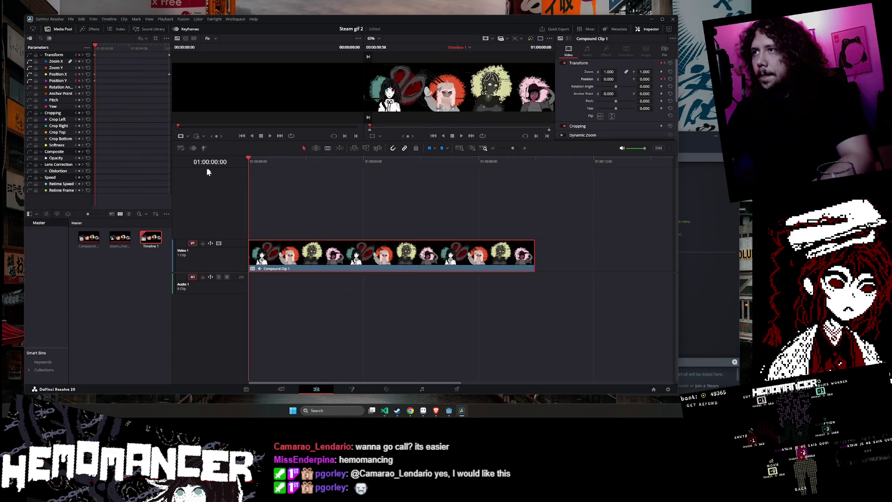
left_click(461, 135)
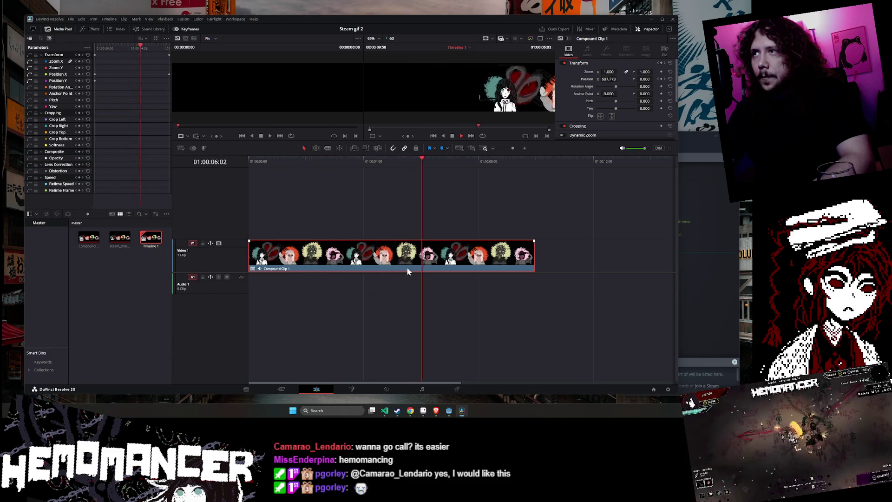
left_click(460, 136)
left_click_drag(478, 160, 281, 163)
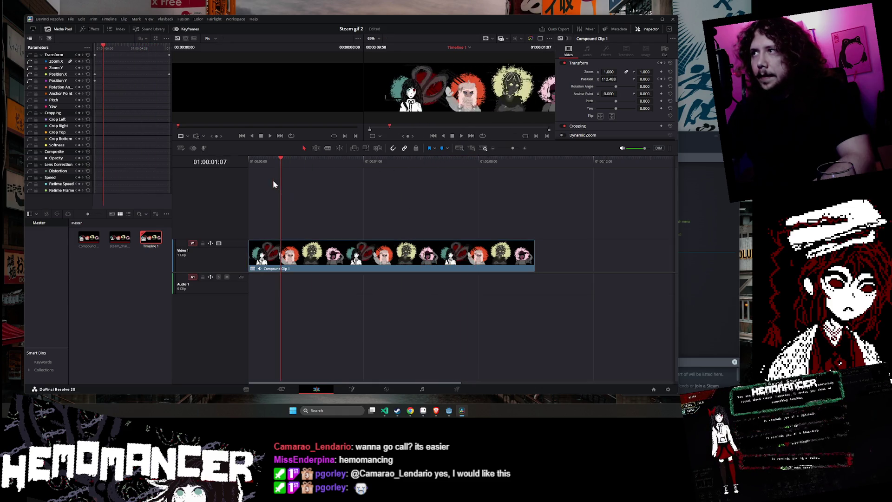
Set Position X to -1004 at the timeline start, then preview the first five seconds
key("j")
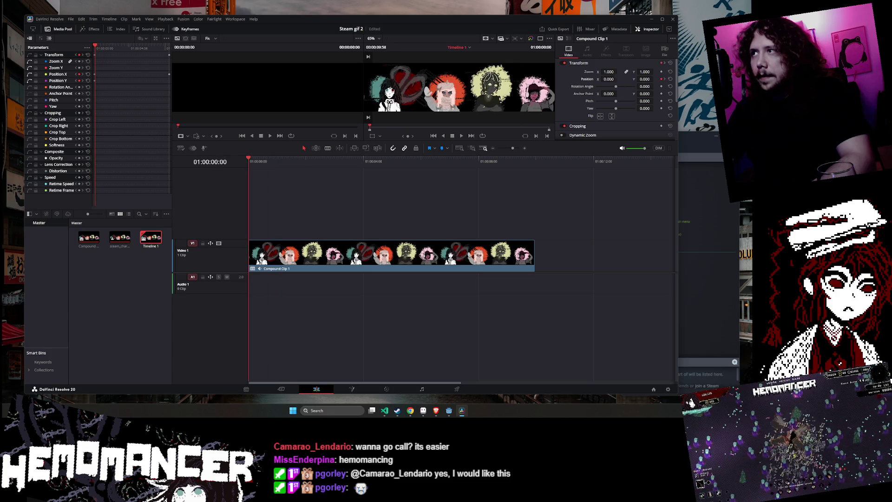
type("-0")
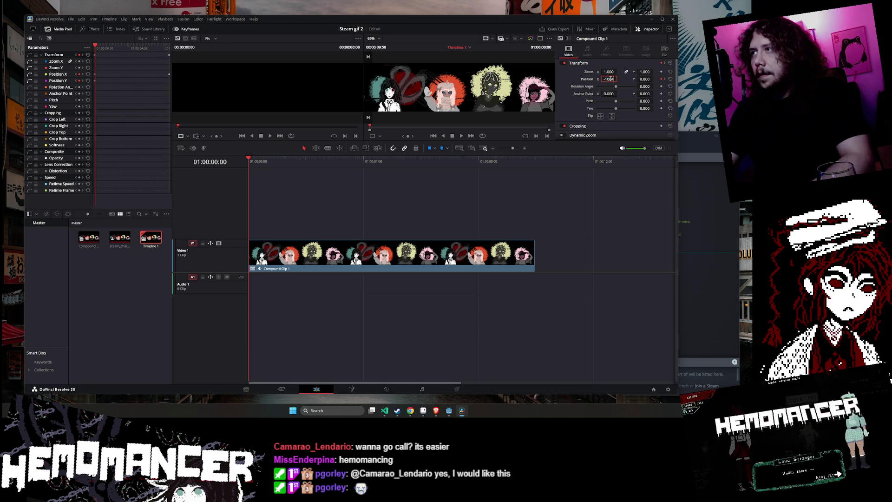
key("Return")
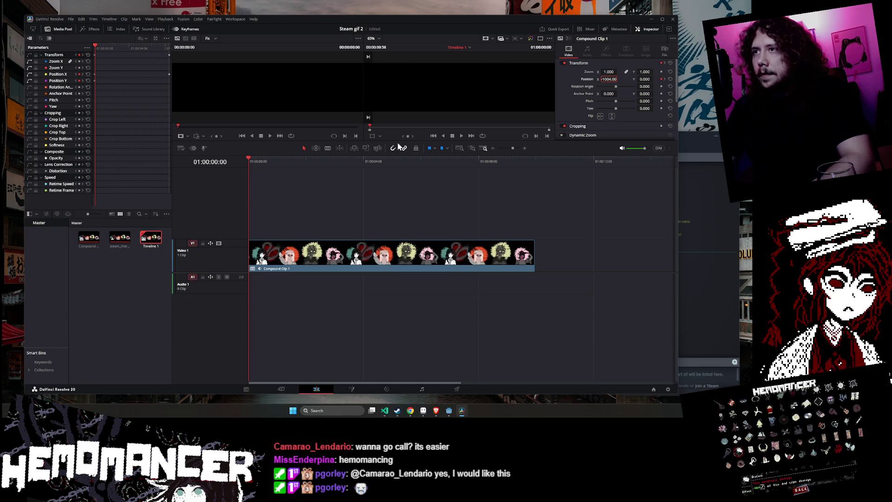
left_click(460, 136)
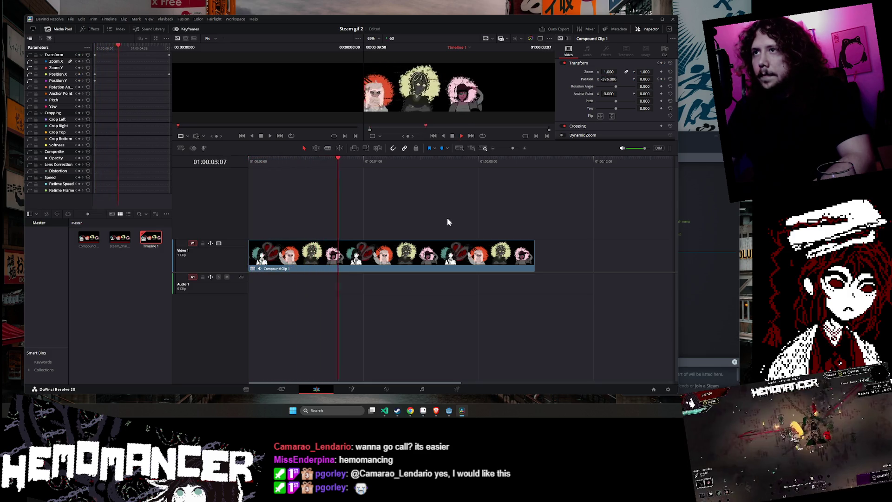
left_click(451, 135)
mouse_move(406, 159)
left_mouse_down()
mouse_move(384, 160)
mouse_move(554, 174)
mouse_move(533, 178)
left_mouse_up()
left_click(534, 177)
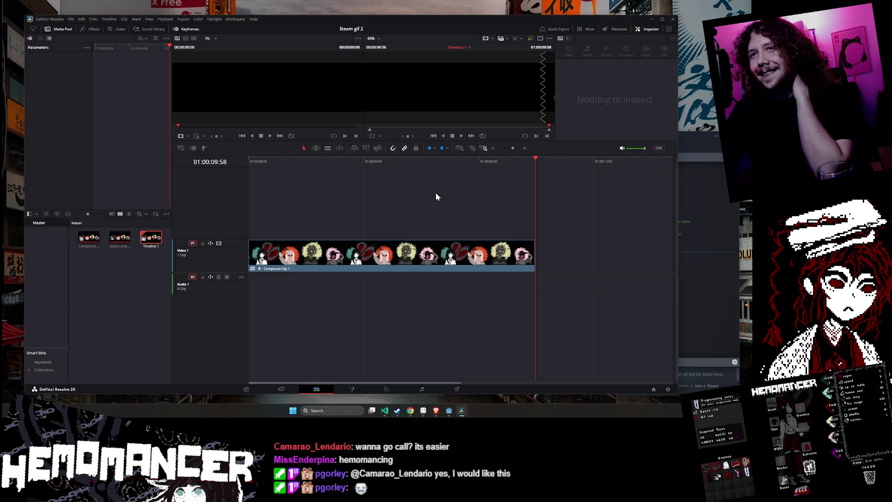
key("j")
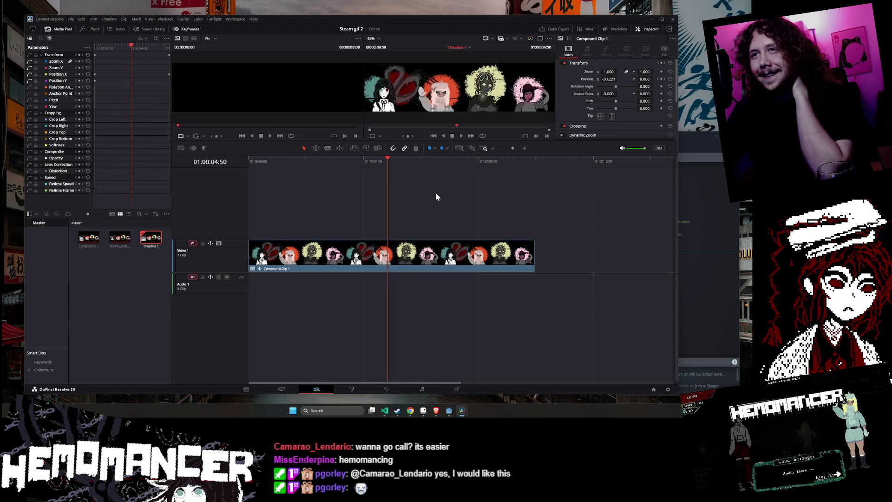
key("l")
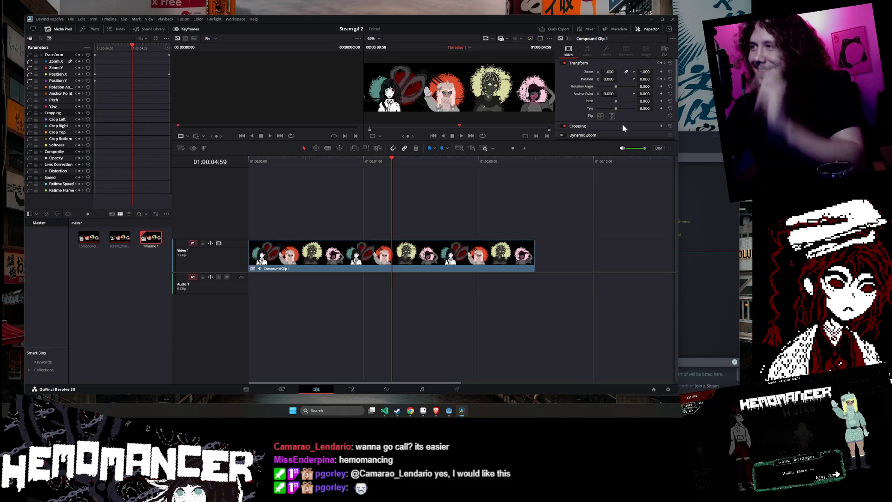
Duplicate the banner clip onto Video 2, starting at the five-second mark
left_click(393, 259)
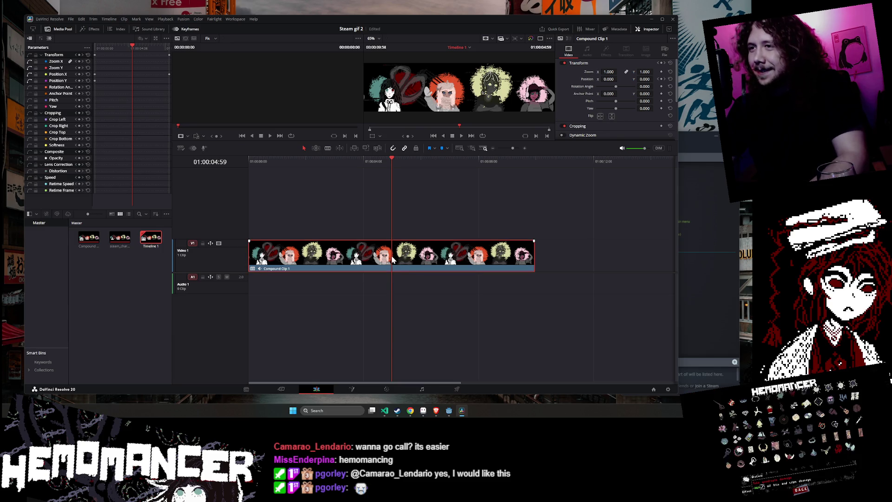
left_click_drag(393, 259, 392, 226)
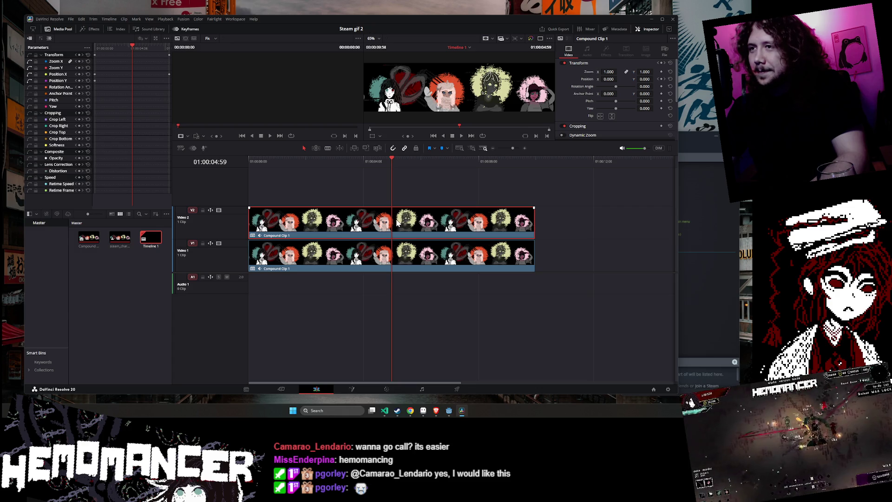
left_click_drag(300, 223, 443, 227)
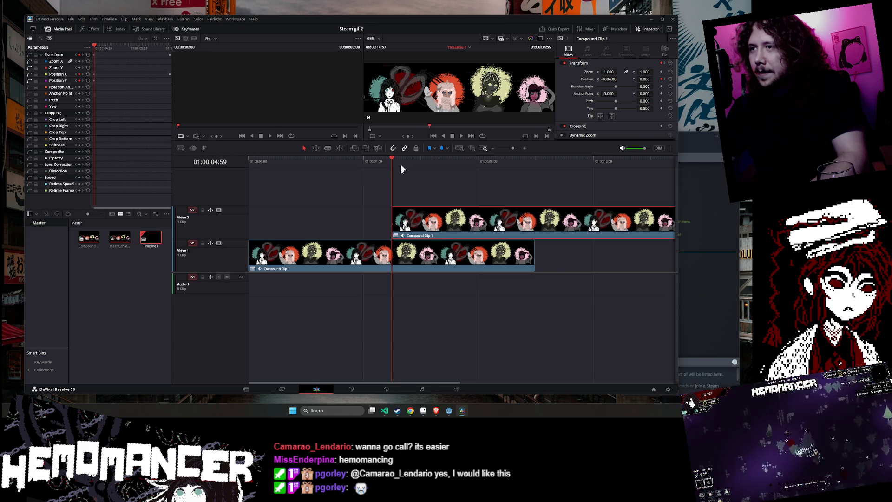
Split the V2 copy where the V1 clip ends and move the overflow to the timeline start
left_click_drag(392, 158, 532, 163)
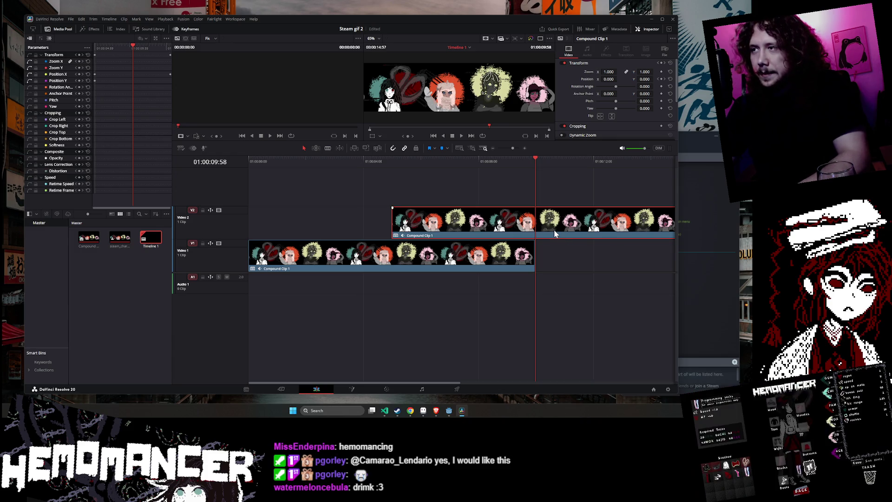
key("ctrl+d")
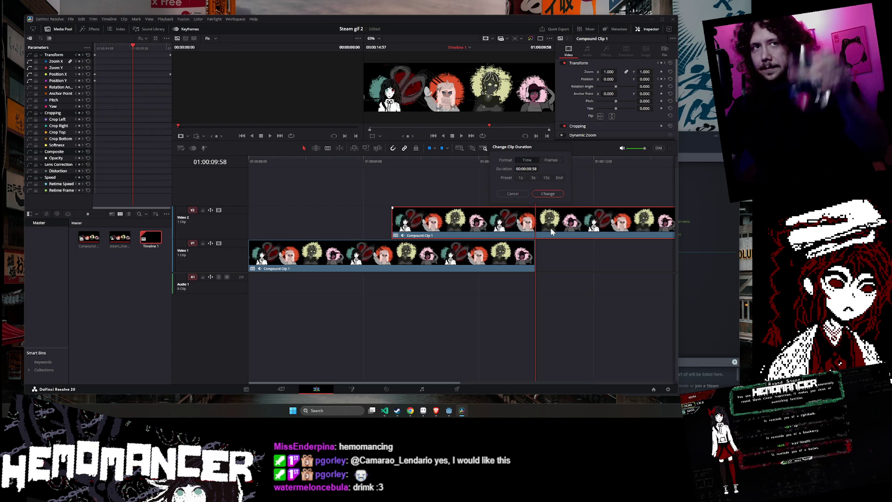
left_click(521, 199)
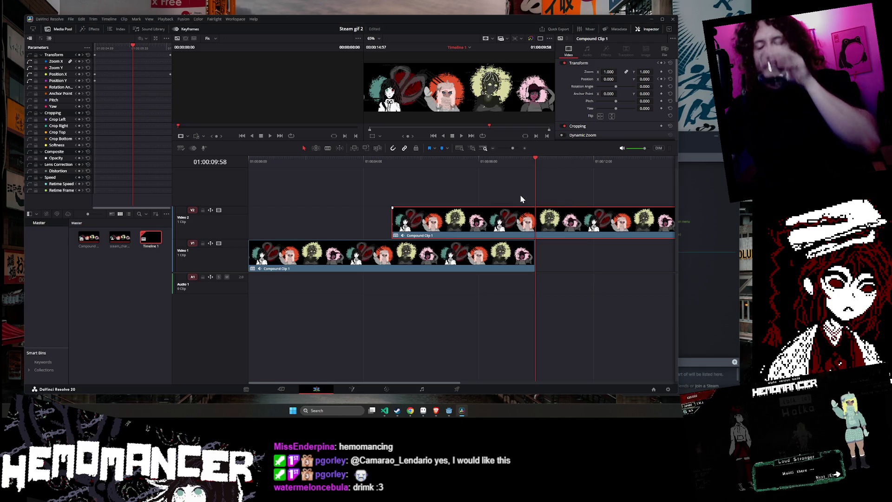
key("ctrl+b")
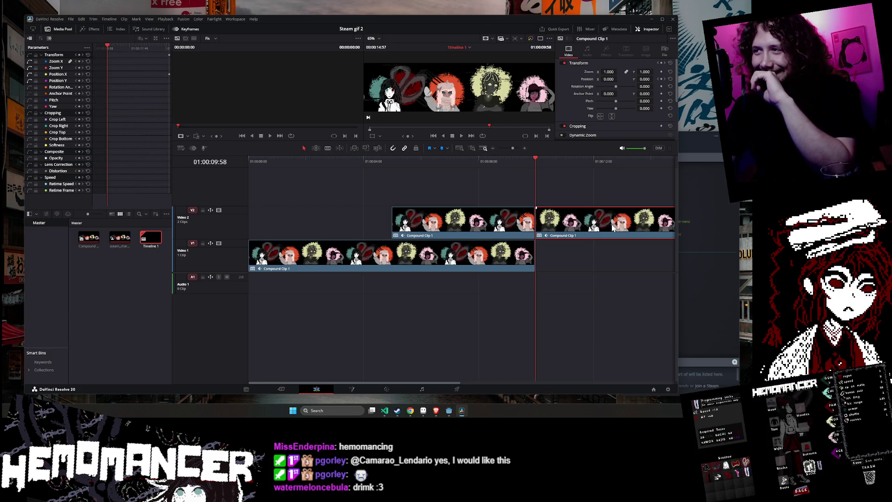
mouse_move(612, 227)
left_mouse_down()
mouse_move(613, 193)
mouse_move(325, 187)
mouse_move(312, 218)
left_mouse_up()
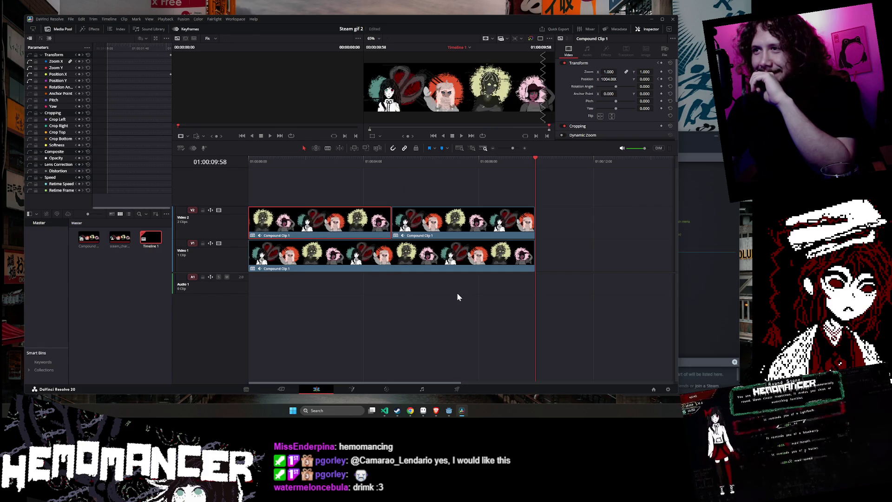
left_click(447, 176)
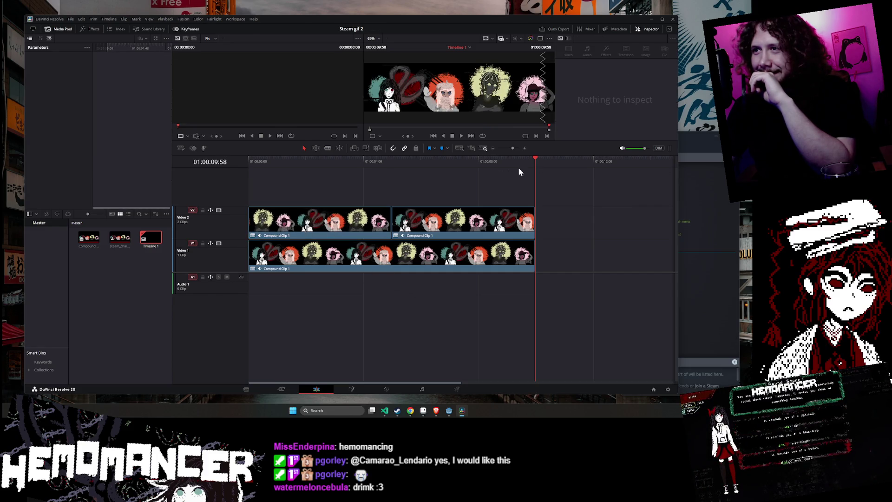
Play the looping timeline from the beginning, then go to the Deliver page
key("Home")
key("space")
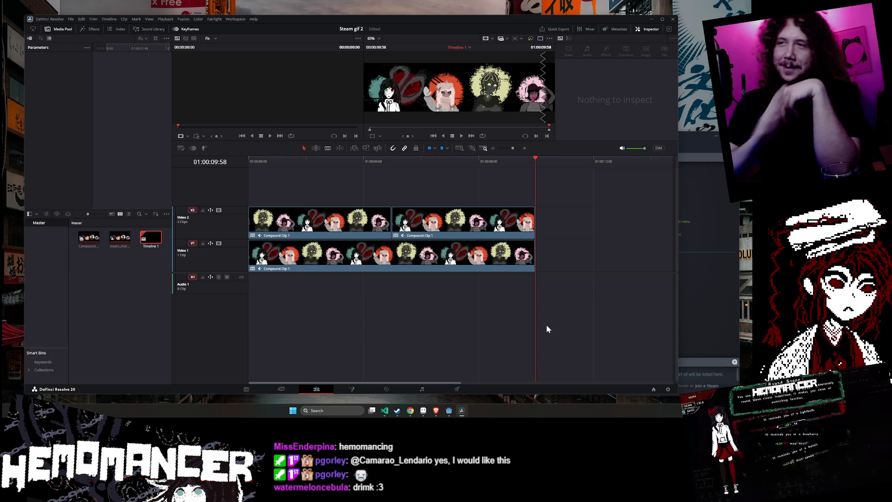
left_click(458, 389)
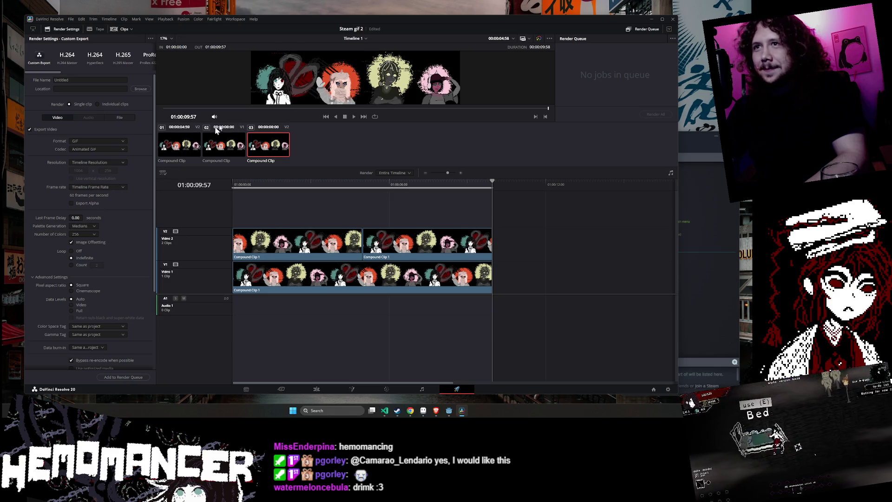
Add the timeline to the render queue, saving it under the name Steam gif
scroll(90, 297, "down", 2)
left_click(124, 377)
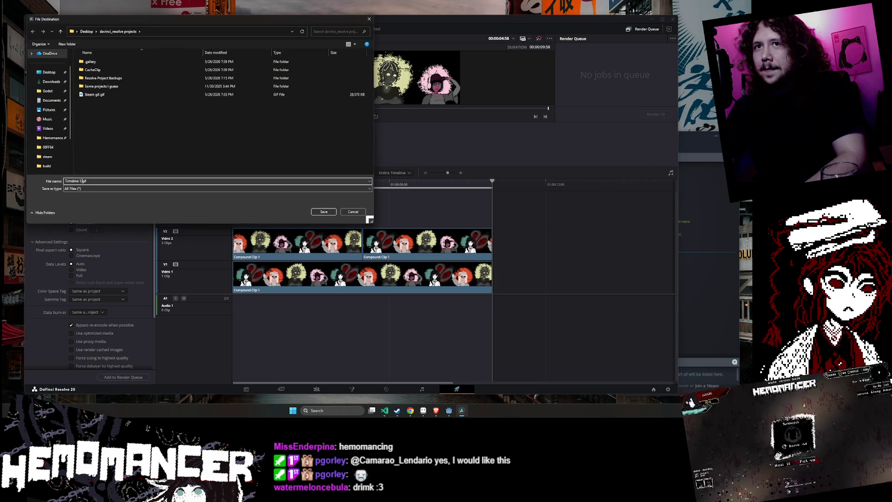
left_click(354, 213)
scroll(88, 188, "up", 1)
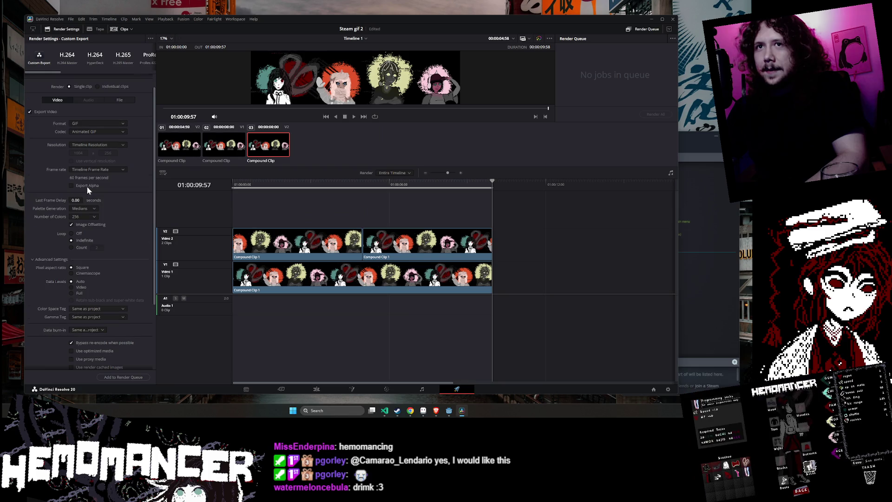
left_click(119, 378)
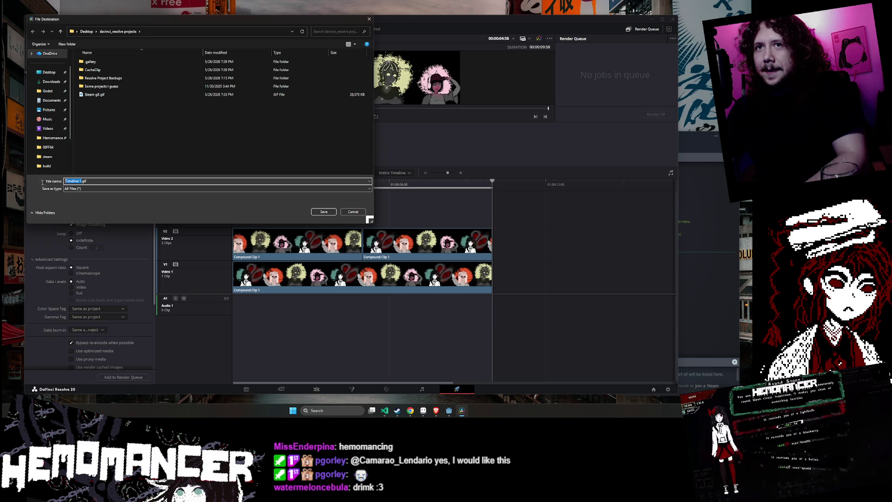
type("Steam gif")
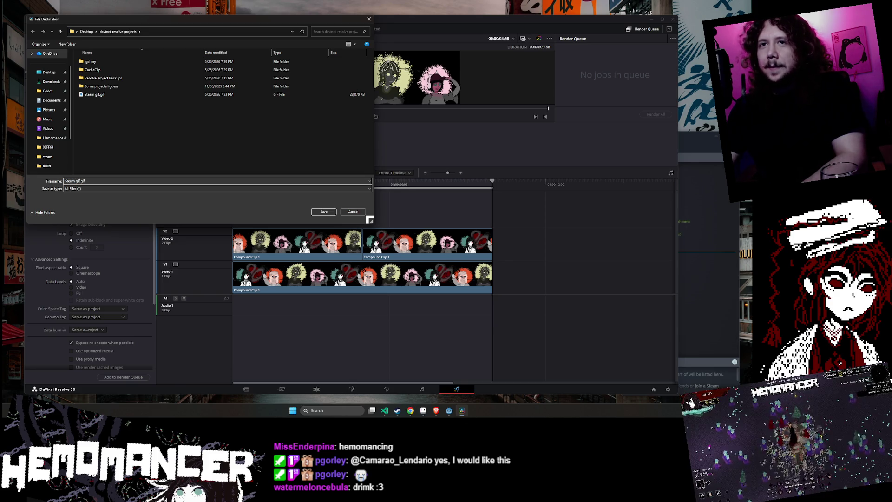
left_click(324, 212)
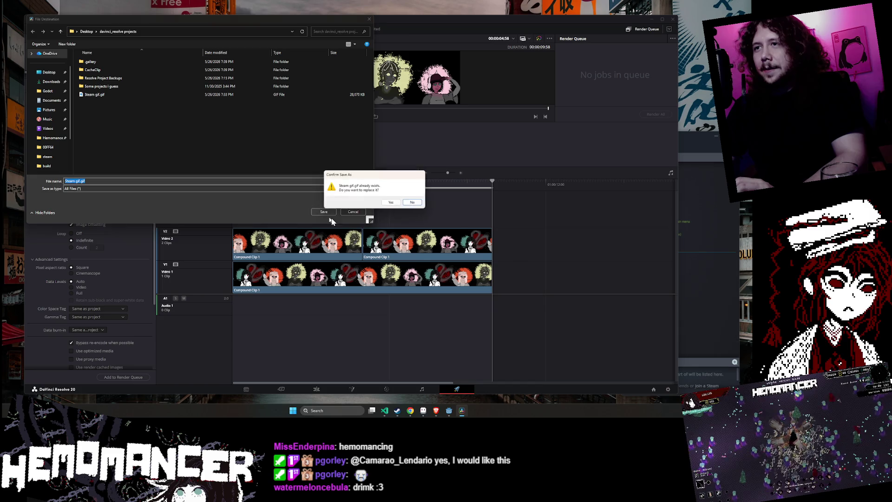
Overwrite the existing Steam gif.gif, render the queued job, and minimise Resolve
left_click(392, 203)
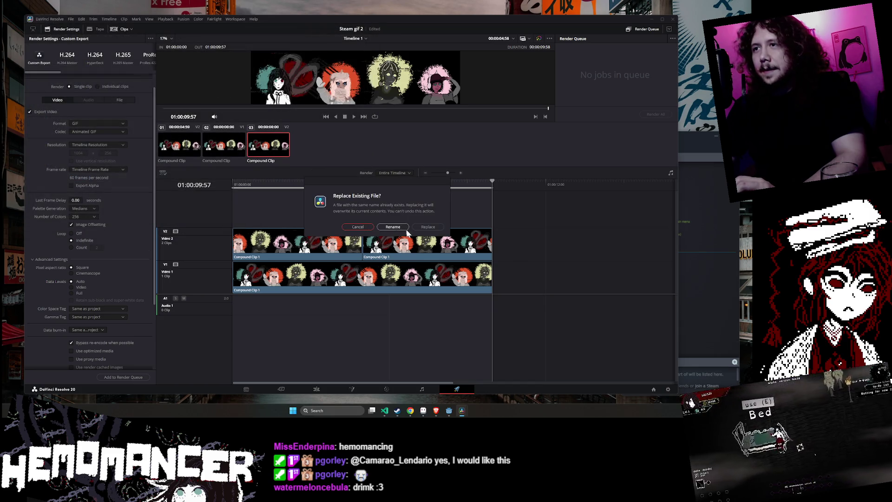
left_click(426, 228)
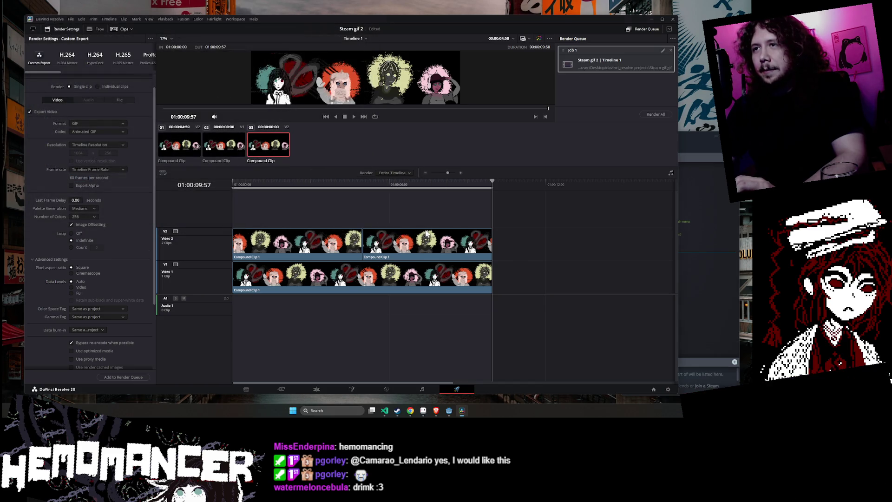
left_click(655, 114)
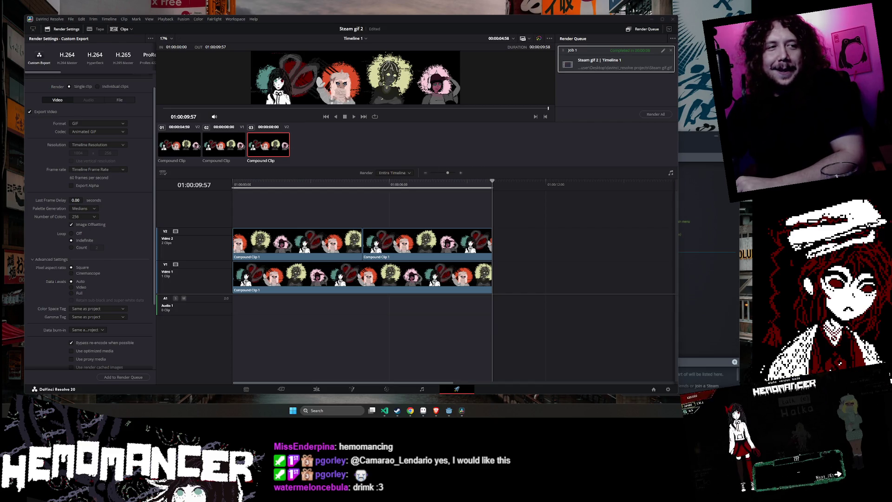
key("super+d")
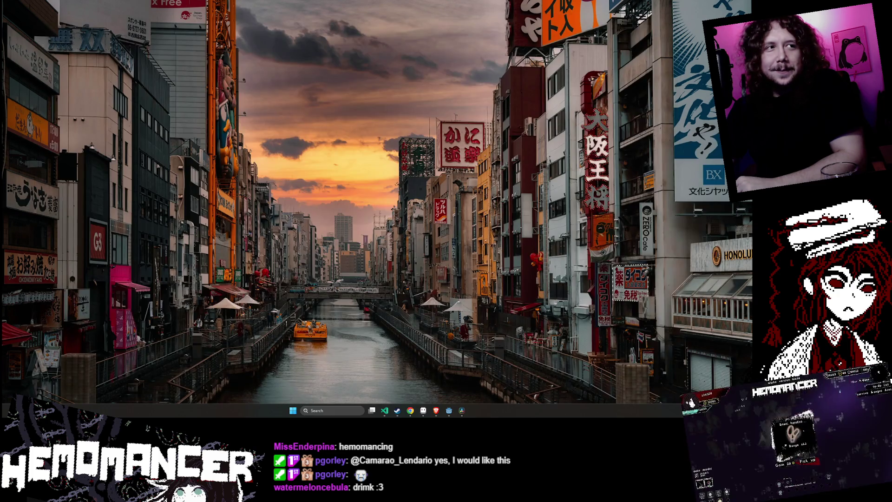
Open the rendered Steam gif.gif from the project folder in the image viewer
key("super+d")
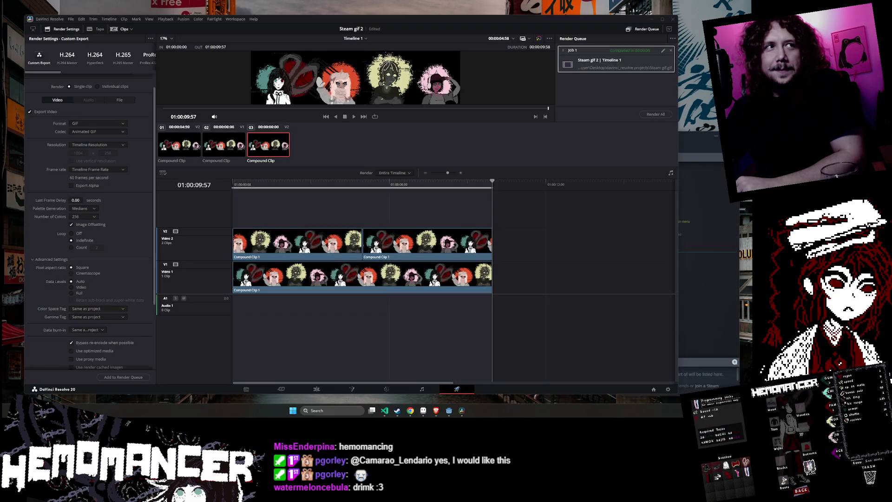
left_click_drag(325, 114, 202, 105)
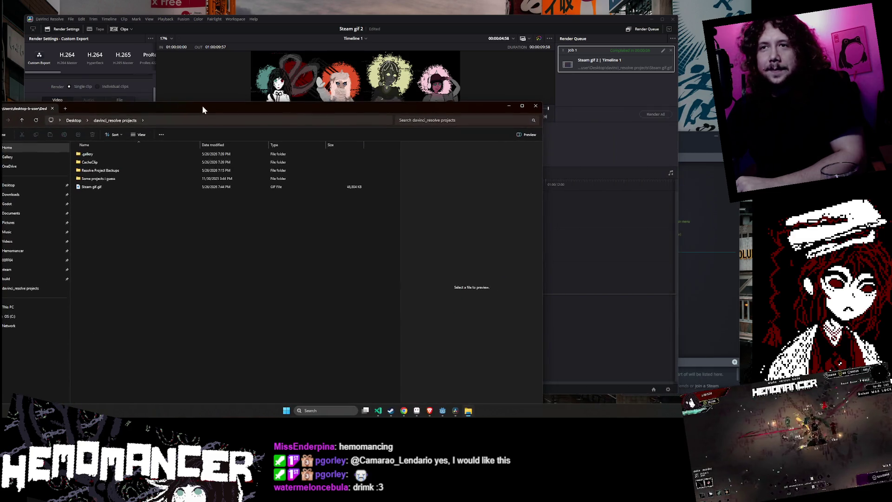
left_click(102, 187)
key("Return")
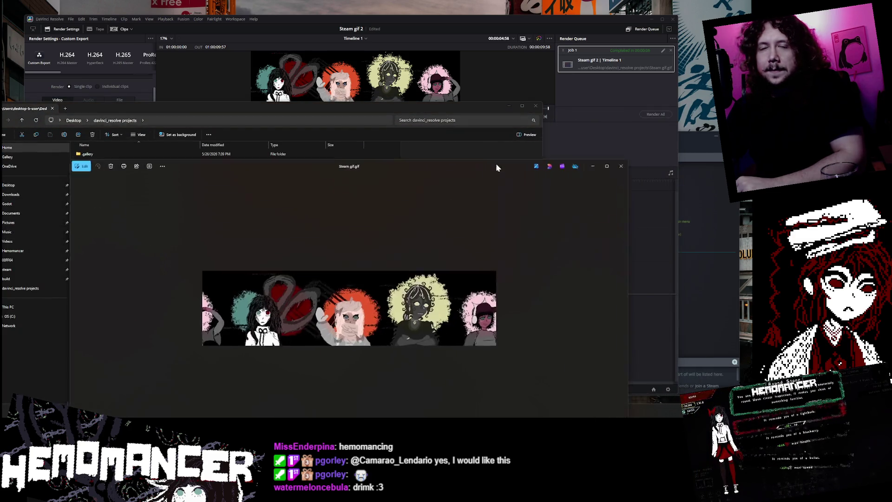
mouse_move(469, 116)
left_mouse_down()
mouse_move(595, 24)
mouse_move(471, 38)
left_mouse_up()
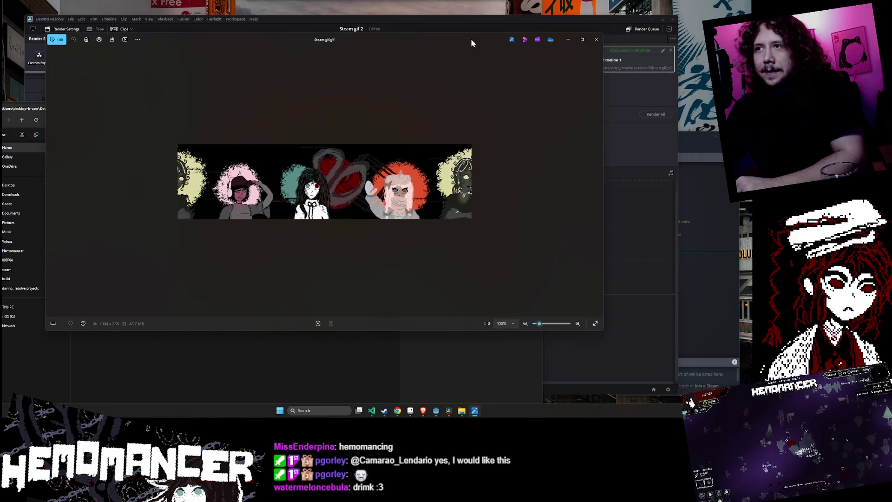
Close the GIF preview, hide the folder window, then bring it back with Alt+Tab
left_click(596, 39)
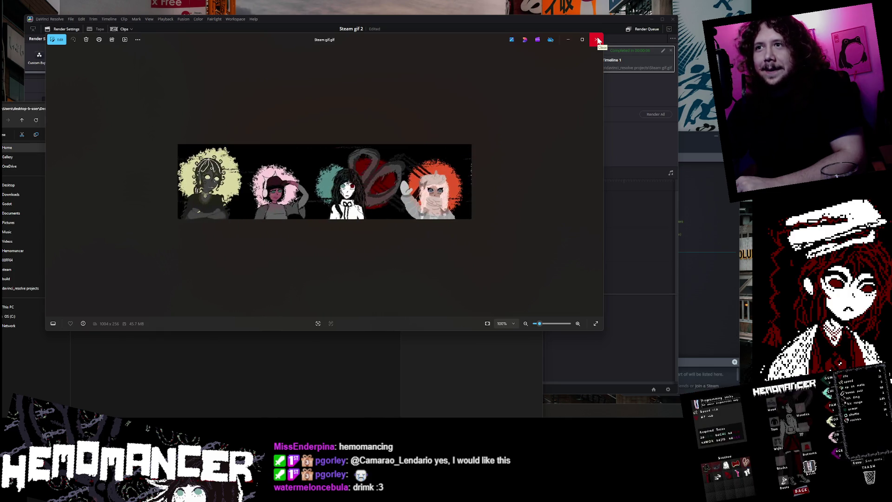
left_click(597, 40)
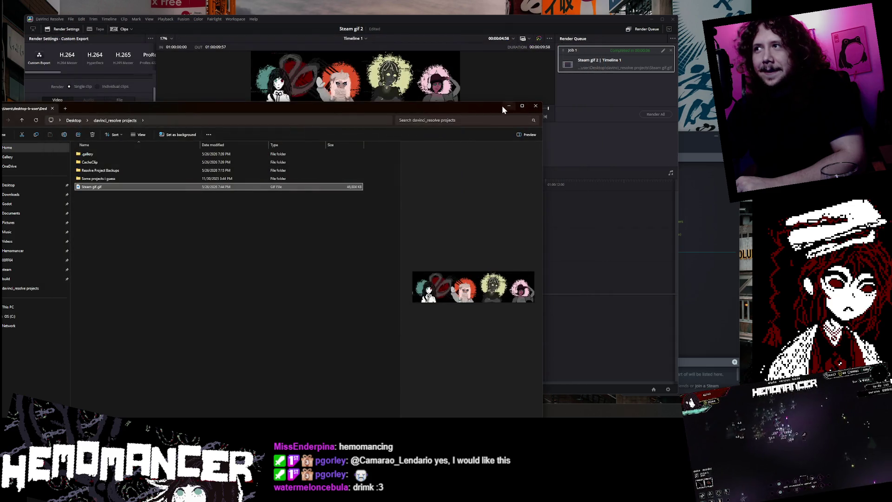
left_click(504, 106)
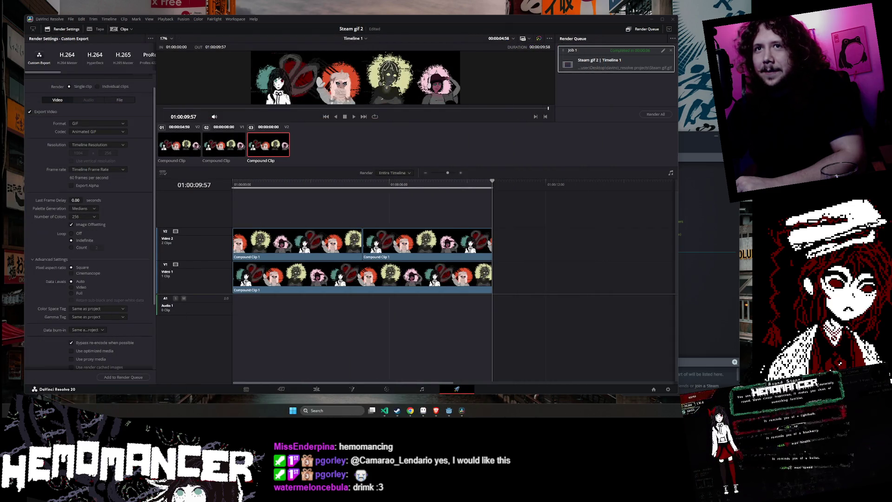
key("alt+Tab")
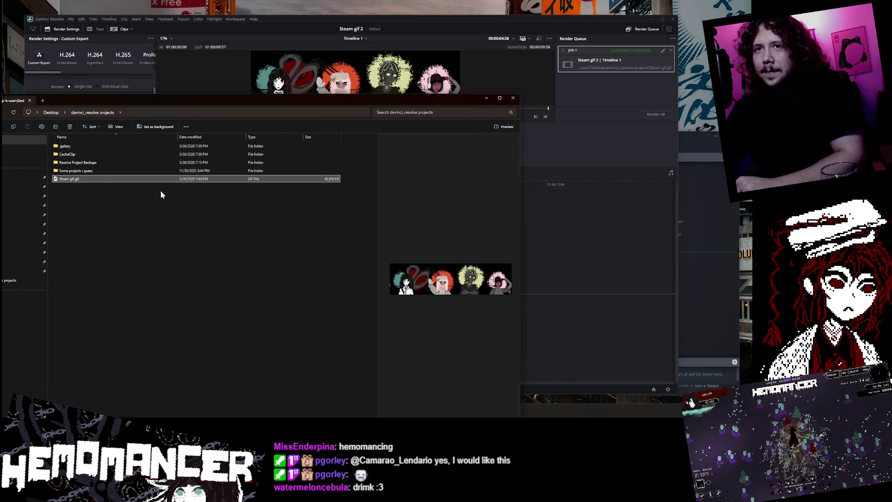
Inspect Steam gif.gif's file properties, then open it with Aseprite
right_click(96, 177)
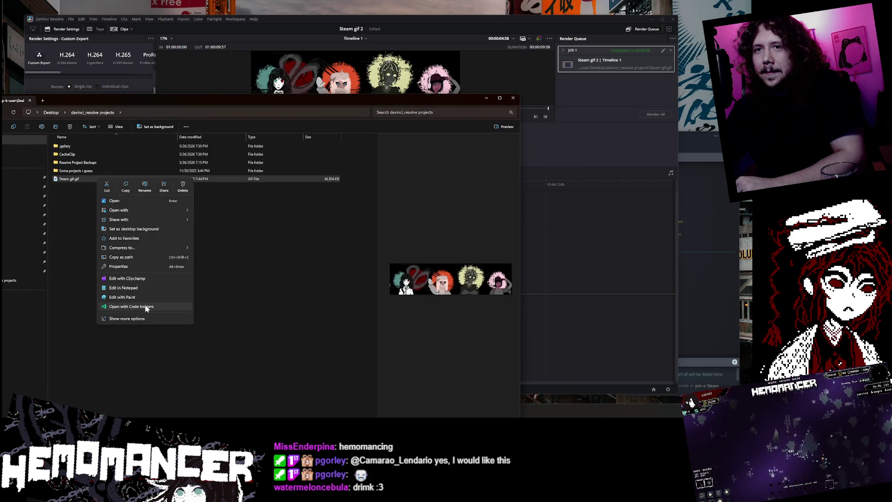
left_click(146, 265)
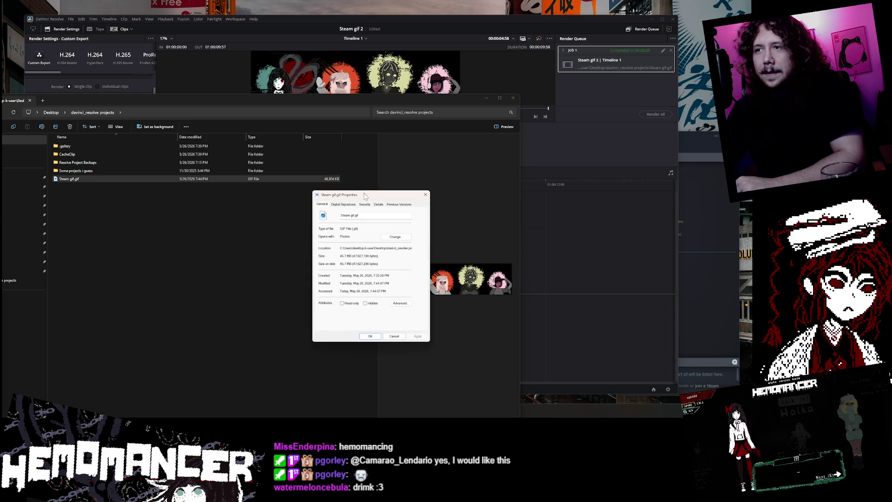
left_click_drag(364, 195, 315, 190)
key("Escape")
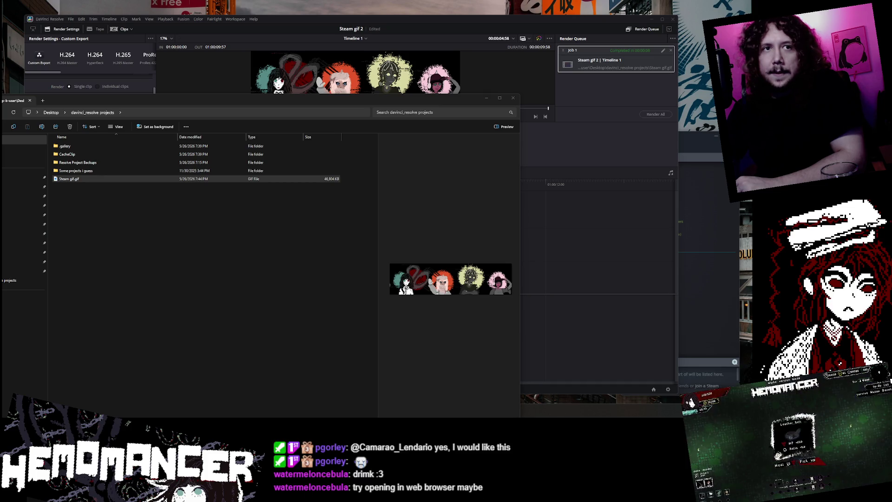
right_click(110, 181)
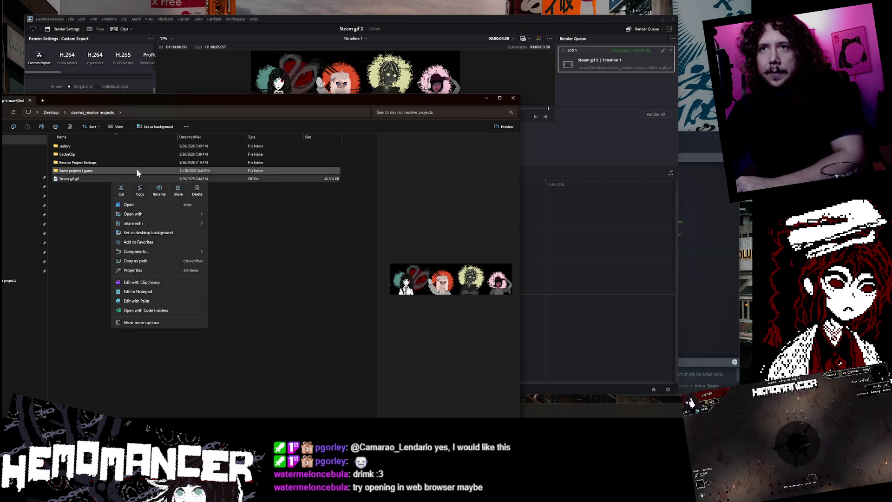
left_click(269, 93)
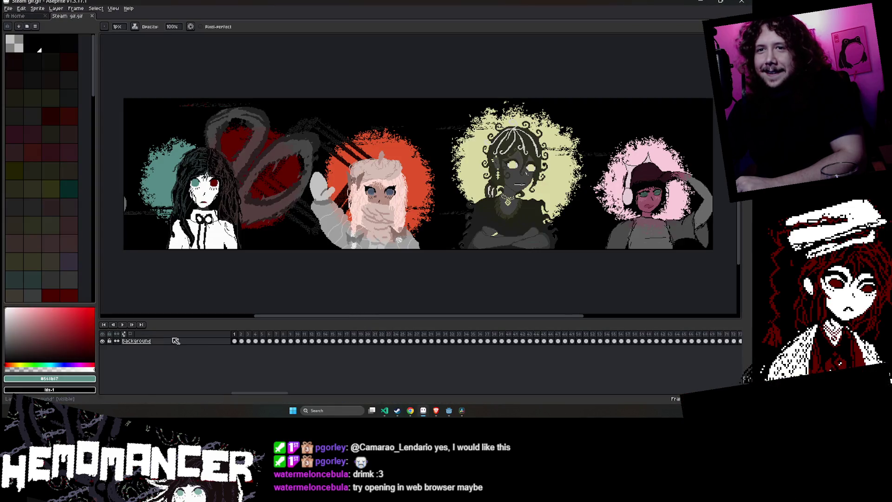
Play the Steam gif.gif animation in Aseprite, then close Aseprite
left_click(123, 324)
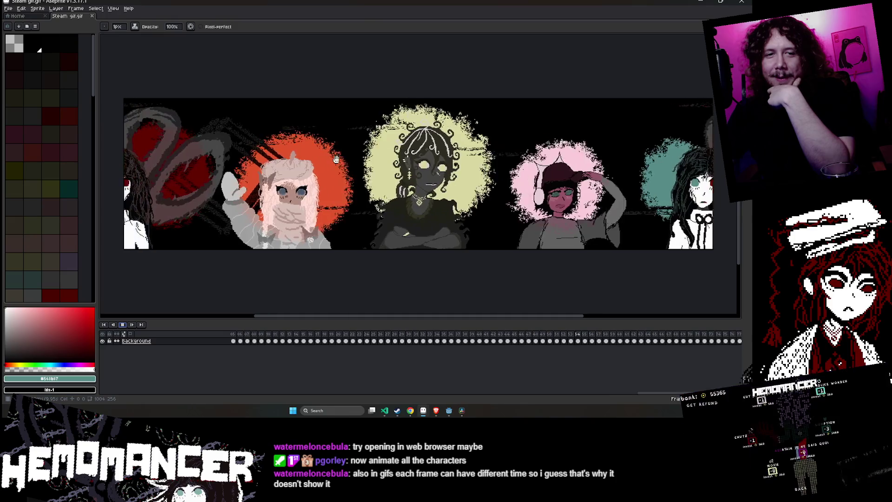
left_click(742, 3)
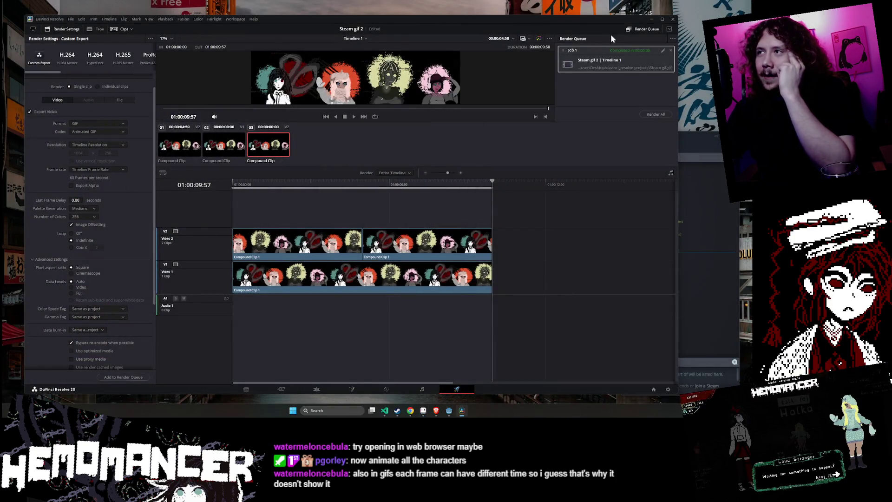
Bring Chrome's Hemomancer store page to the front and scroll back up the page
mouse_move(406, 411)
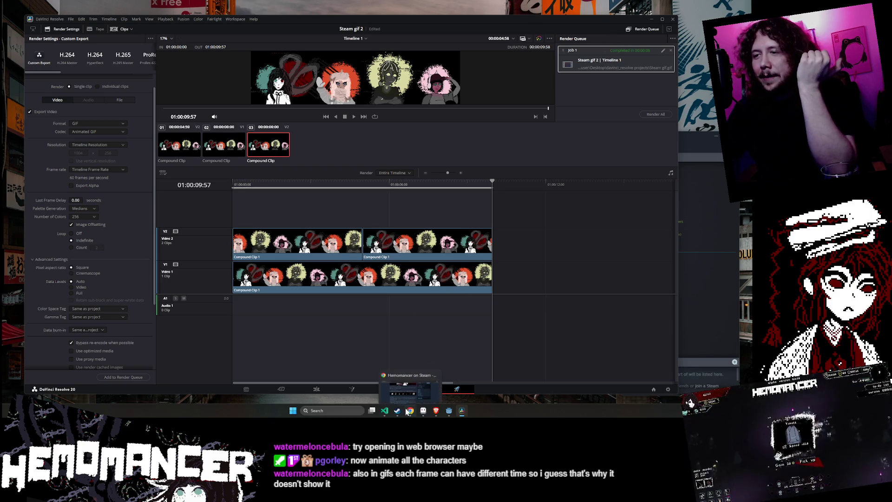
left_click(409, 387)
scroll(340, 284, "up", 4)
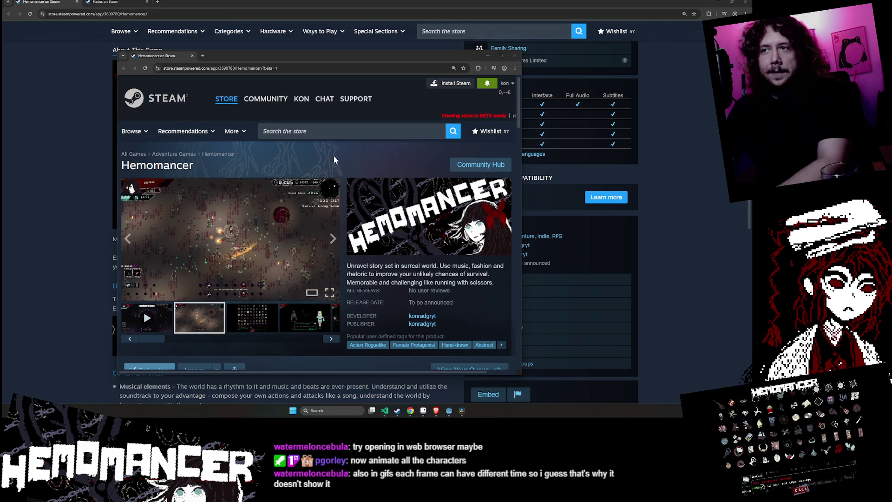
Maximize the beta store page window and scroll through the page
key("super+Up")
scroll(359, 149, "down", 4)
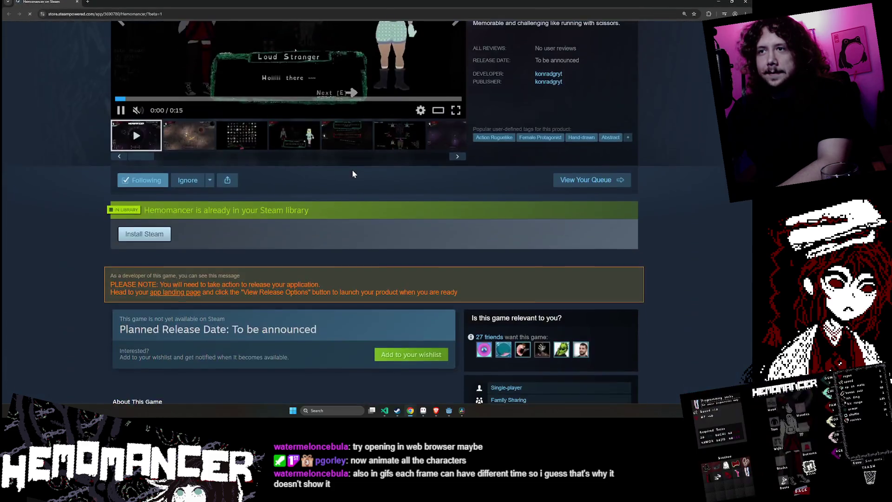
scroll(351, 171, "down", 15)
scroll(349, 169, "up", 7)
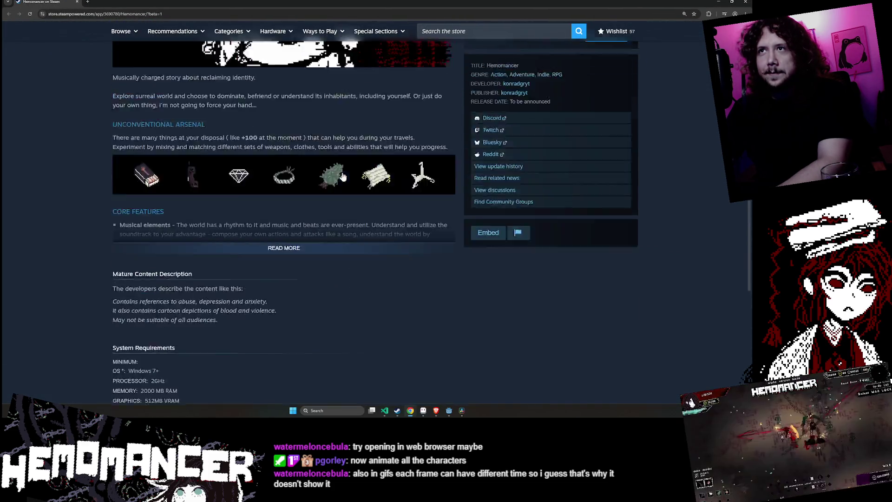
scroll(342, 176, "up", 2)
Expand About This Game with READ MORE to view Core Features and the banner, then return to Aseprite
left_click(286, 320)
scroll(329, 255, "down", 2)
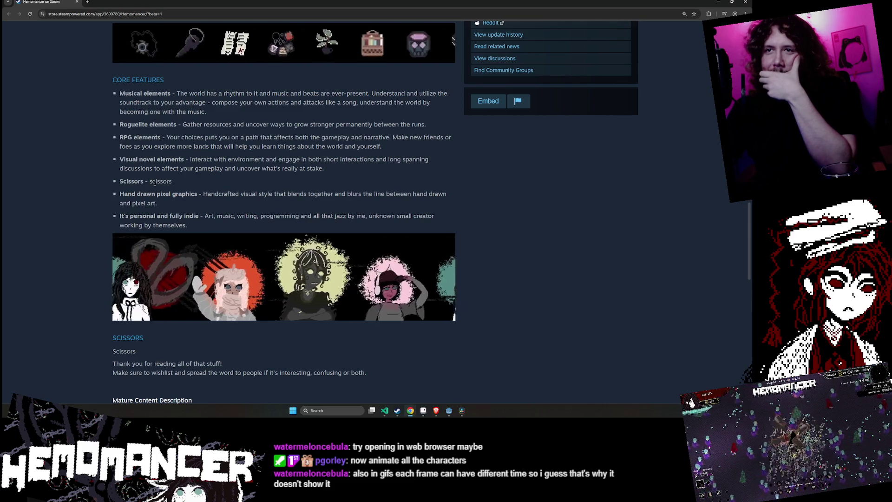
scroll(186, 213, "up", 1)
scroll(218, 250, "down", 1)
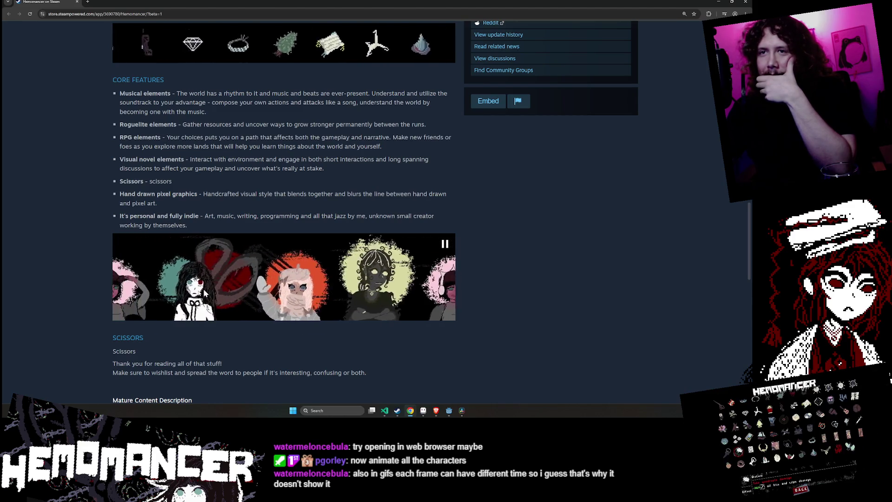
scroll(91, 219, "down", 1)
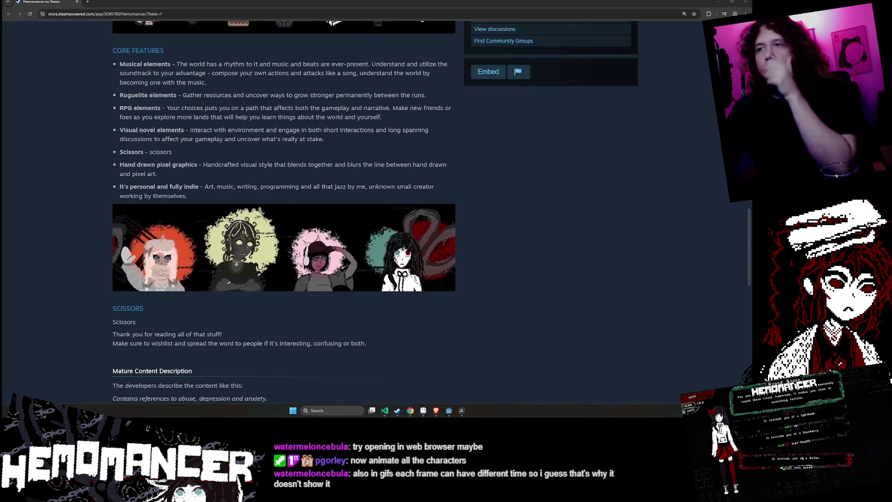
mouse_move(230, 221)
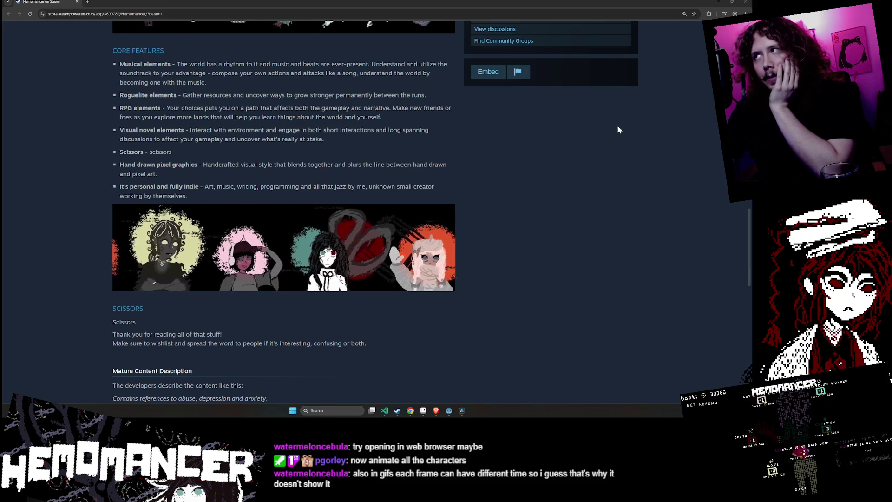
left_click(425, 411)
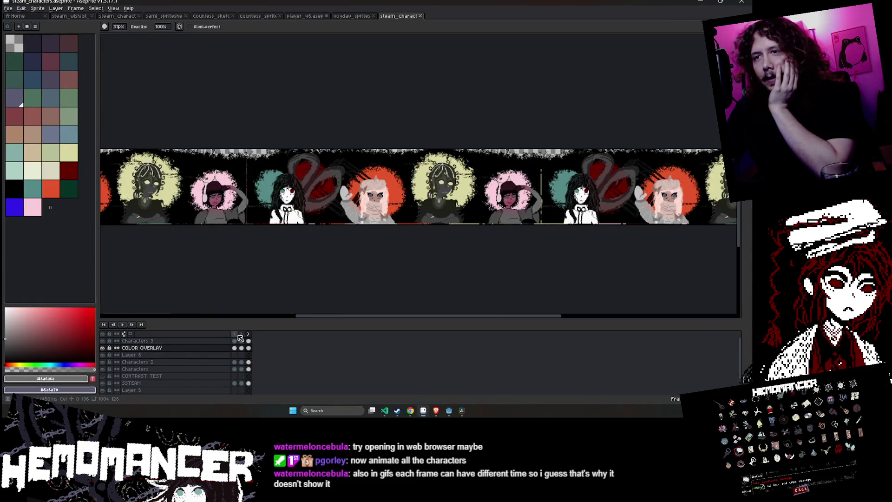
Try 300 ms durations on frames 1–3, then 450 ms on frame 1, discarding a frame 2 edit
double_click(236, 335)
type("300")
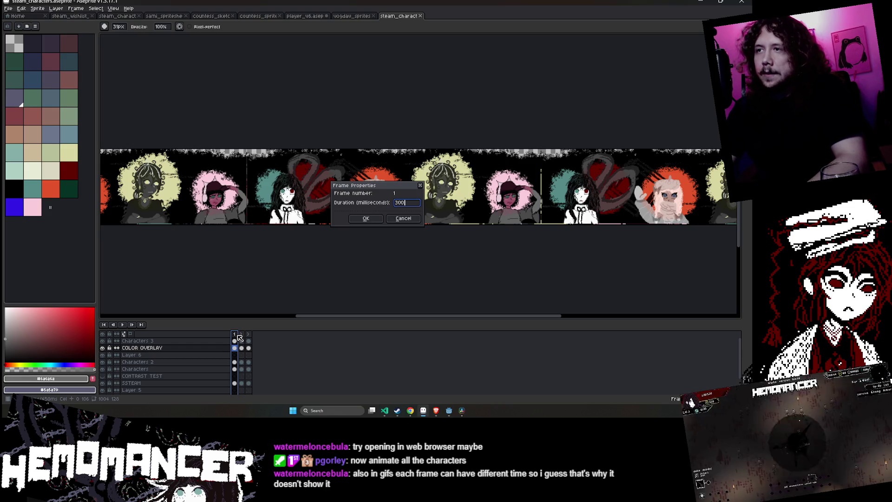
key("Return")
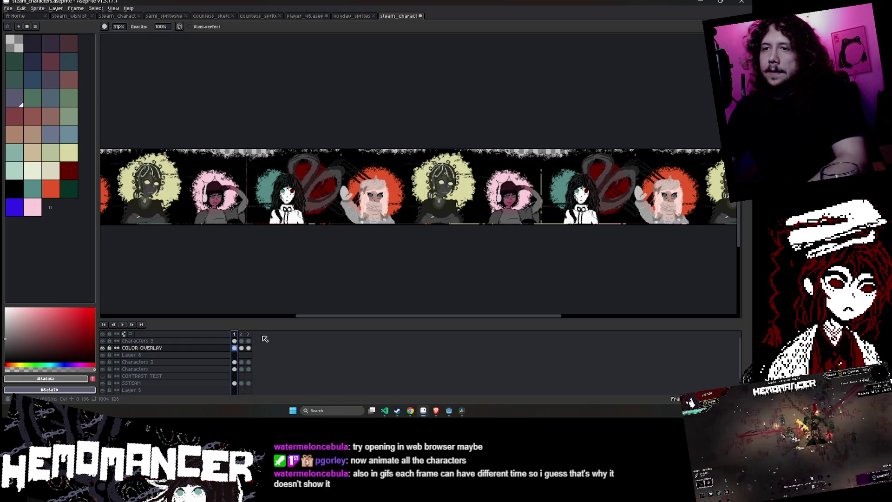
double_click(242, 334)
key("Return")
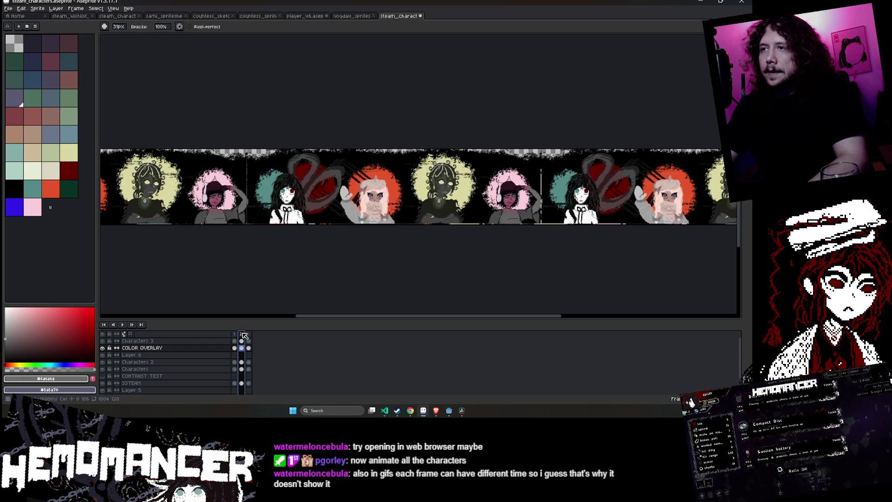
double_click(248, 334)
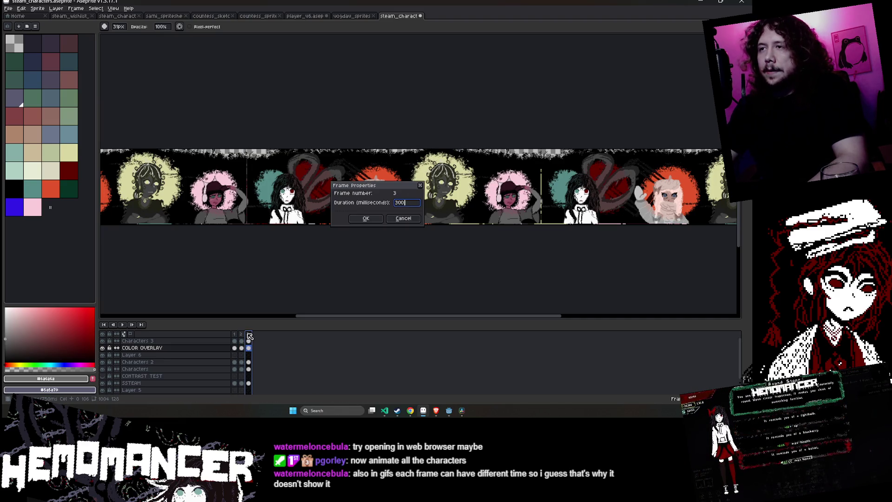
key("Return")
double_click(235, 334)
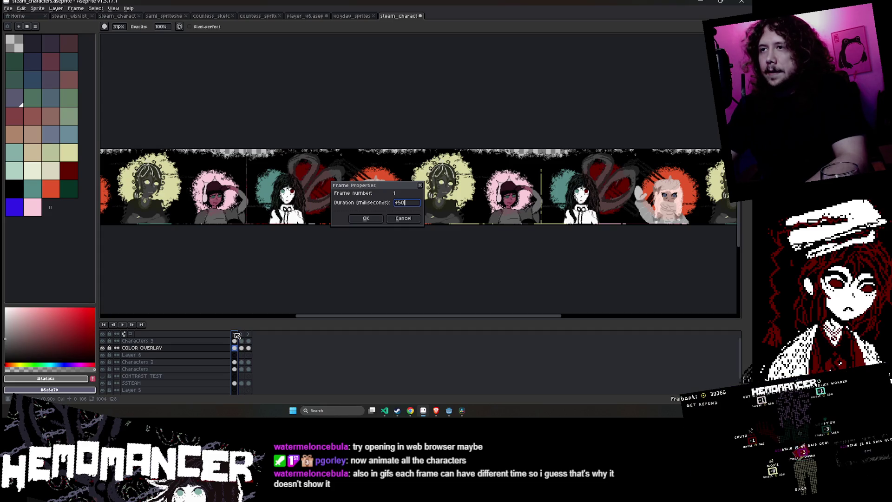
key("Return")
double_click(241, 334)
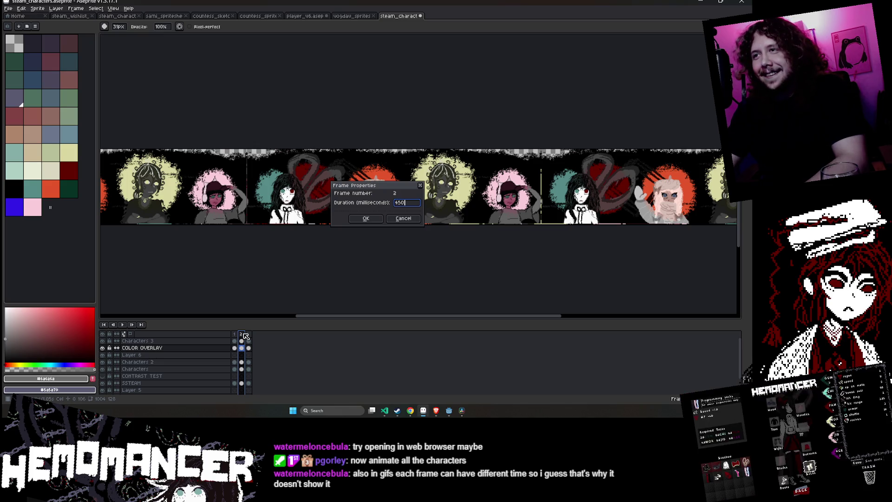
left_click(411, 219)
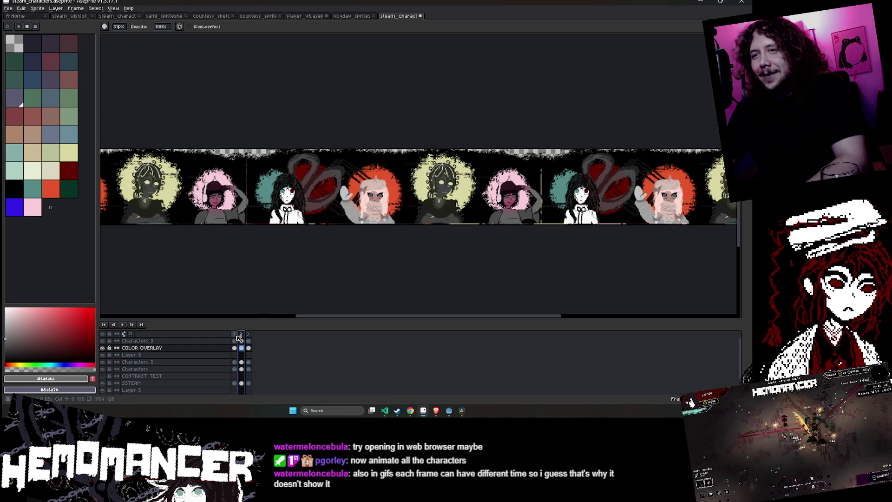
Retime frames 1–3, including 150 ms on frame 2, and play the animation to preview the timing
double_click(235, 335)
key("Return")
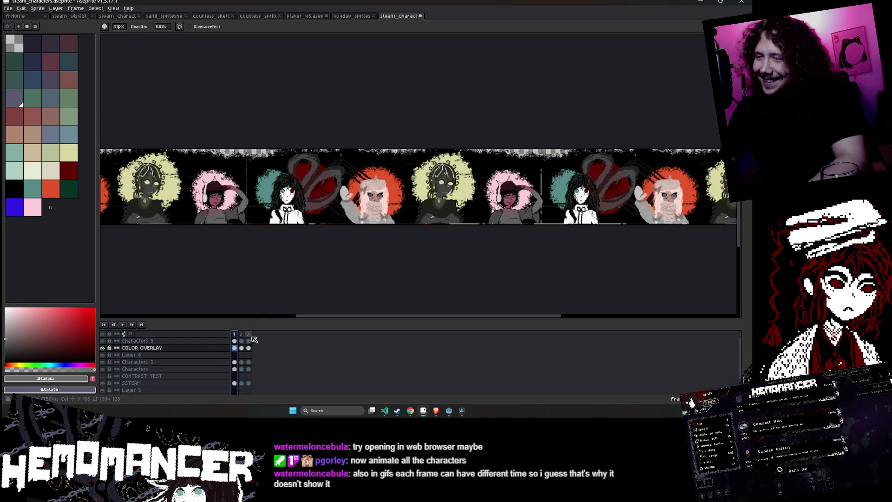
double_click(242, 335)
key("Return")
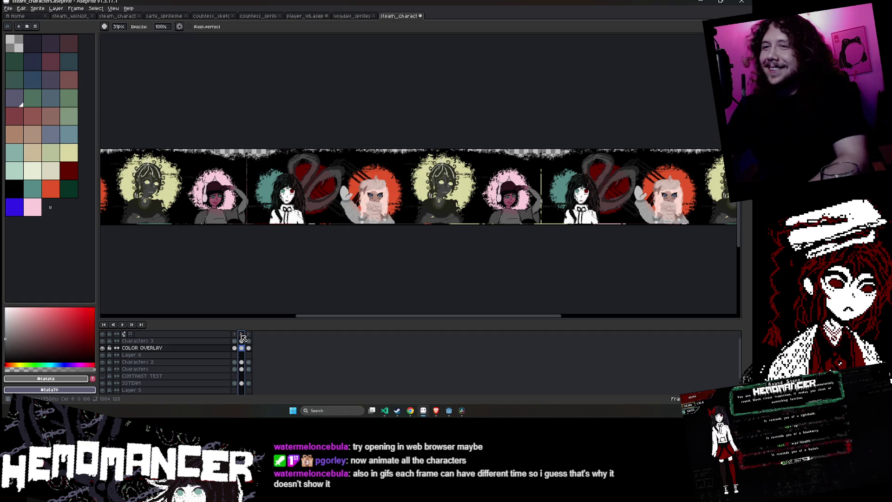
double_click(249, 335)
type("0")
key("Return")
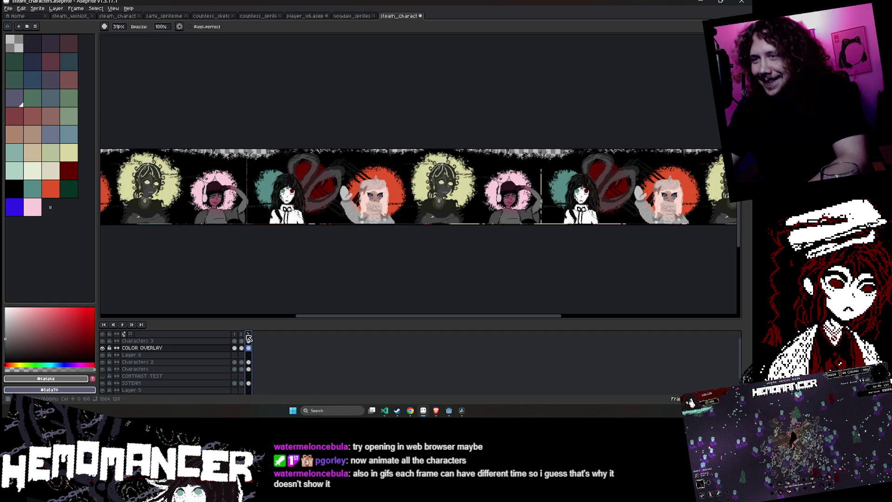
key("Return")
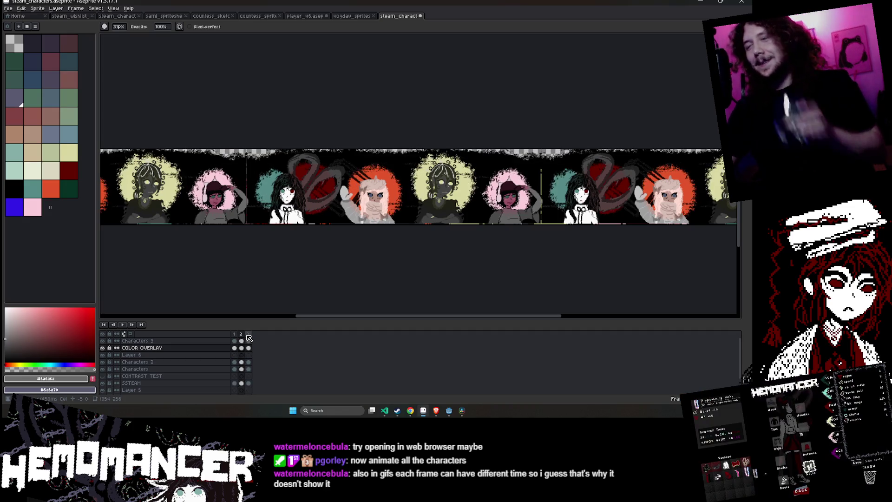
left_click(247, 334)
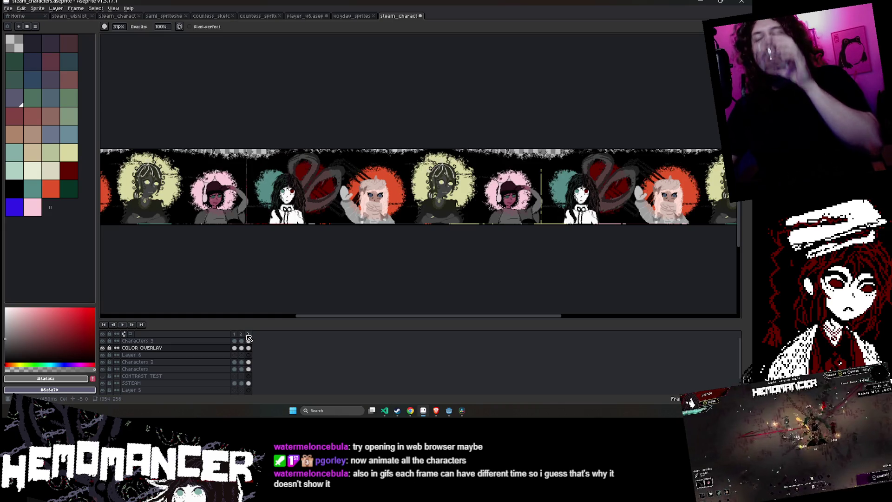
key("Return")
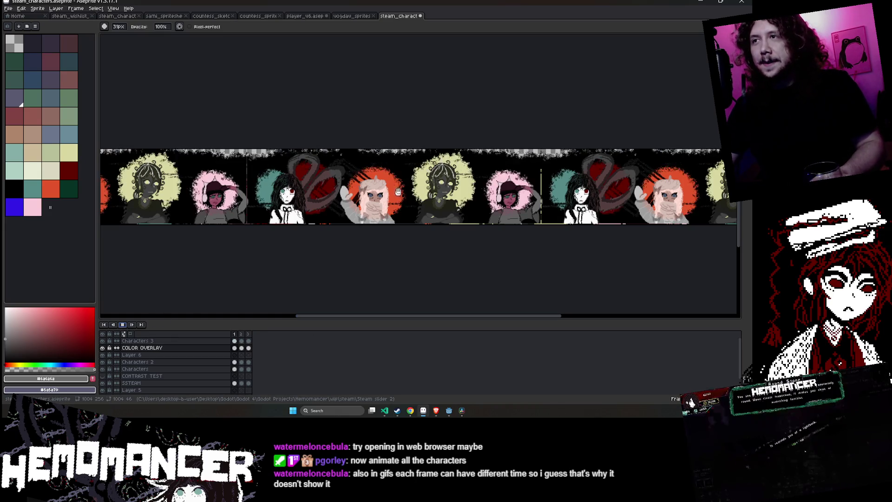
scroll(427, 191, "up", 5)
scroll(426, 191, "down", 5)
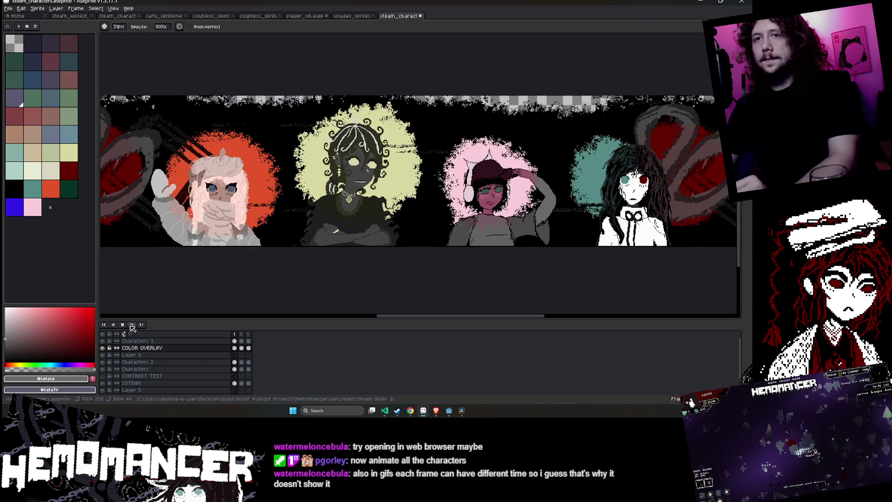
Set frames 1, 2 and 3 to 500 ms each and save the sprite file
double_click(235, 334)
type("500")
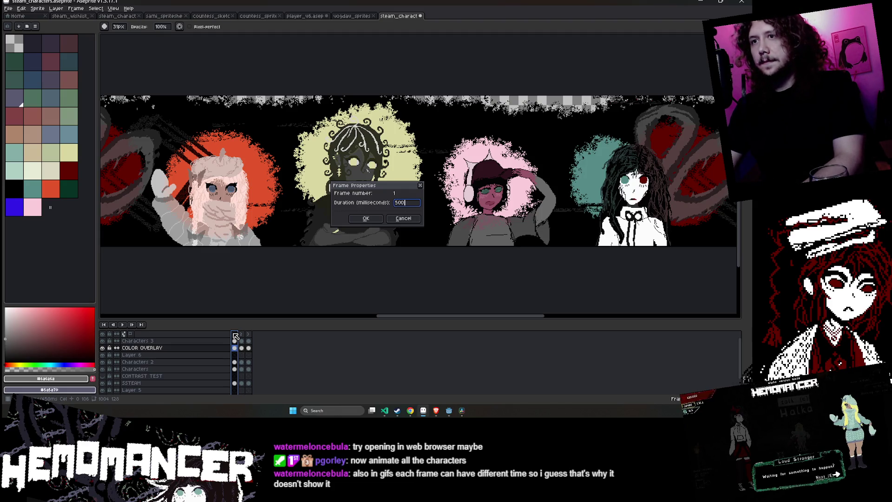
key("Return")
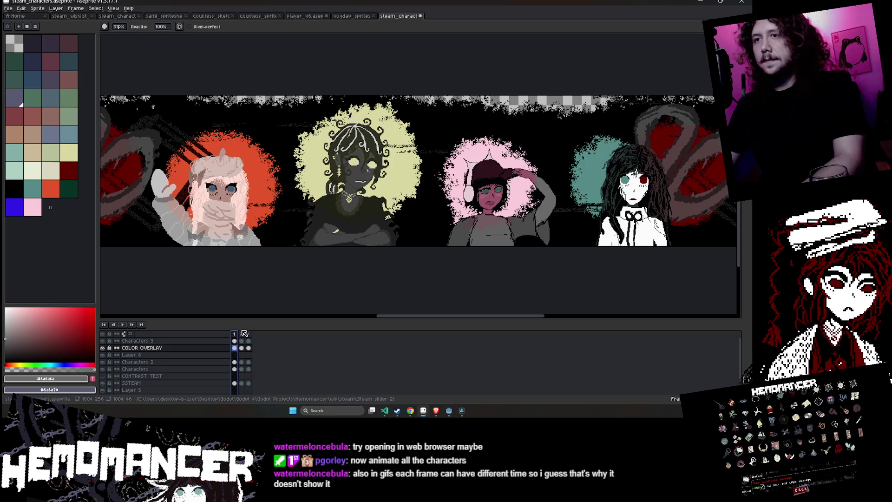
double_click(242, 334)
key("Return")
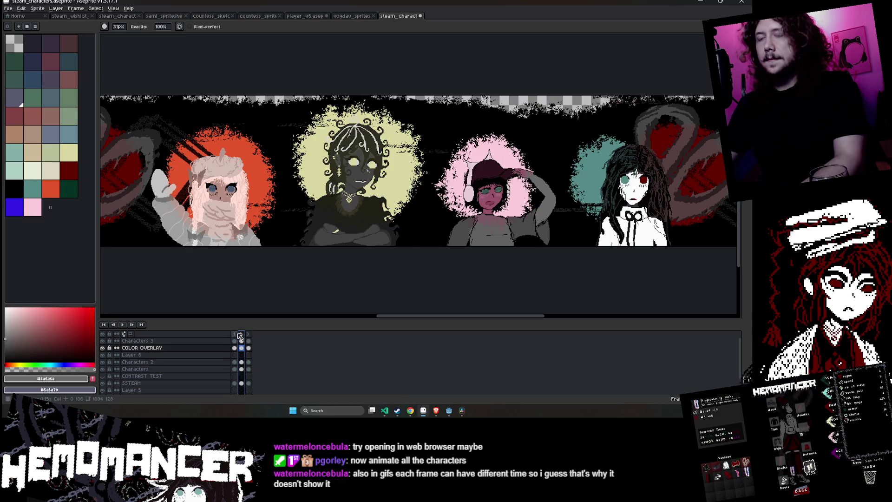
double_click(249, 334)
key("Return")
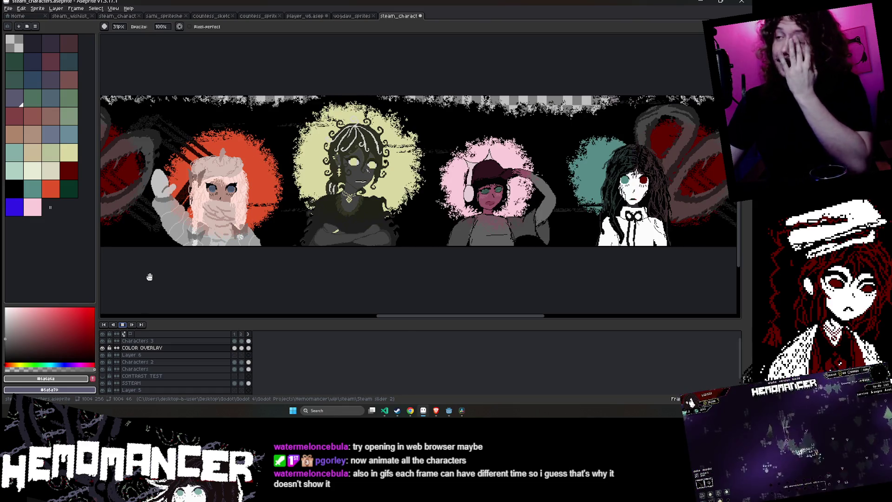
left_click(123, 325)
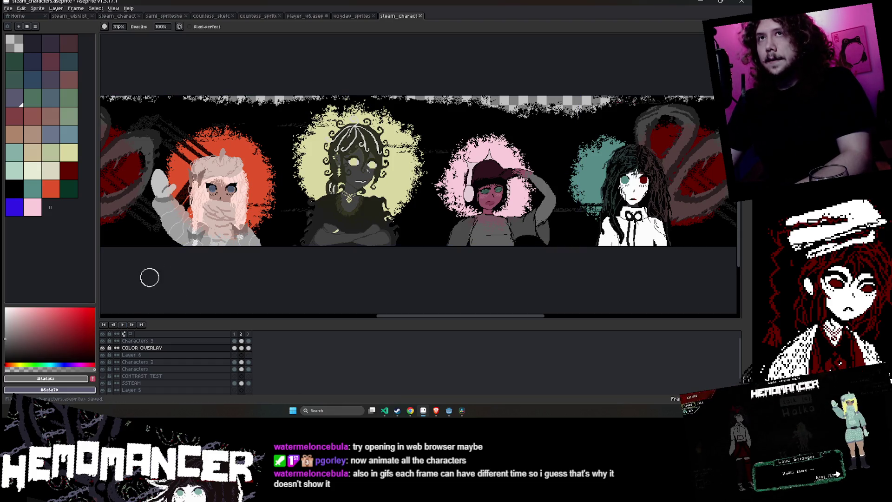
key("ctrl+s")
left_click(9, 8)
Export the sprite over steam_characters.gif as a looping GIF, confirming the overwrite, then minimize Aseprite
mouse_move(33, 67)
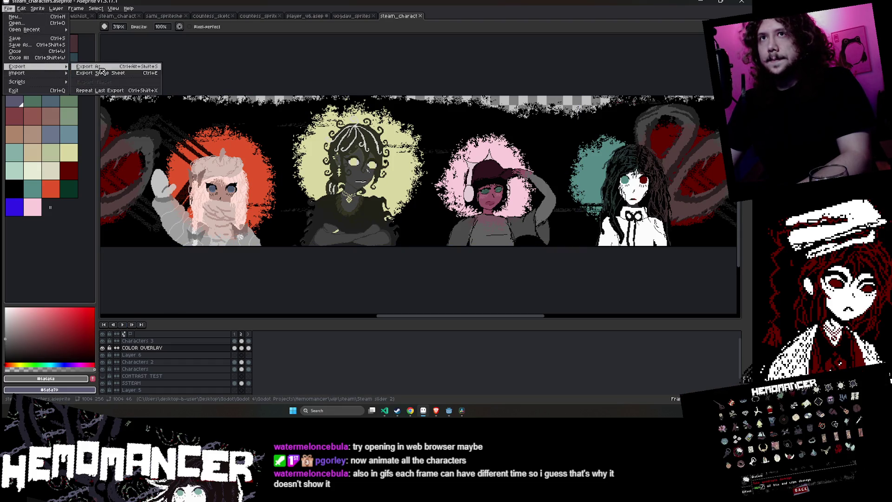
left_click(101, 69)
left_click(238, 158)
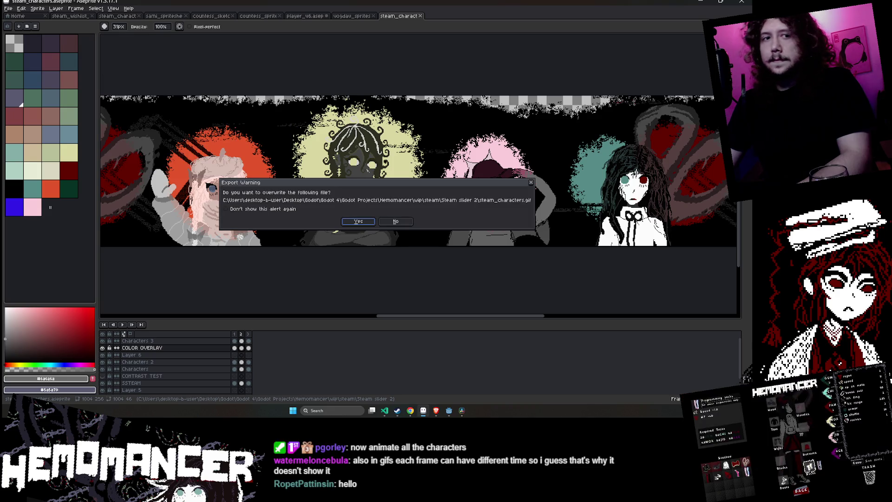
key("Return")
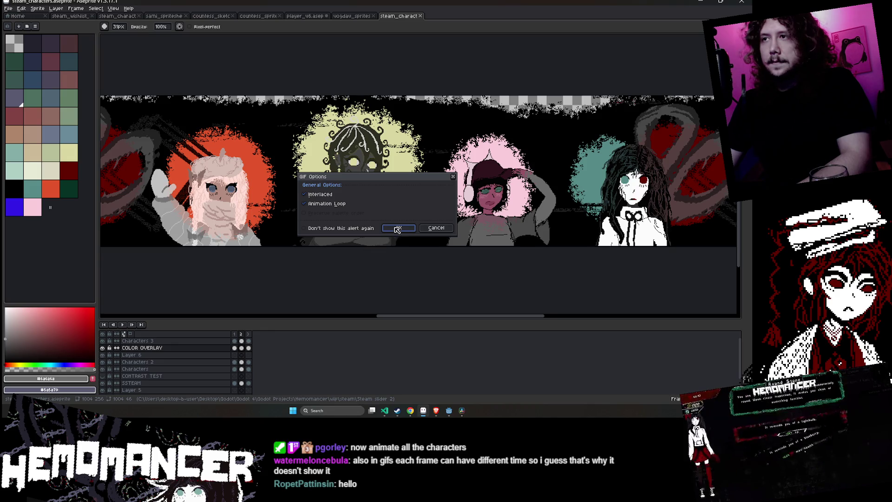
left_click(397, 228)
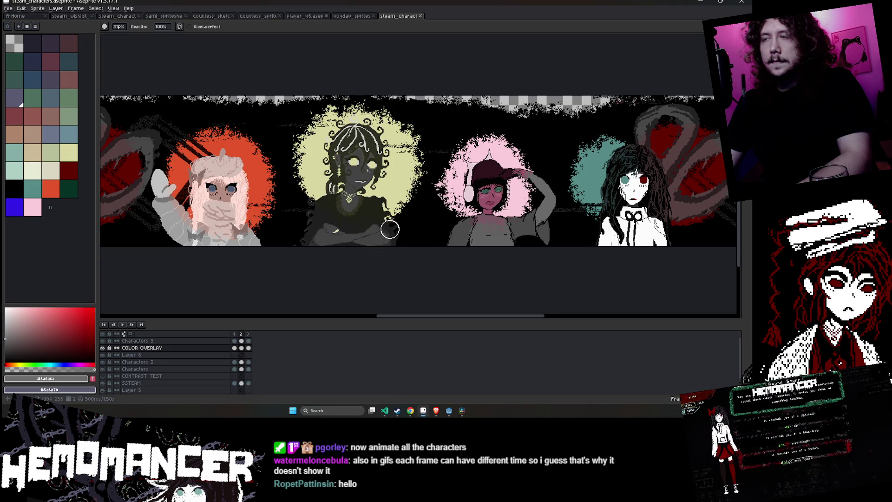
key("b")
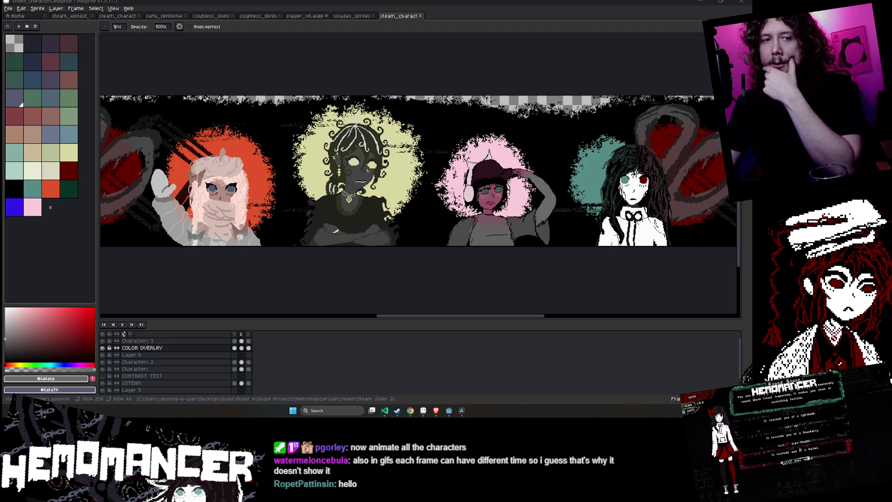
left_click(701, 2)
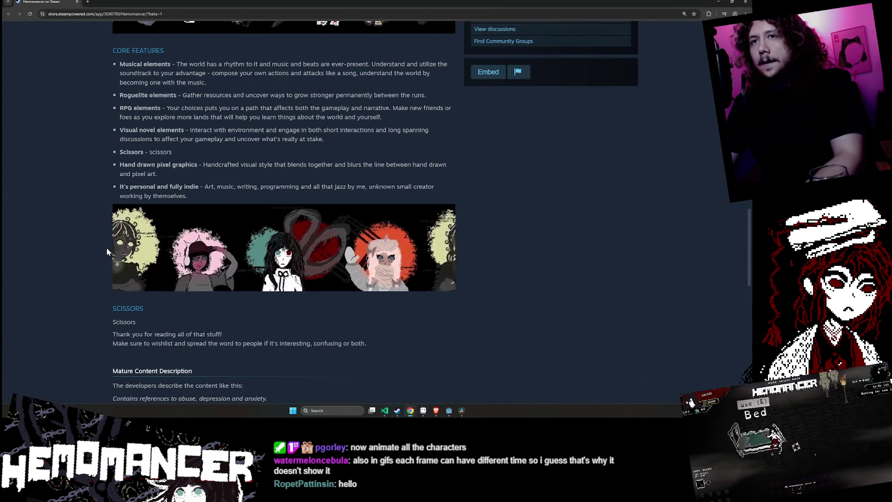
Back in Resolve, rewind the playhead, select the Video 2 compound clip and move to the Edit page
left_click(461, 411)
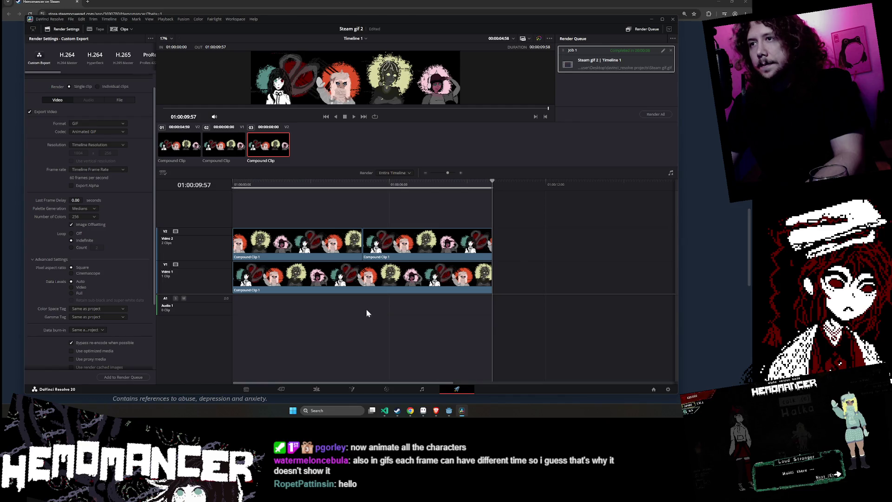
left_click_drag(487, 183, 233, 183)
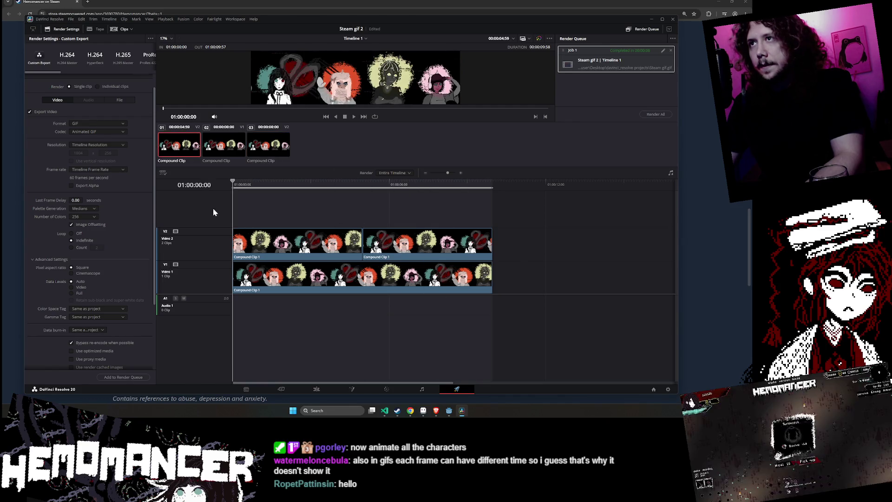
left_click(274, 250)
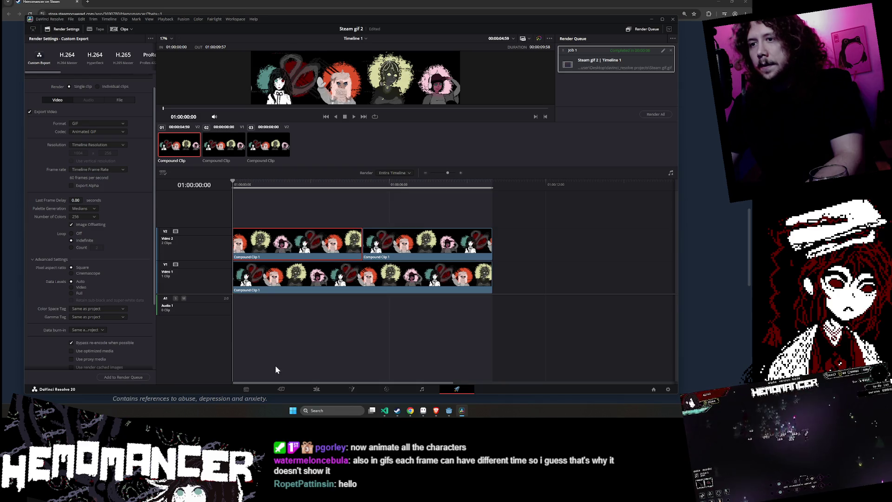
left_click(316, 389)
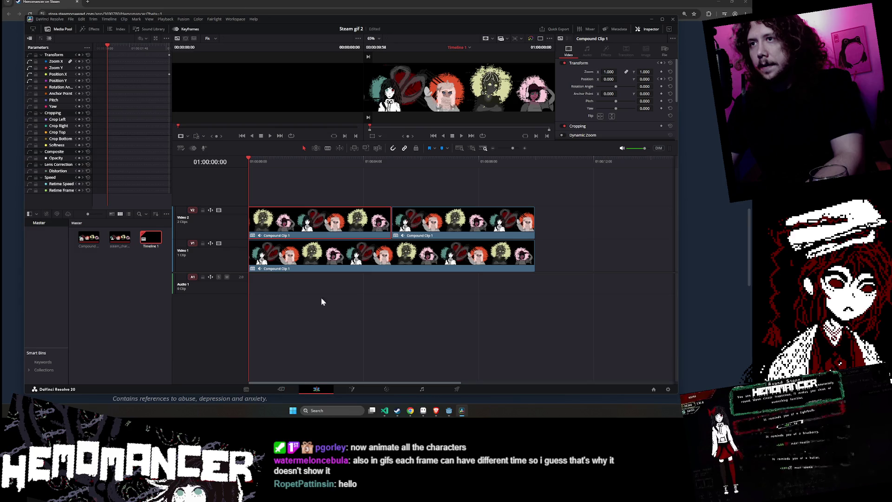
Select the compound clips on Video 1 and Video 2, then Compound Clip 1 in the media pool
left_click(404, 264)
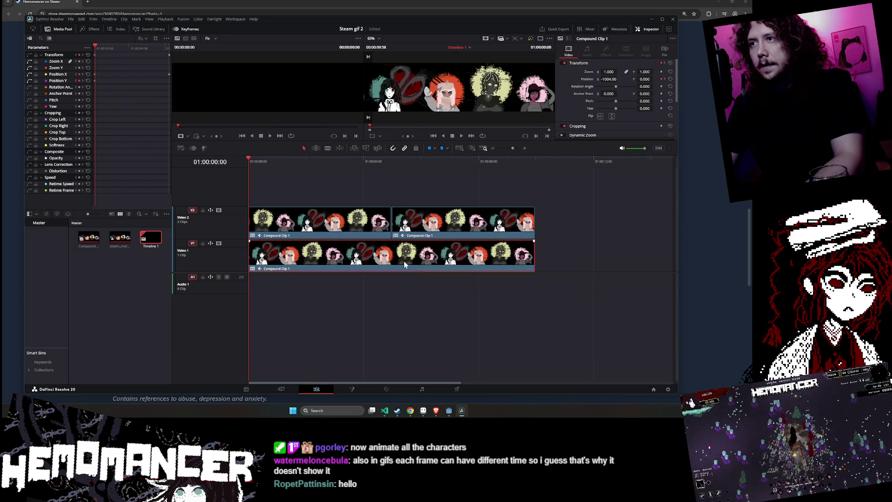
left_click(333, 225)
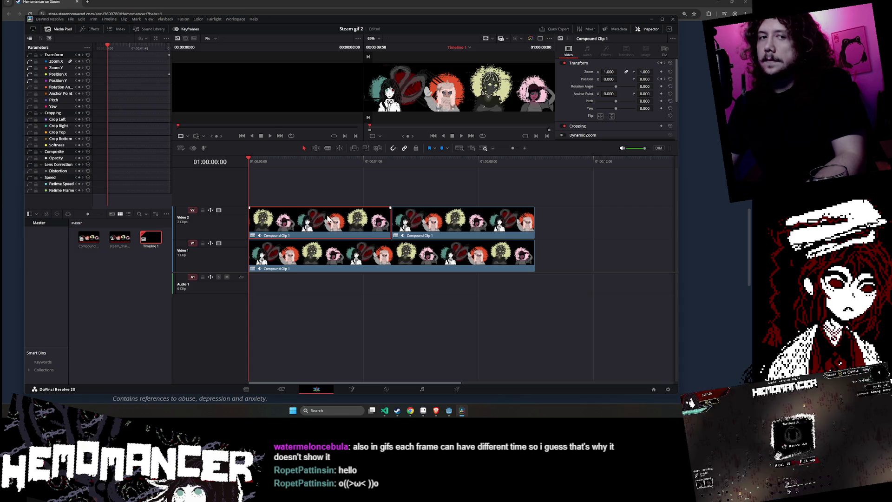
key("shift+3")
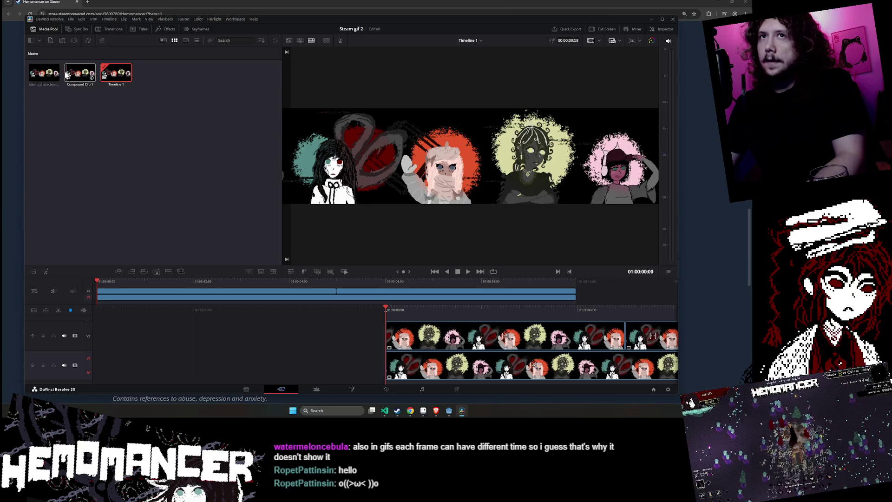
left_click(72, 75)
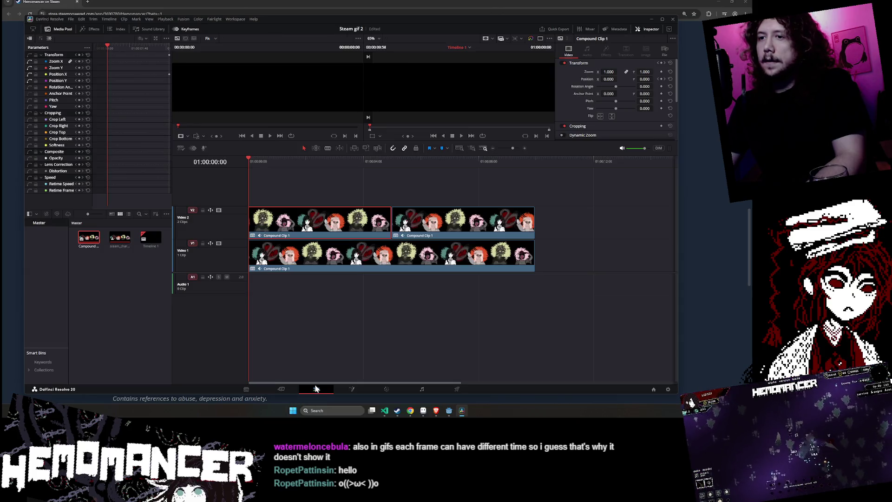
left_click(316, 389)
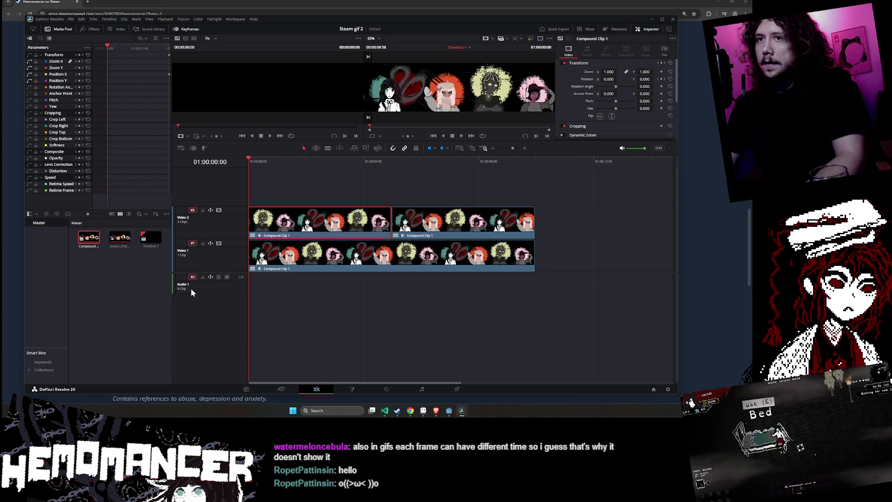
Load Compound Clip 1 into the source viewer and choose Open in Timeline from its context menu
left_click(88, 237)
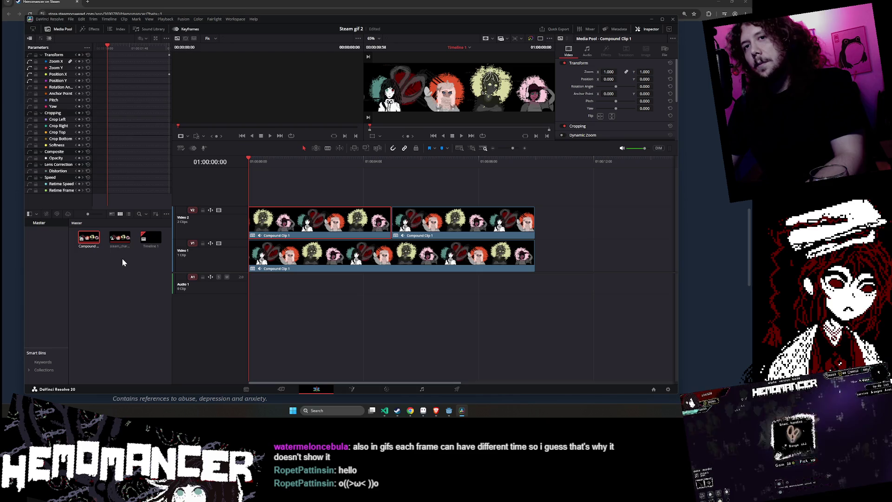
double_click(91, 239)
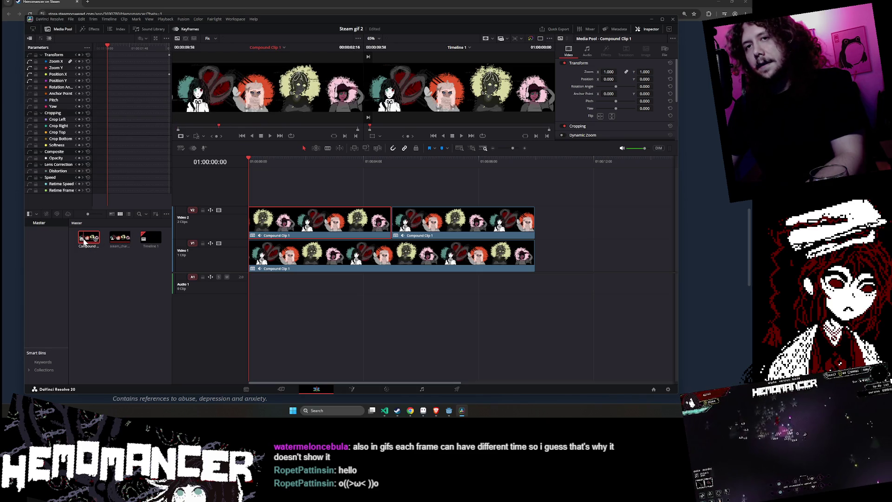
right_click(84, 242)
key("Escape")
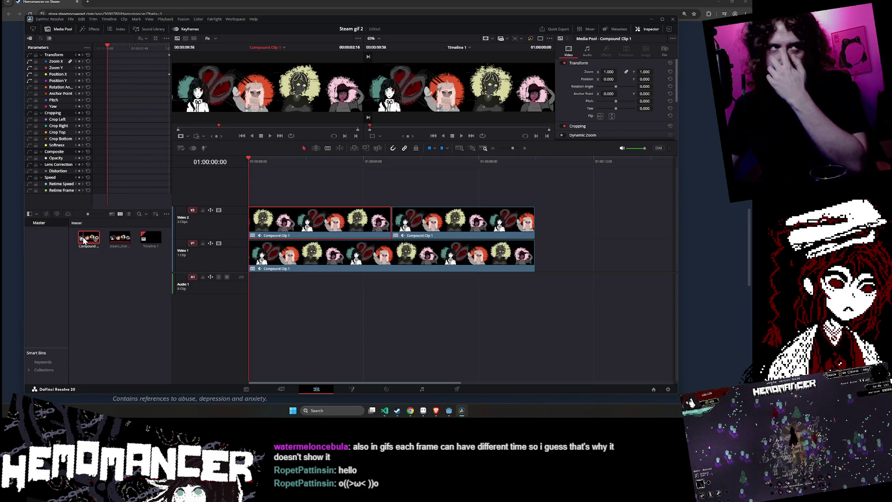
right_click(85, 240)
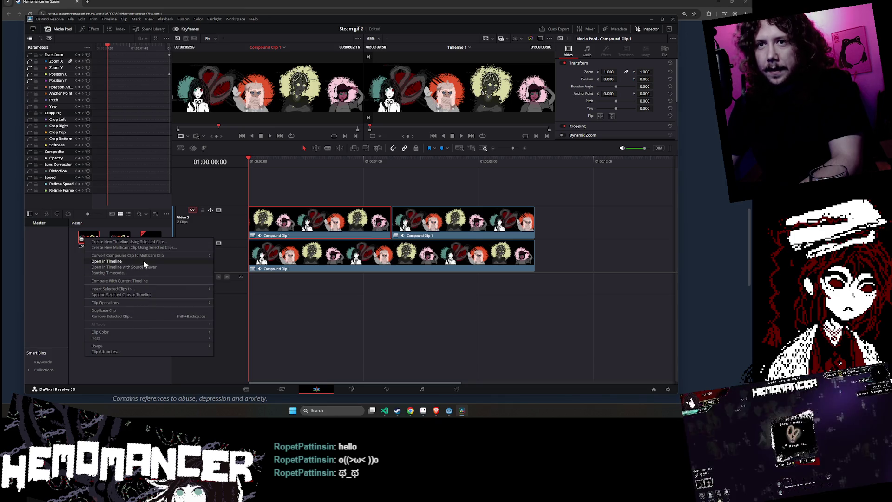
left_click(144, 261)
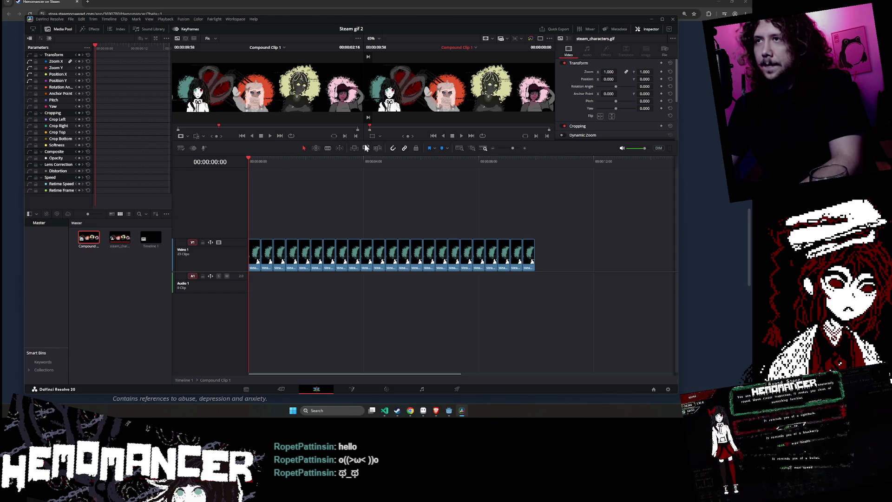
Play Compound Clip 1's timeline, then marquee-select and delete every clip after the first GIF
left_click(462, 136)
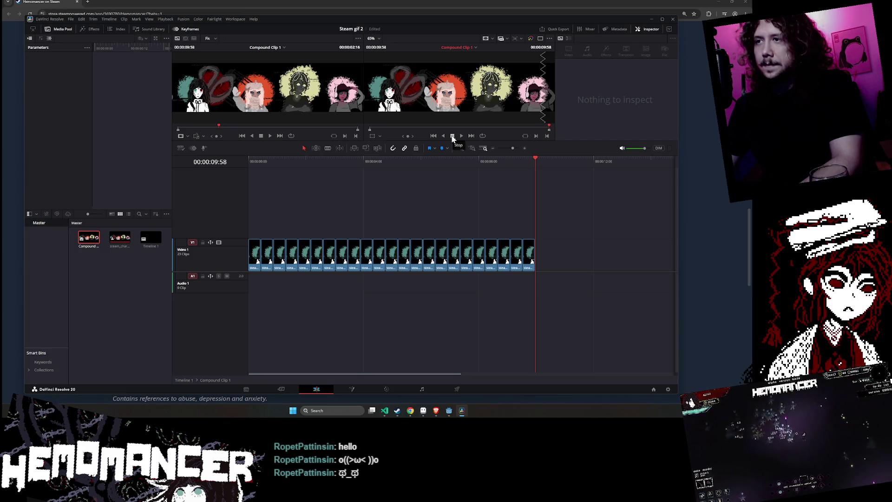
left_click_drag(546, 258, 260, 262)
key("Delete")
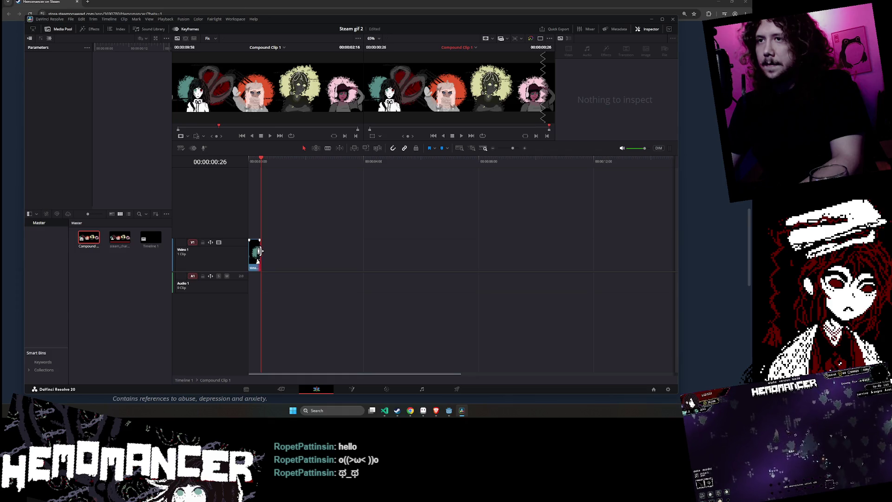
left_click_drag(288, 255, 404, 267)
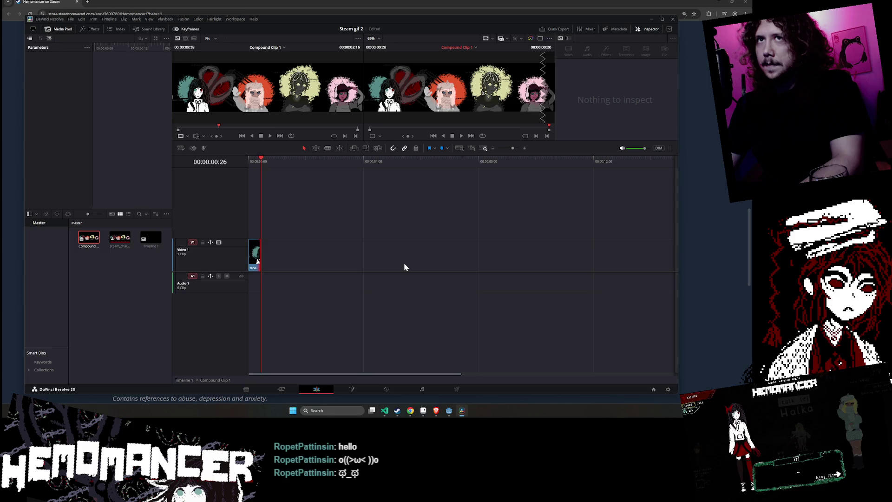
left_click(289, 390)
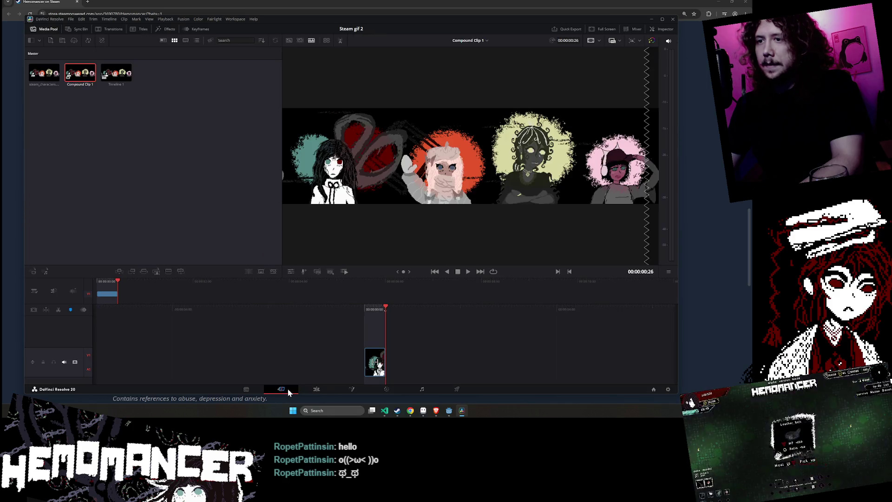
Open the Steam slider 2 folder from Godot and drag the new steam_characters.gif into the Media Pool
left_click(98, 133)
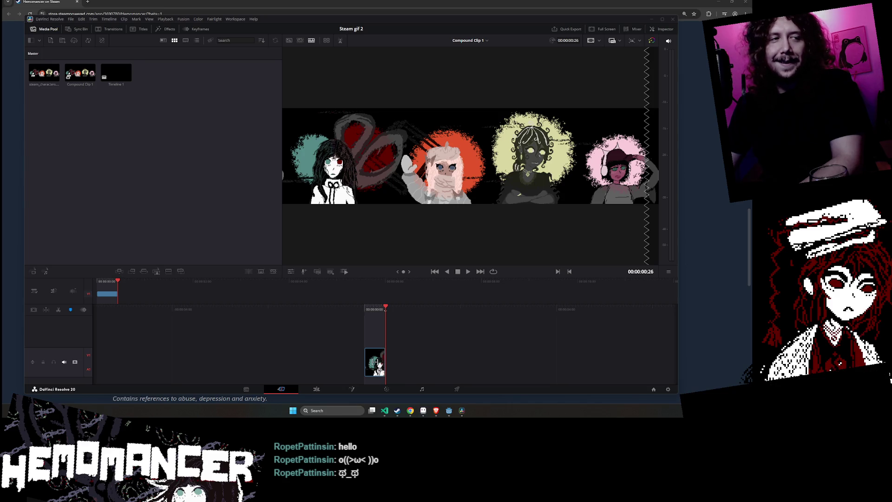
key("alt+Tab")
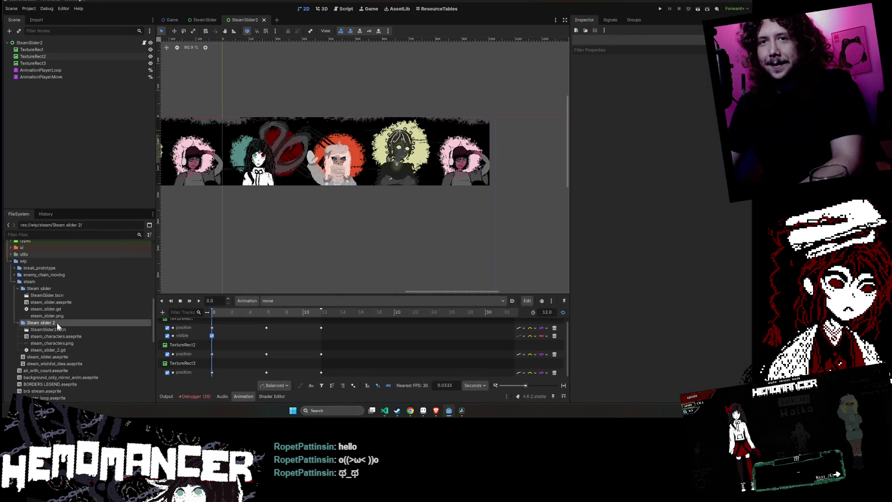
right_click(57, 322)
left_click(103, 396)
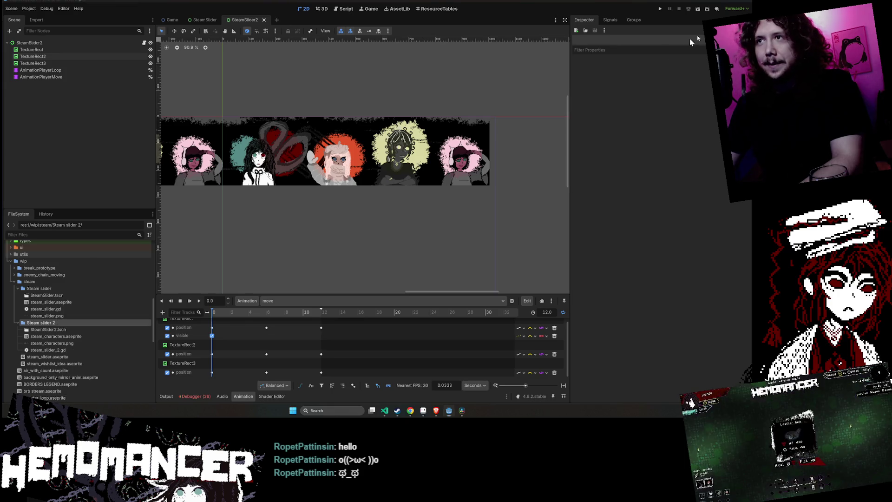
key("alt+Tab")
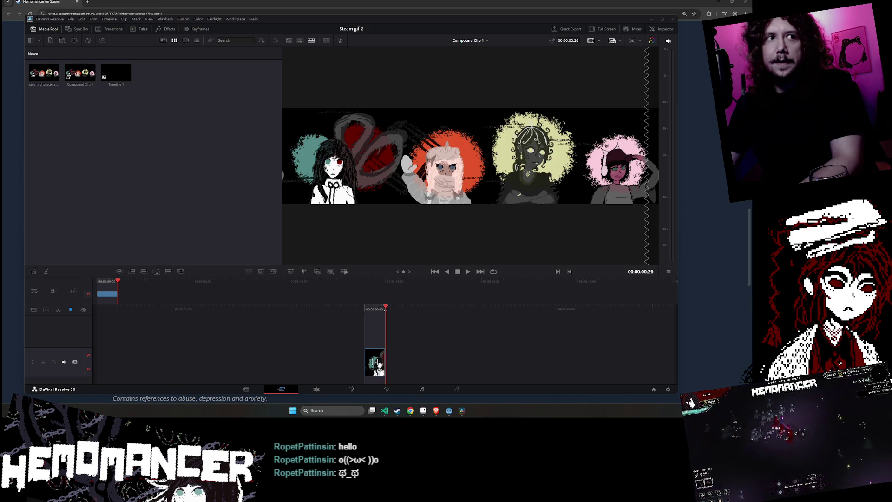
mouse_move(3, 167)
left_mouse_down()
mouse_move(209, 169)
mouse_move(188, 163)
left_mouse_up()
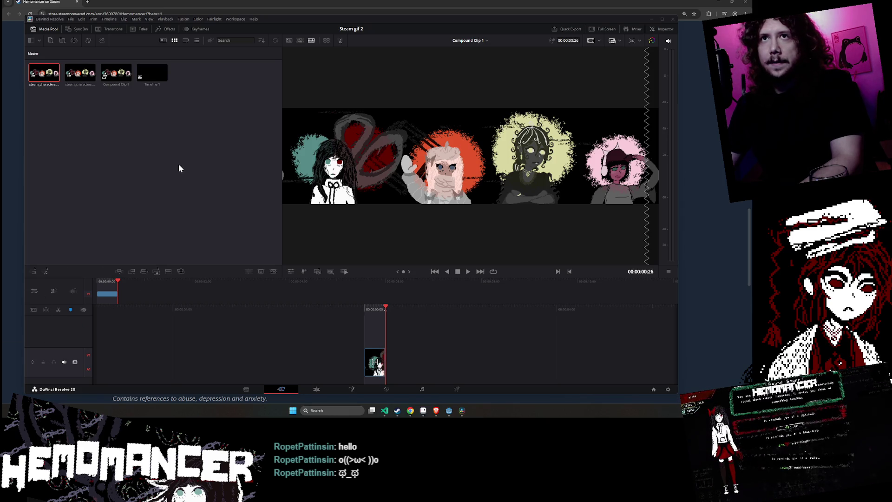
Delete the outdated steam_characters clip from the Media Pool and select the offline timeline clip
left_click(80, 77)
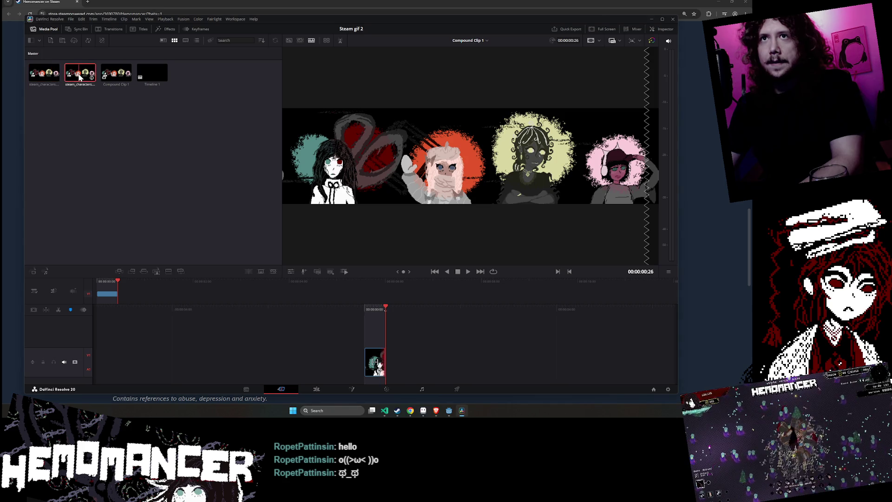
key("Delete")
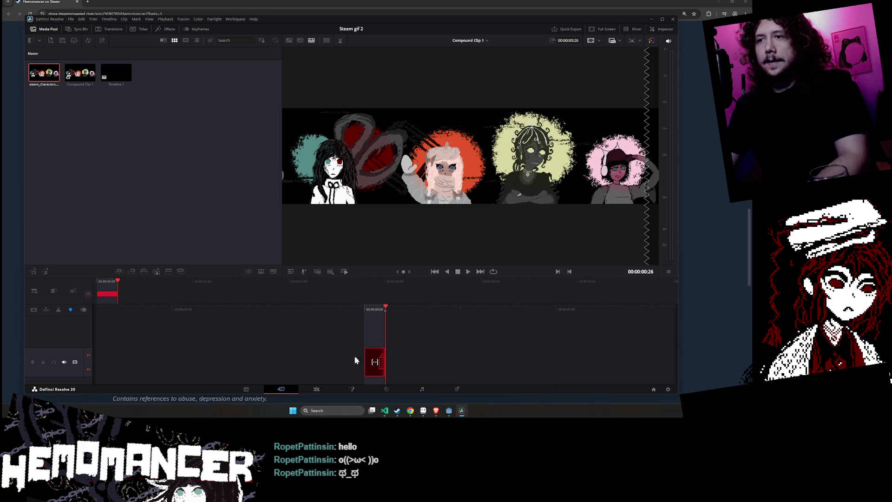
left_click(306, 392)
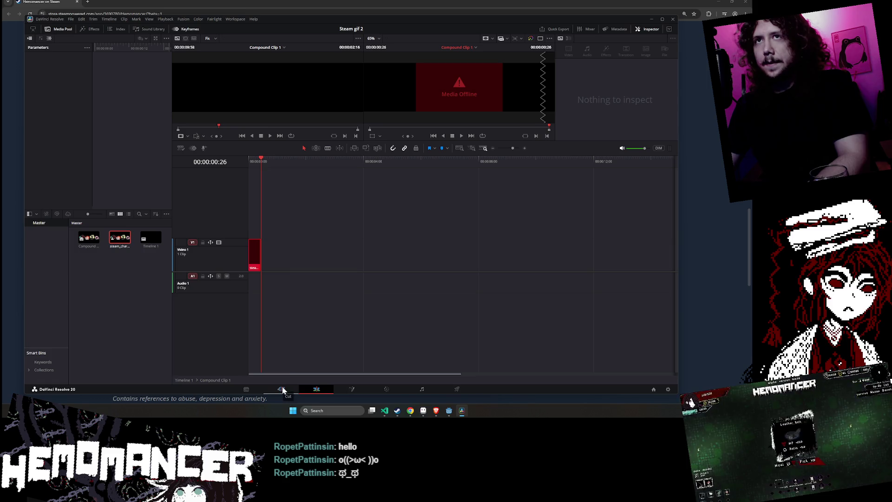
left_click(255, 257)
Replace the offline clip with steam_characters.gif on V1 and paste several copies after it
key("Delete")
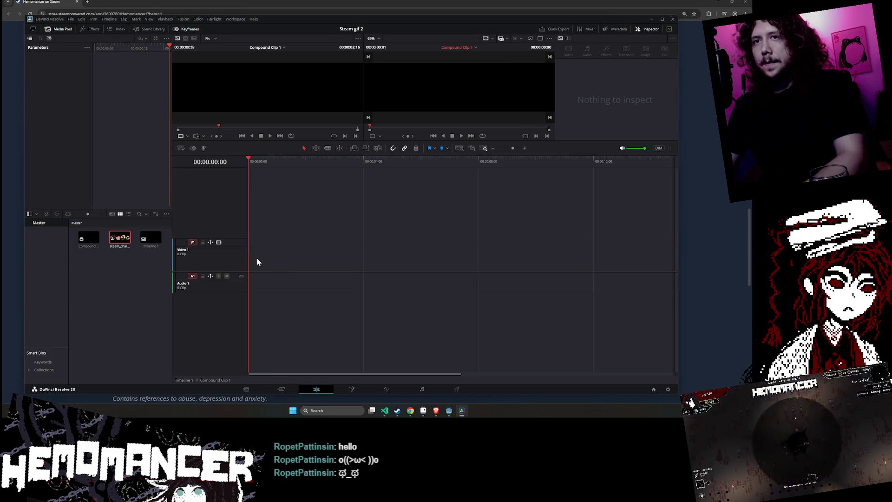
left_click_drag(120, 238, 267, 254)
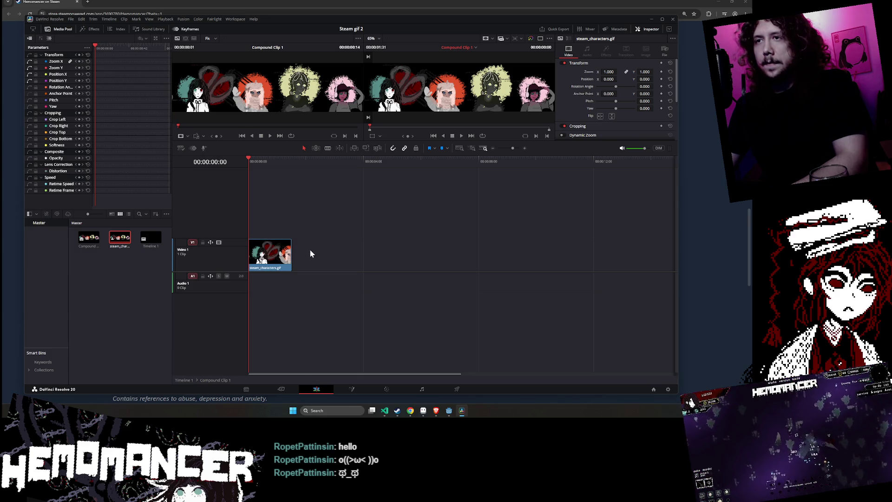
key("Down")
key("ctrl+v")
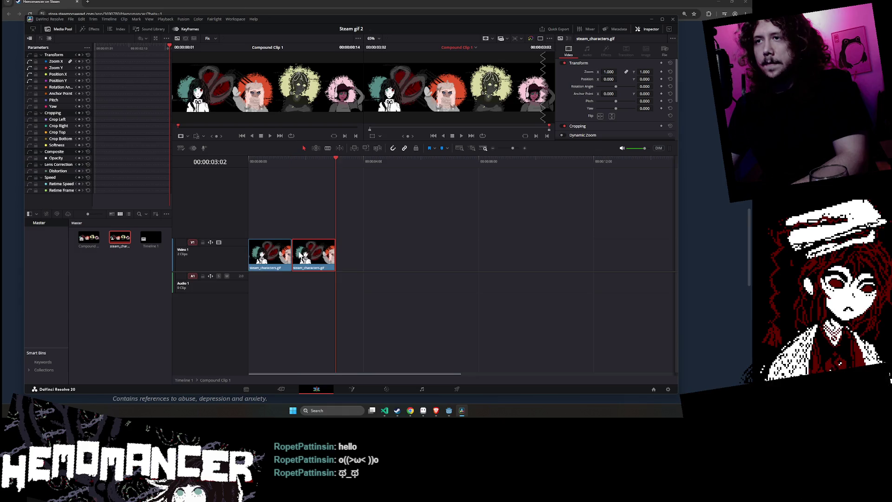
key("ctrl+v")
key("ctrl+v")
key("ctrl+v")
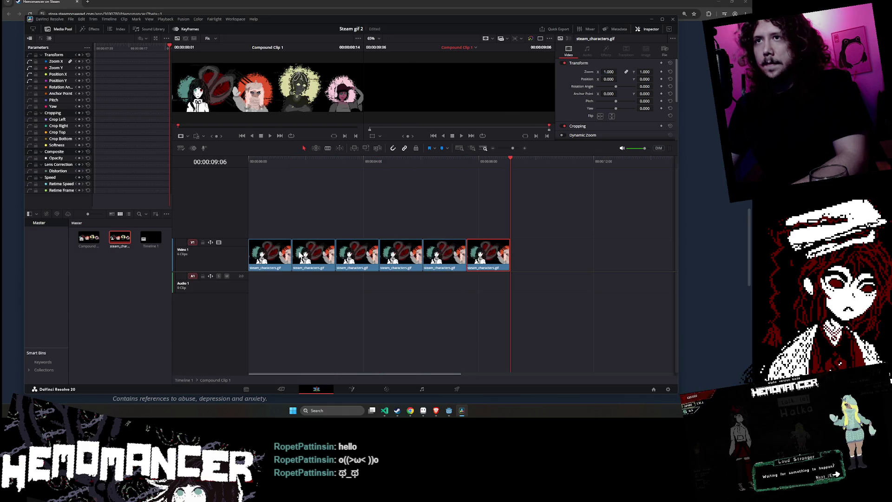
key("ctrl+v")
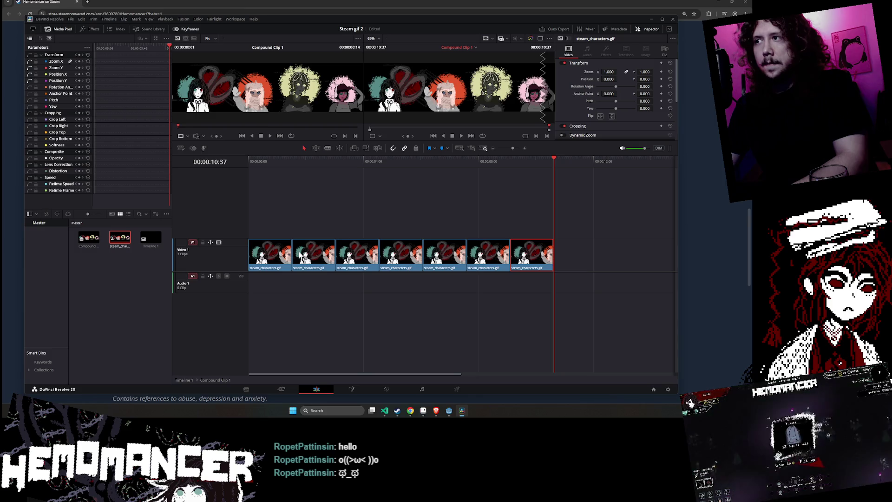
Check the copies along the track and paste one more steam_characters.gif copy at the end
left_click(551, 253)
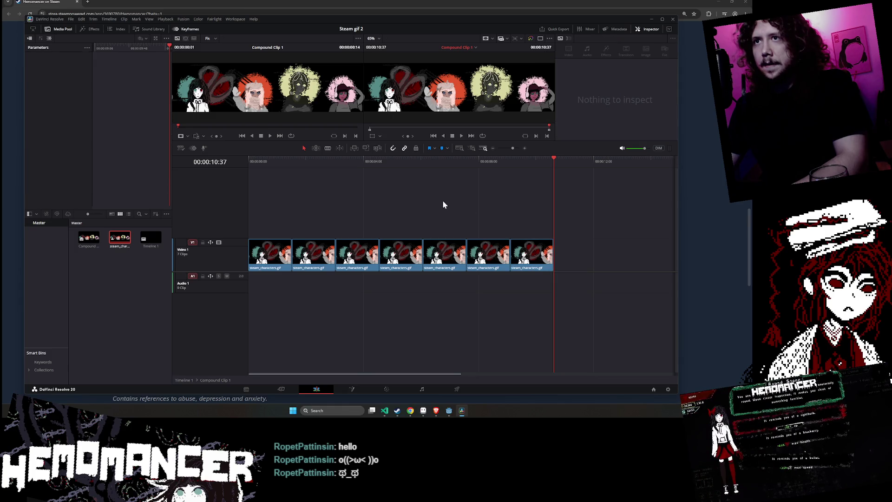
left_click_drag(442, 204, 298, 260)
left_click(530, 351)
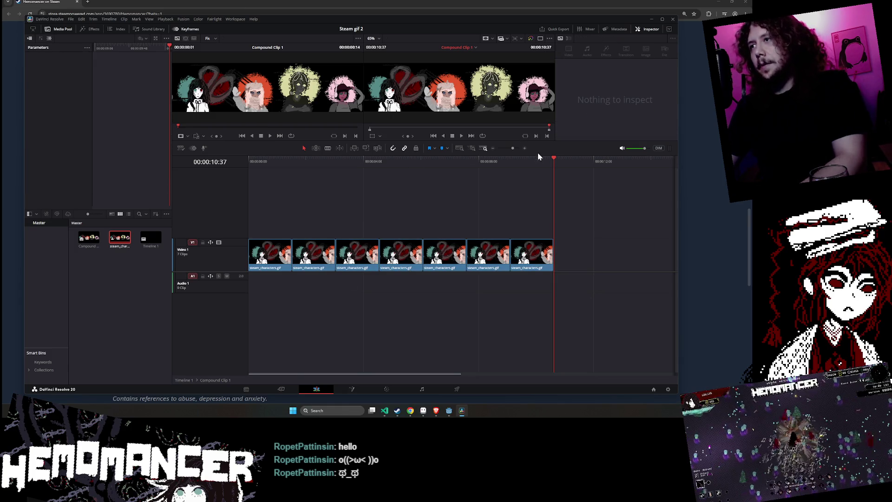
mouse_move(555, 158)
left_mouse_down()
mouse_move(315, 165)
mouse_move(566, 189)
mouse_move(555, 189)
left_mouse_up()
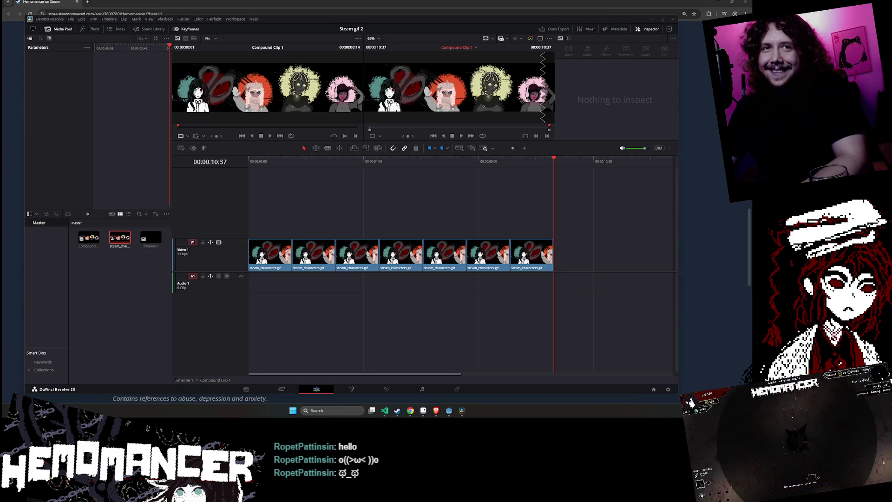
left_click(462, 410)
left_click(526, 257)
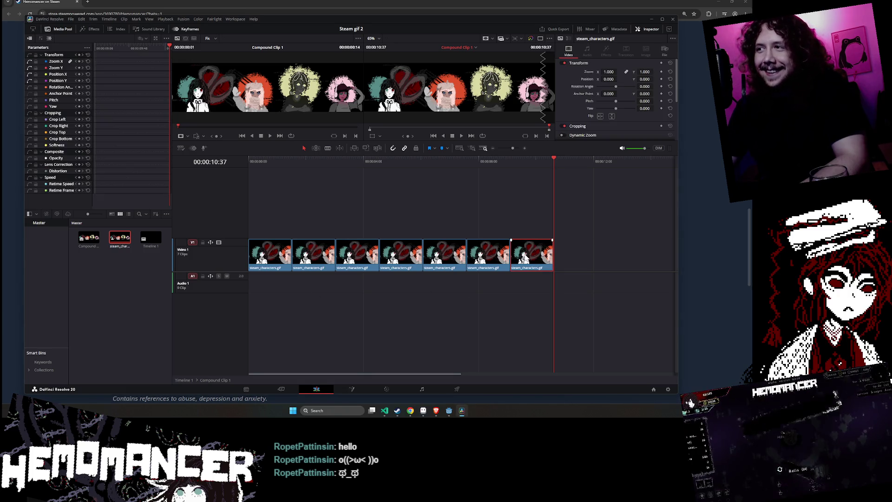
key("ctrl+v")
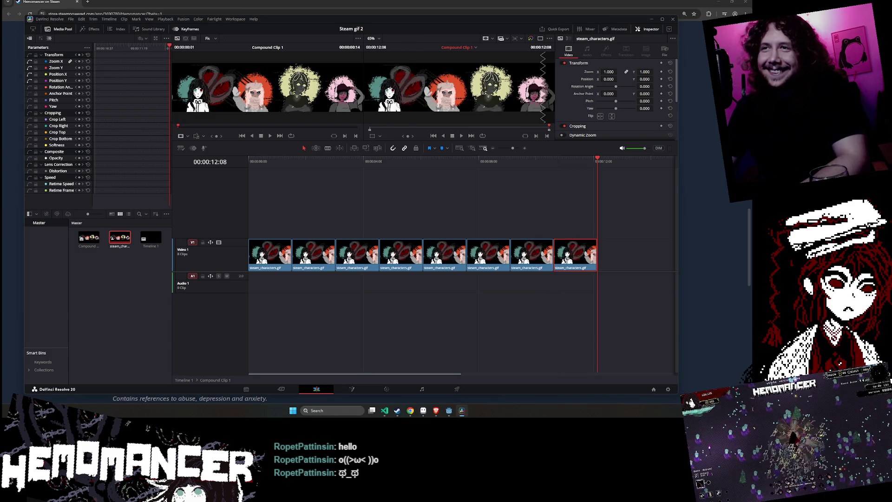
Delete the surplus copies so six steam_characters.gif clips remain, parking the playhead at their end
left_click(411, 217)
left_click(592, 255)
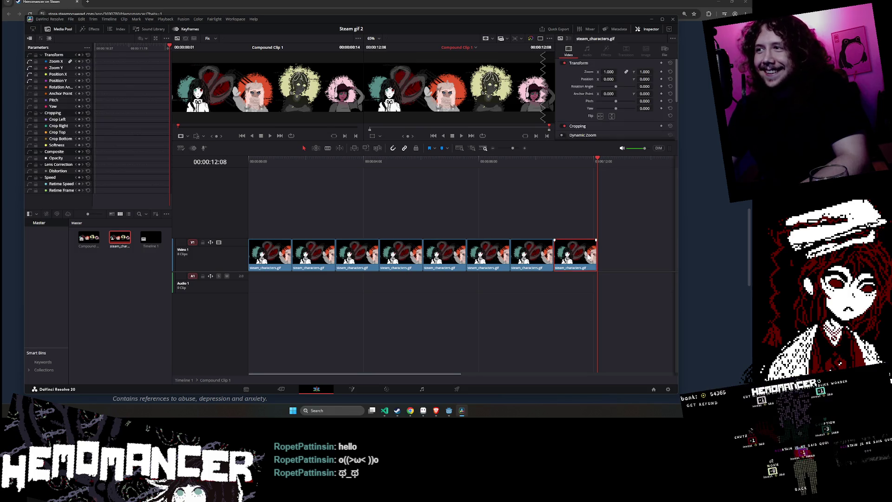
key("Delete")
left_click(532, 255)
key("Delete")
left_click(484, 260)
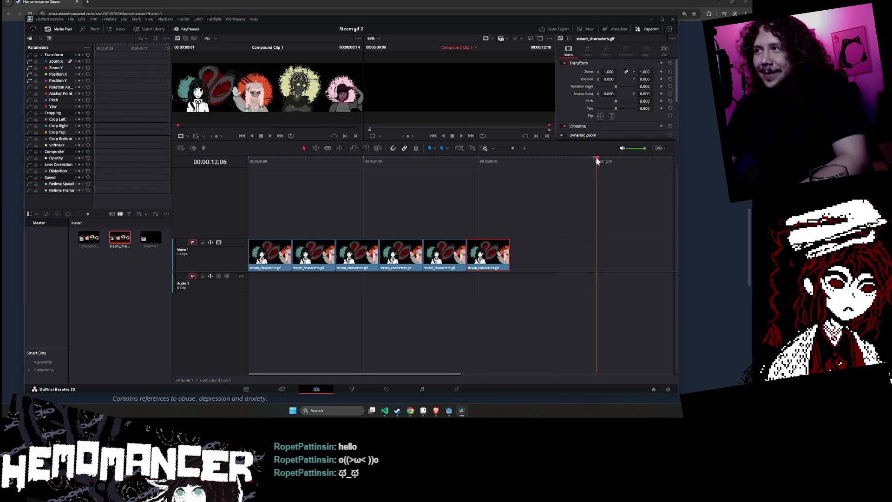
left_click_drag(597, 161, 508, 166)
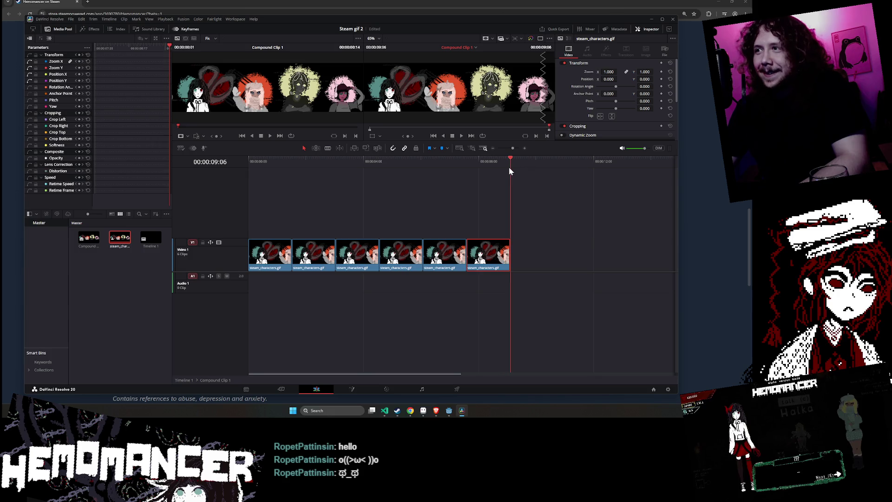
left_click(464, 226)
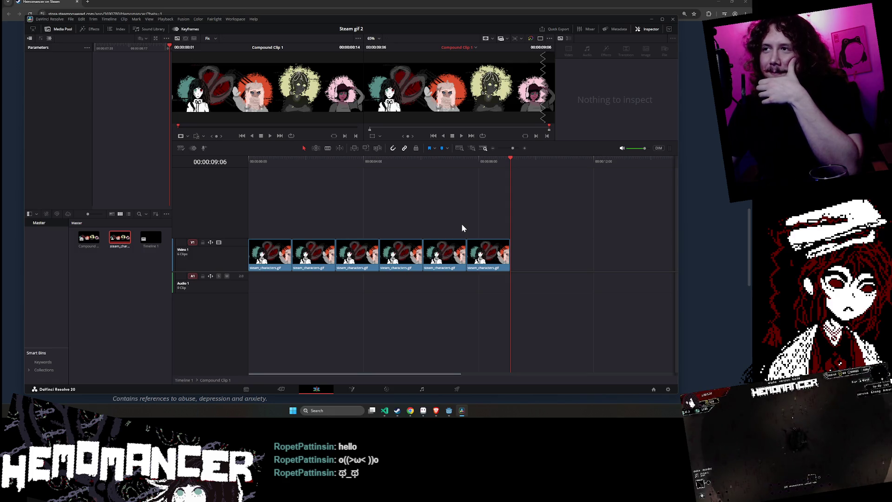
Review the six clips on the Cut page, then open Timeline 1 from the media pool
left_click(281, 390)
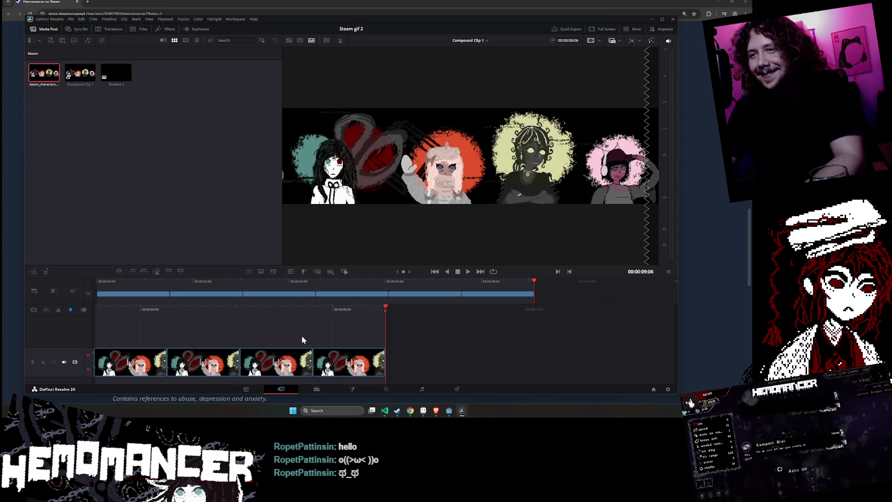
left_click(316, 389)
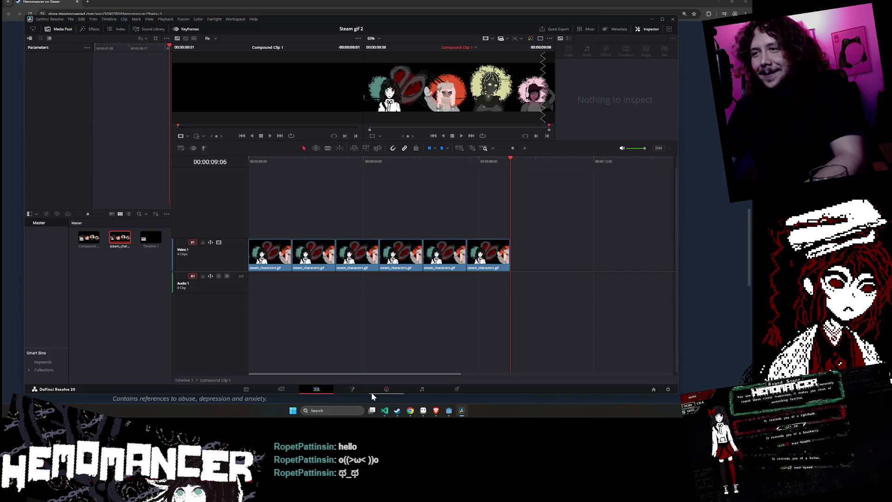
left_click(510, 257)
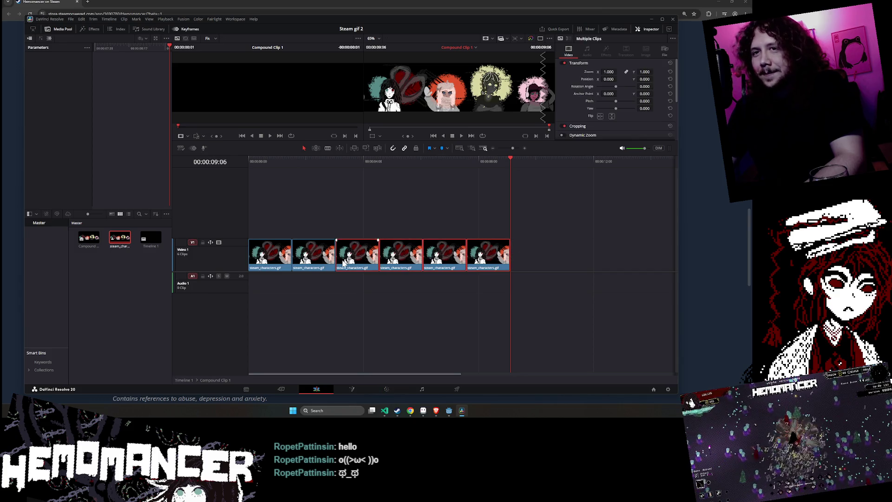
left_click(151, 241)
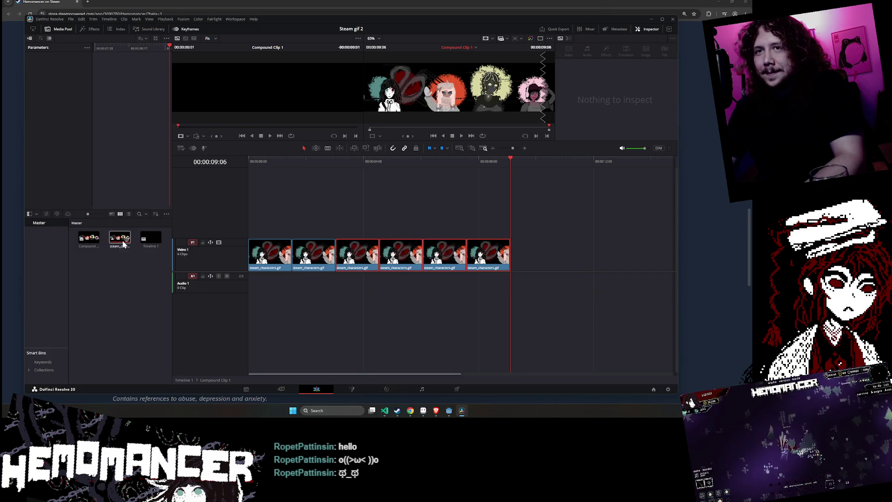
double_click(150, 240)
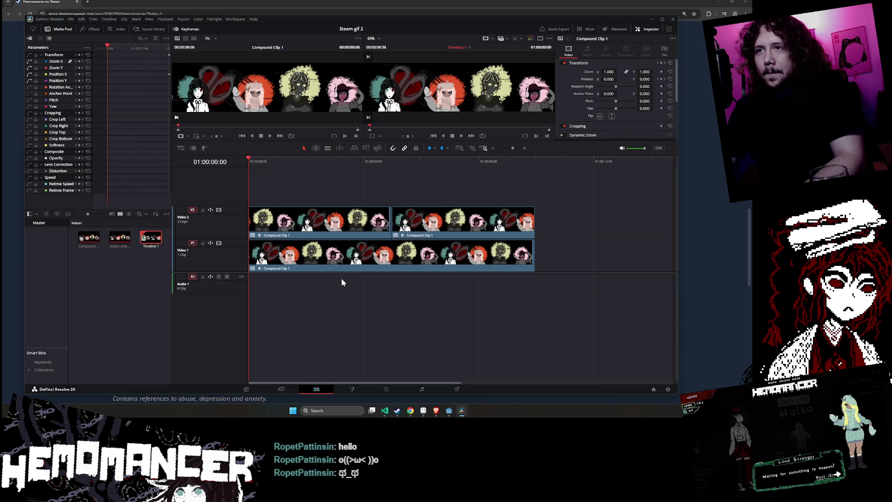
Delete the duplicate Compound Clip 1 from the upper track and save the project
left_click(334, 233)
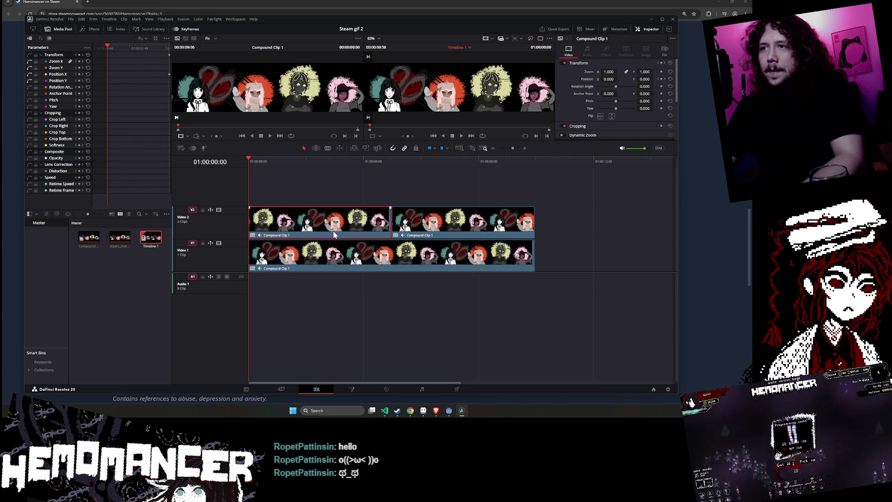
key("ctrl+z")
left_click(332, 231)
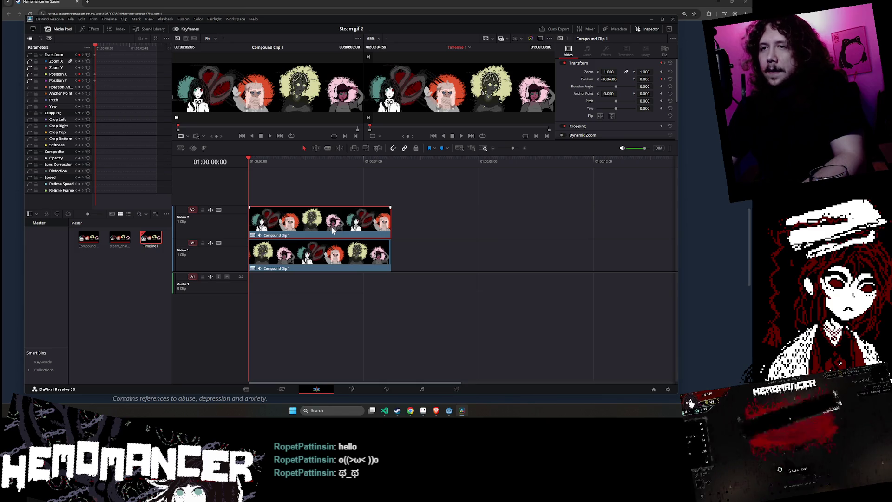
key("ctrl+shift+z")
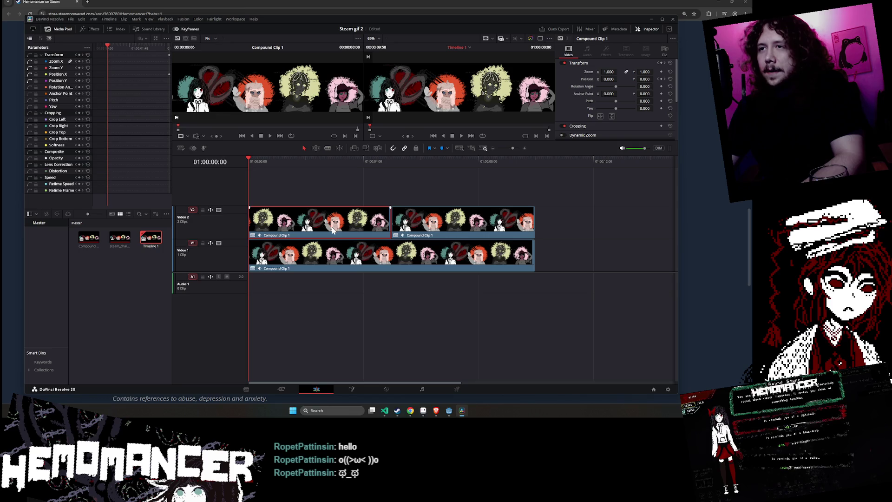
key("ctrl+z")
left_click(441, 224)
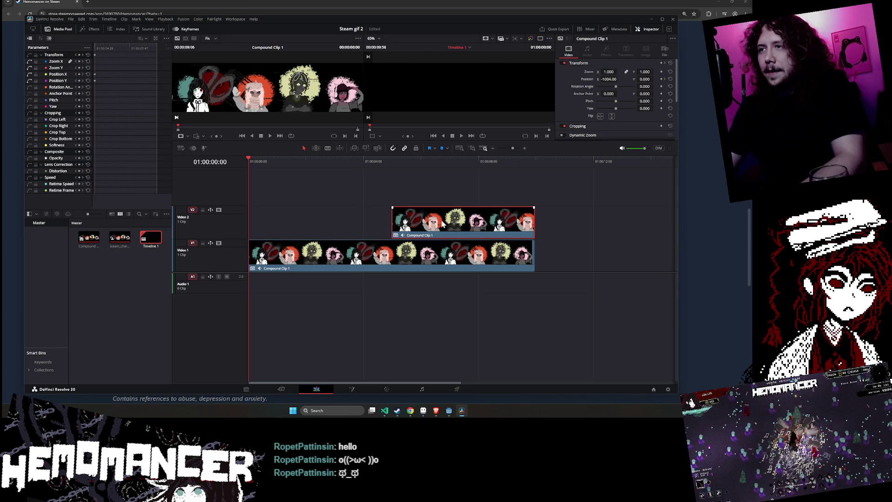
key("Delete")
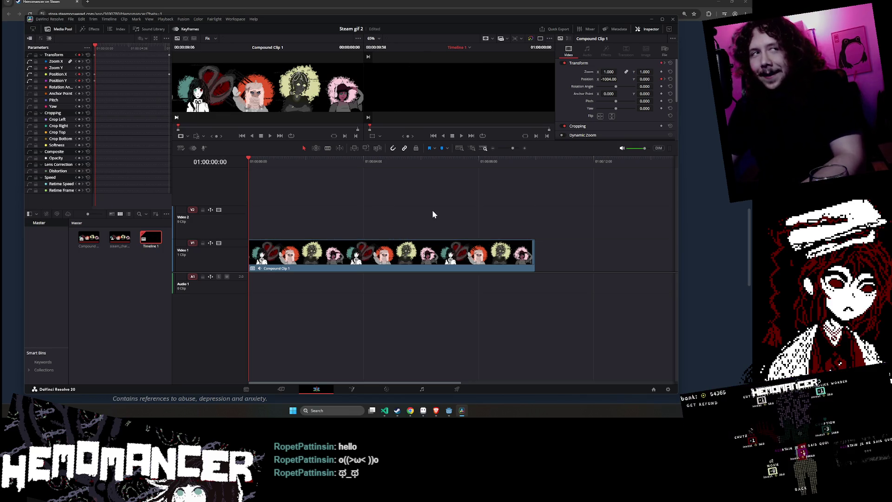
key("ctrl+s")
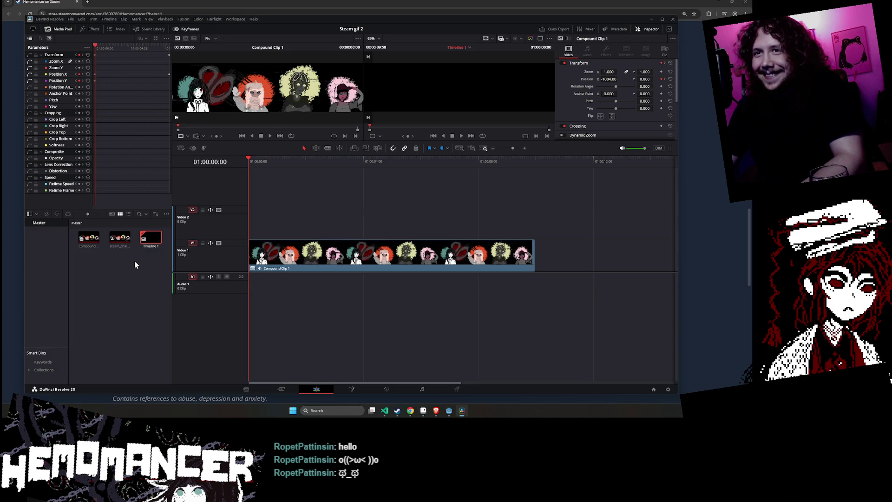
Preview the GIF and compound clip, play the timeline, rewind to start and trim the banner's end
double_click(117, 245)
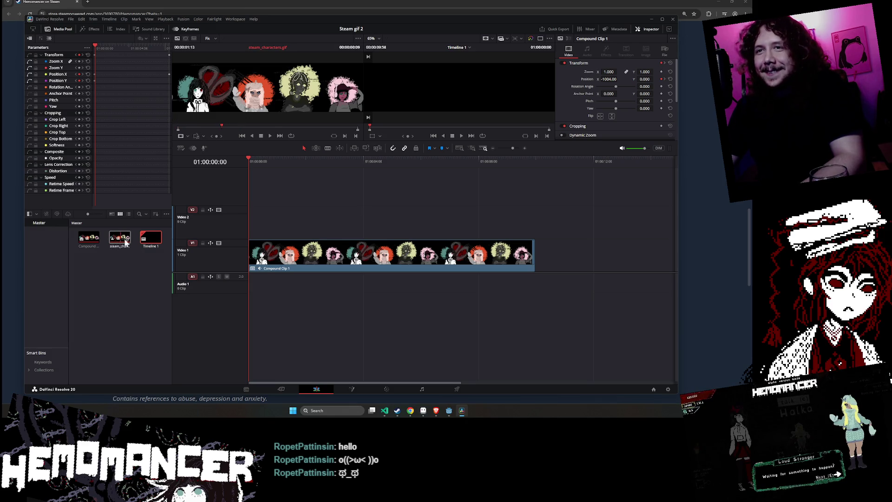
double_click(280, 258)
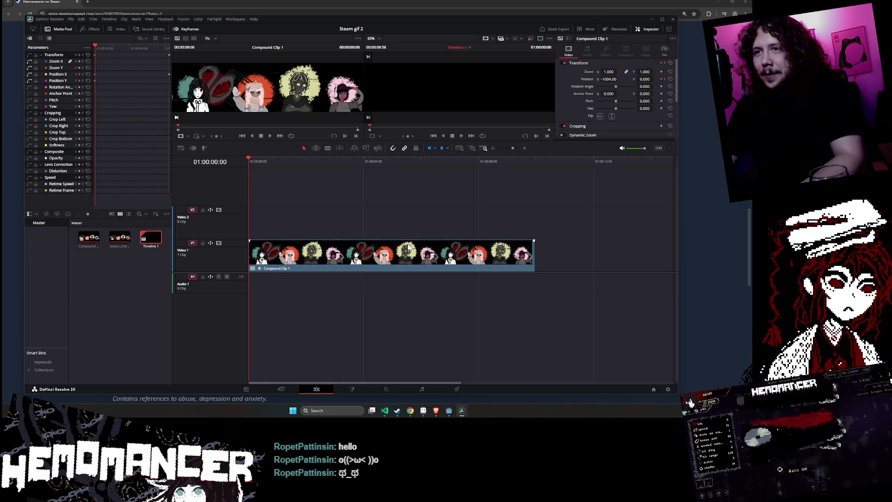
left_click(460, 135)
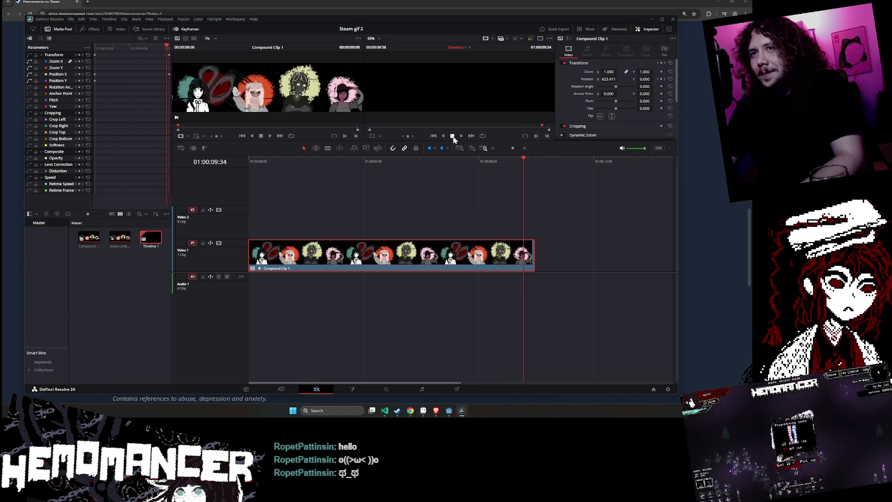
key("Home")
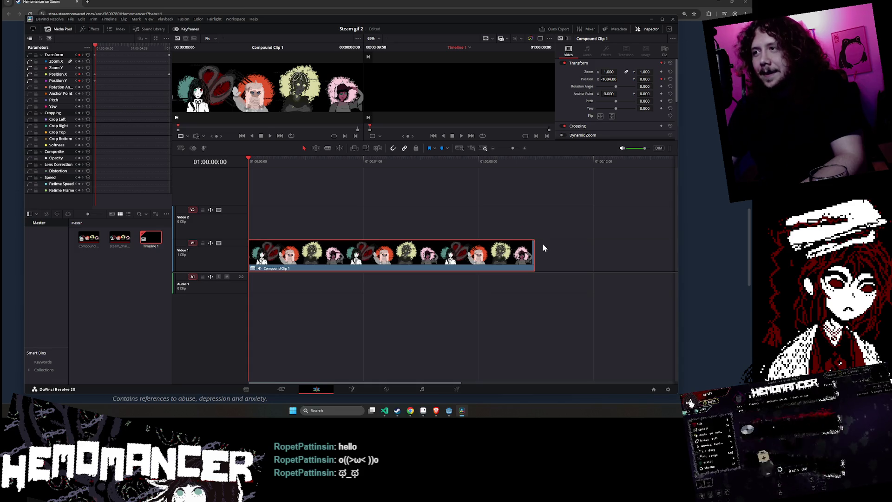
mouse_move(536, 244)
left_mouse_down()
mouse_move(525, 244)
mouse_move(535, 246)
left_mouse_up()
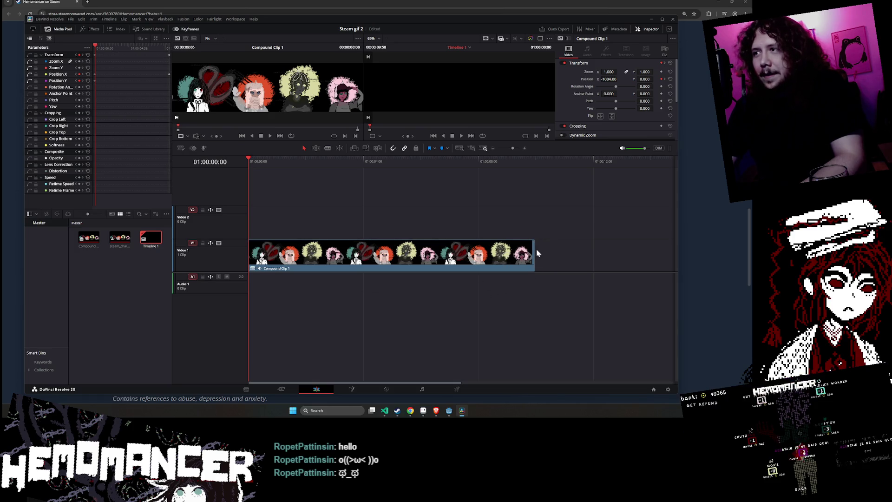
left_click(292, 387)
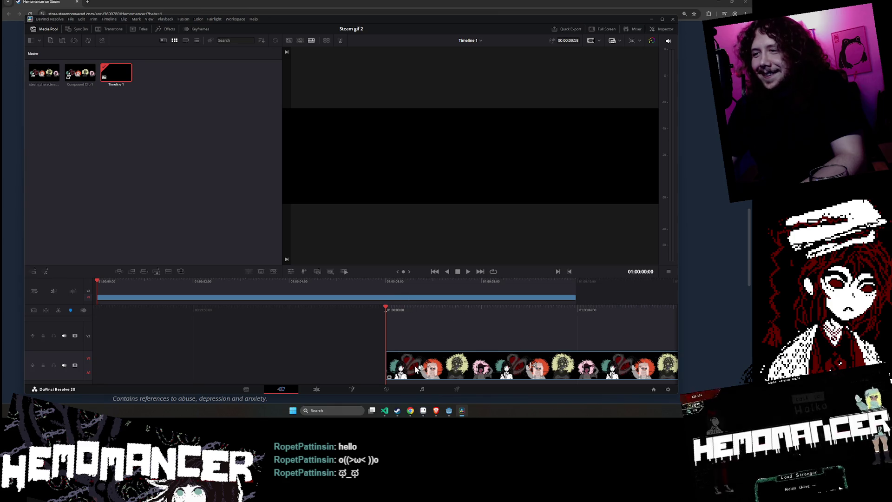
Switch from the Edit page to the Cut page, scroll its timeline, then return to Edit
left_click(329, 392)
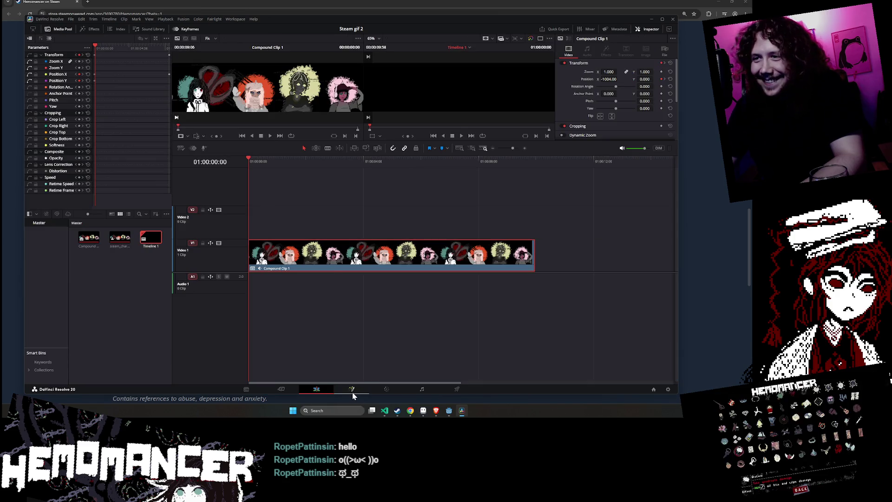
left_click(315, 390)
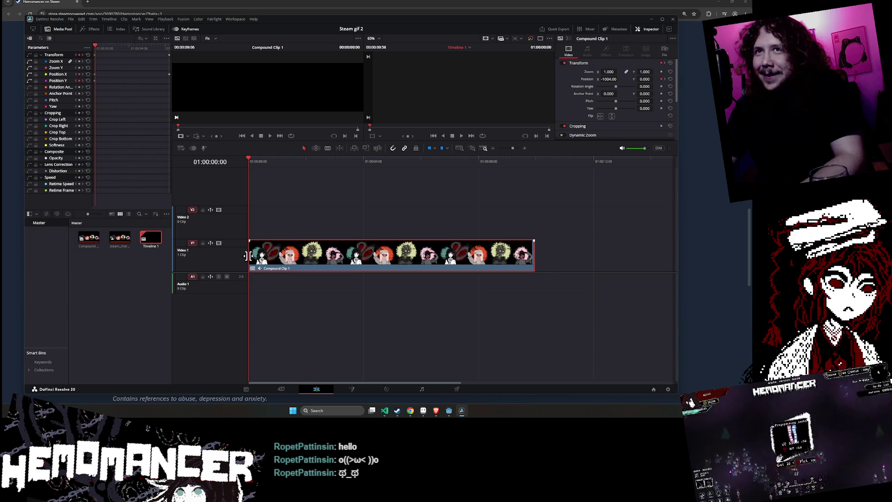
left_click(280, 390)
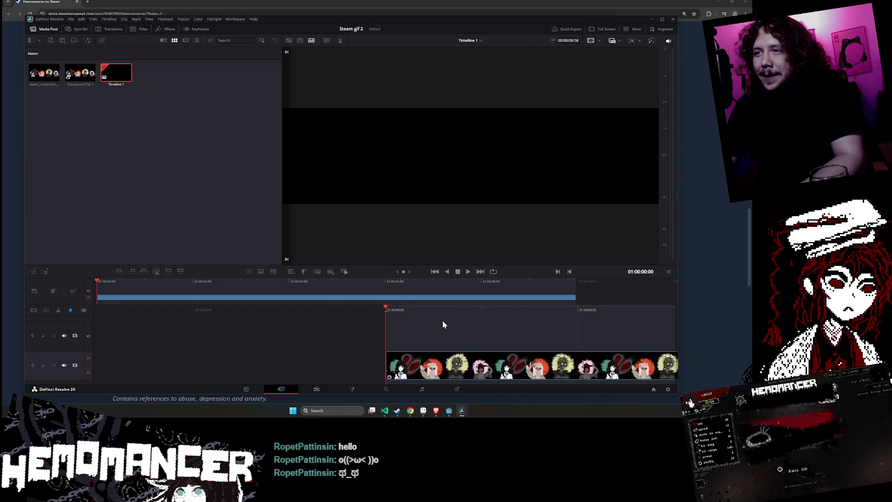
scroll(434, 332, "down", 10)
scroll(419, 338, "up", 2)
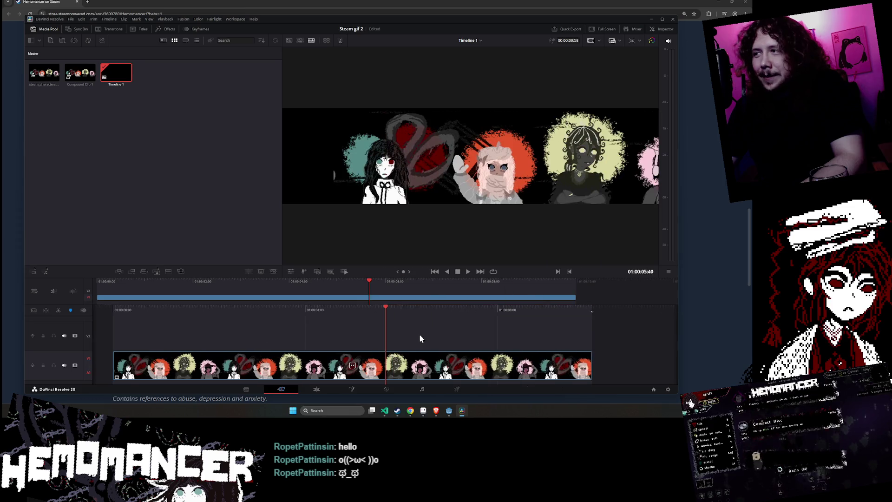
scroll(415, 337, "down", 8)
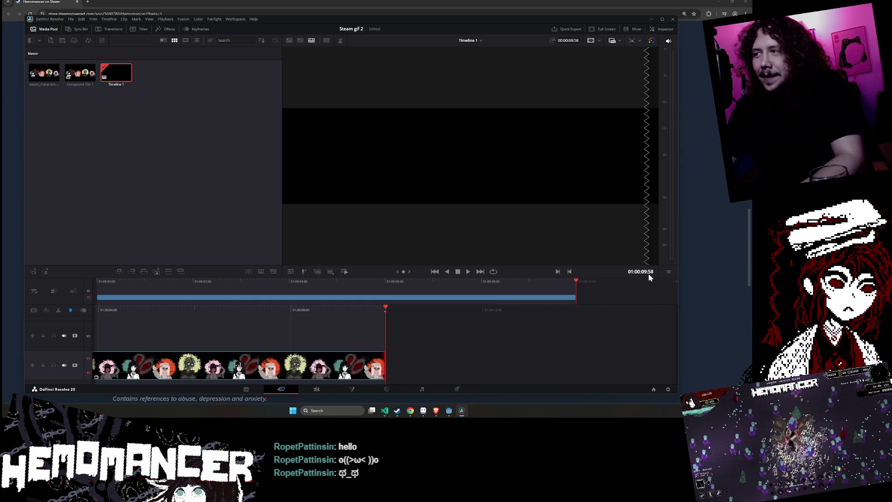
left_click(322, 391)
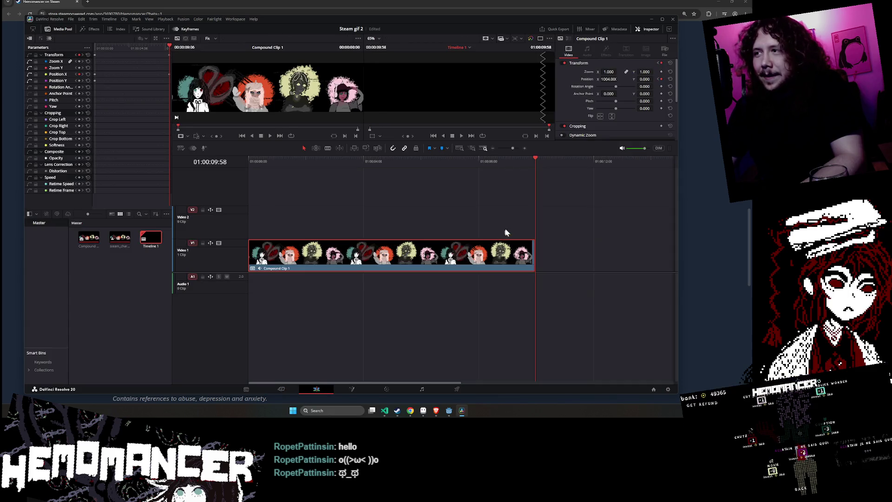
Trim Compound Clip 1's end edge shorter on V1, then extend it back out slightly
left_click(479, 212)
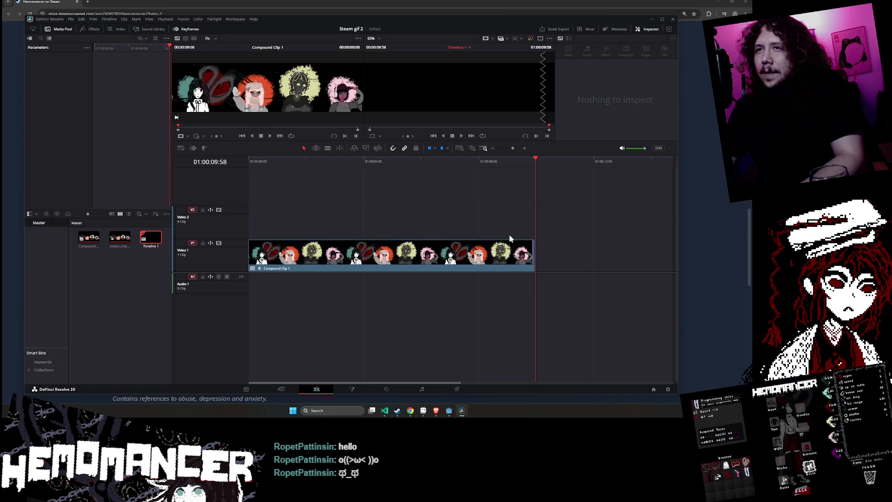
mouse_move(535, 259)
left_mouse_down()
mouse_move(453, 261)
mouse_move(463, 260)
left_mouse_up()
left_click(488, 231)
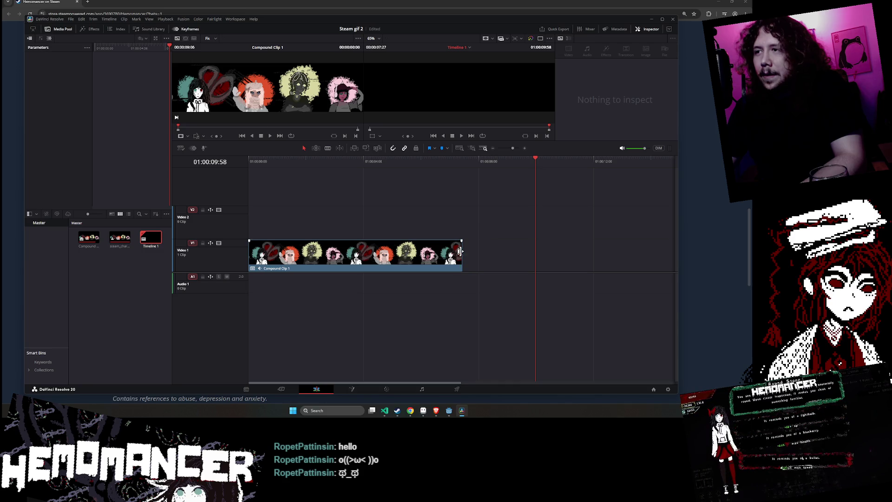
mouse_move(463, 255)
left_mouse_down()
mouse_move(565, 255)
mouse_move(462, 255)
left_mouse_up()
Remove Compound Clip 1 from V1 and put steam_characters.gif at the track's start
key("ctrl+z")
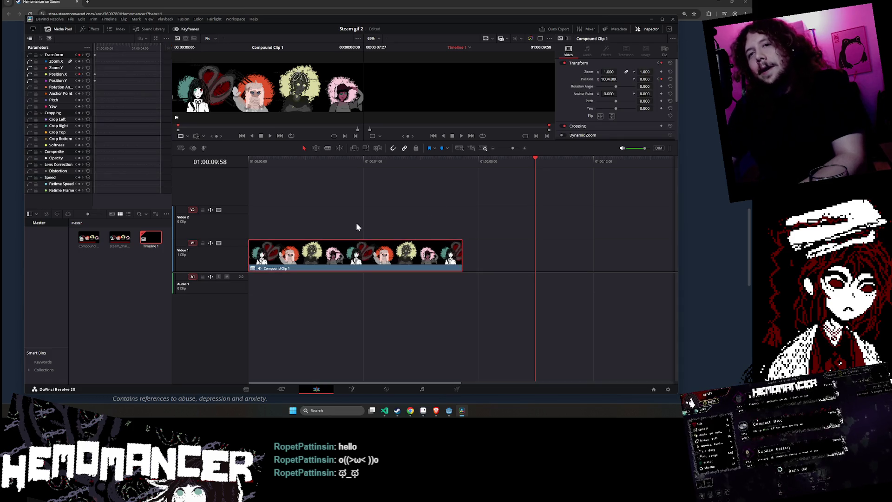
key("ctrl+z")
mouse_move(120, 237)
left_mouse_down()
mouse_move(274, 253)
mouse_move(245, 251)
left_mouse_up()
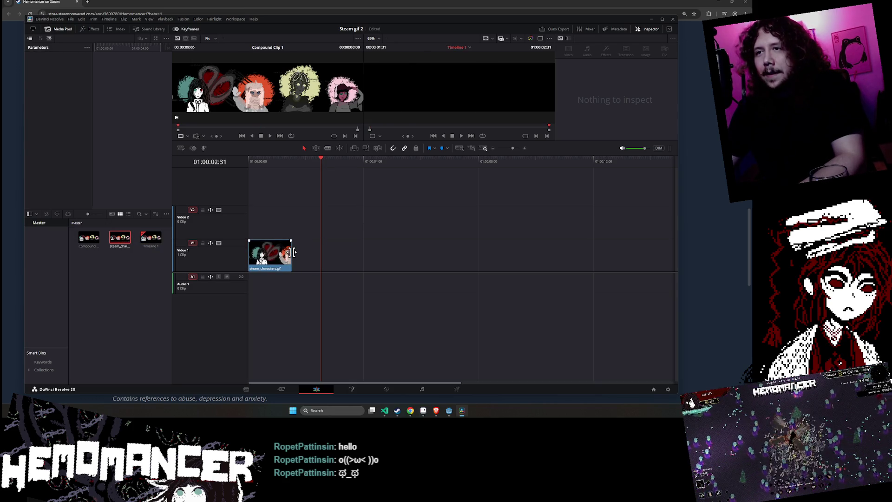
Place steam_characters.gif on V1, move the playhead to its end, and paste copies after it
left_click(293, 253)
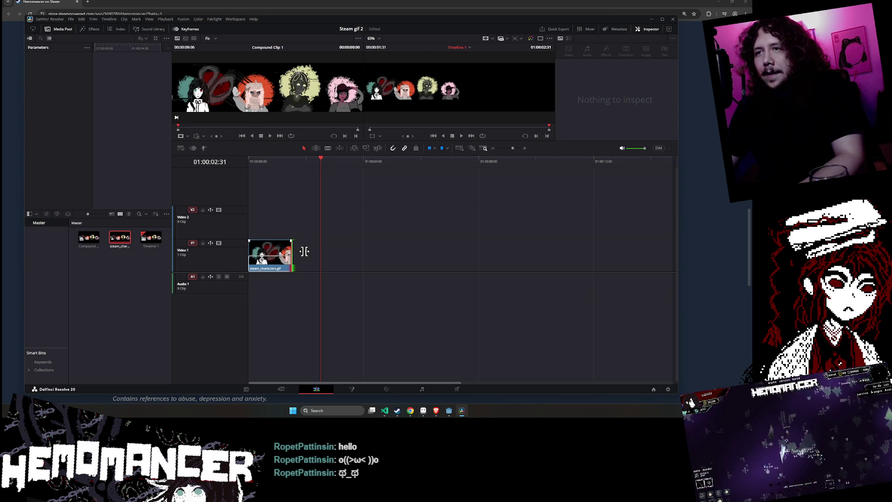
left_click(276, 261)
key("ctrl+v")
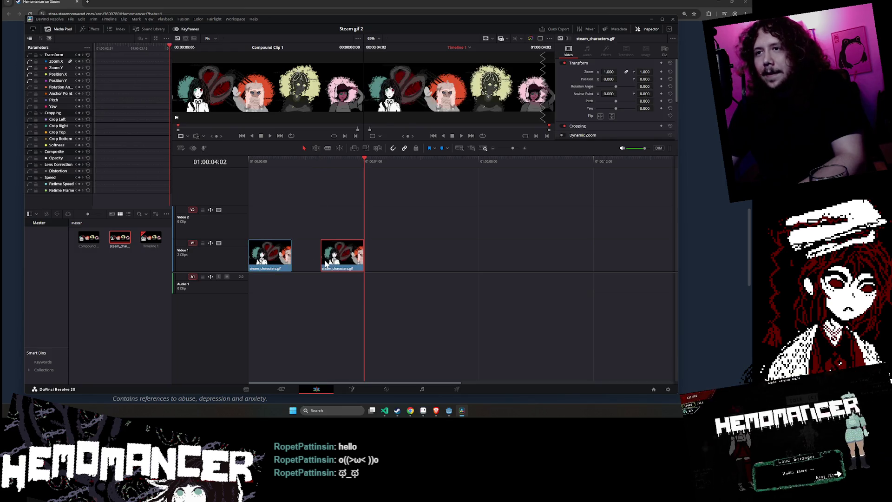
key("ctrl+z")
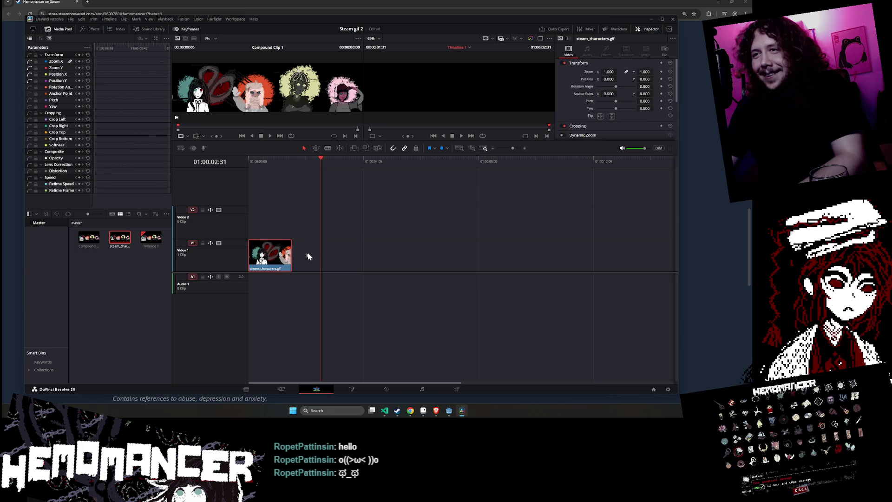
left_click_drag(322, 161, 292, 160)
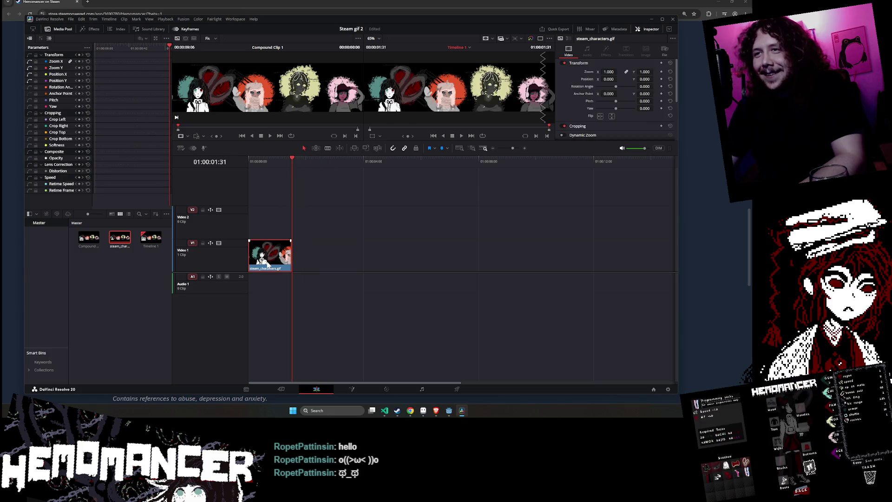
key("ctrl+v")
key("ctrl+v")
key("ctrl+v")
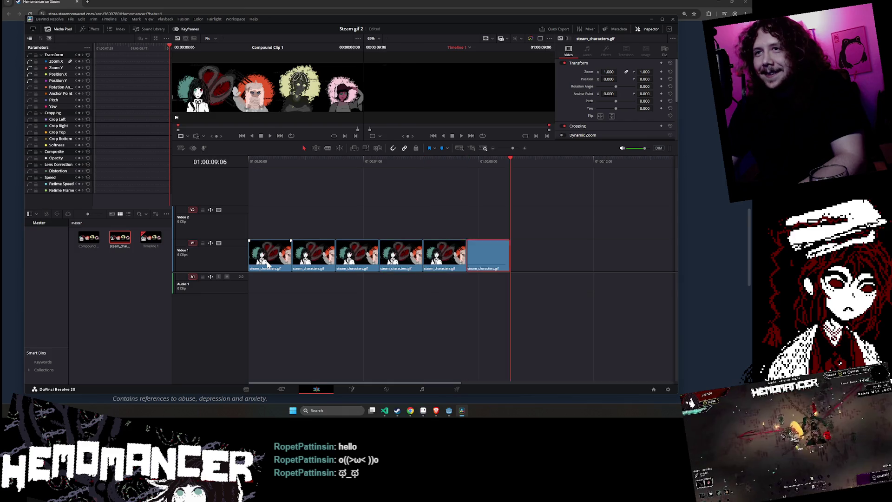
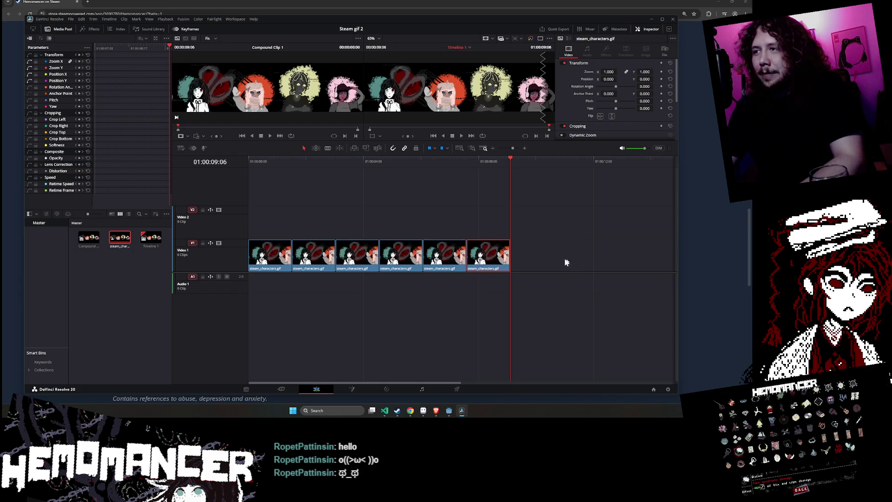
Make a compound clip from the first five character clips, then undo it
key("ctrl+y")
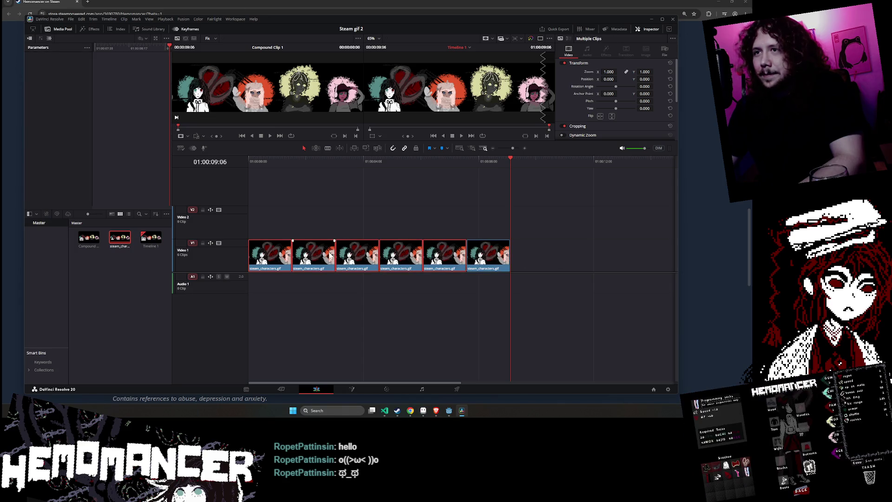
right_click(330, 255)
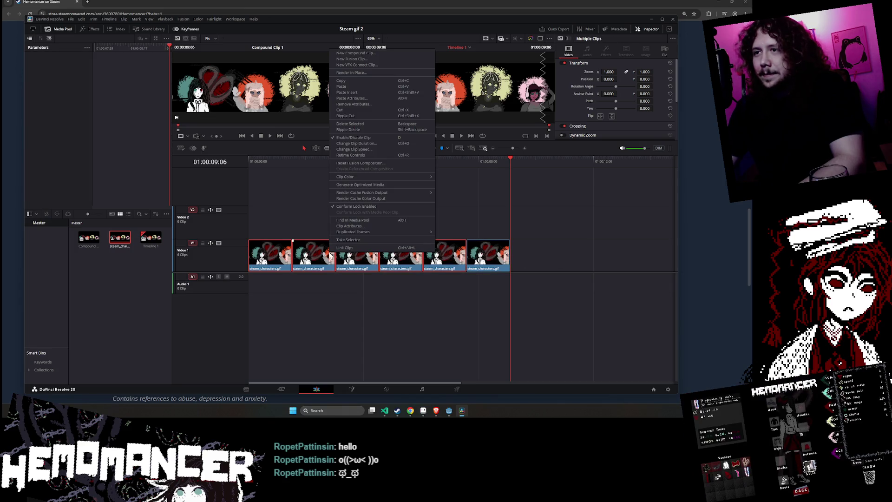
left_click(384, 58)
left_click(424, 225)
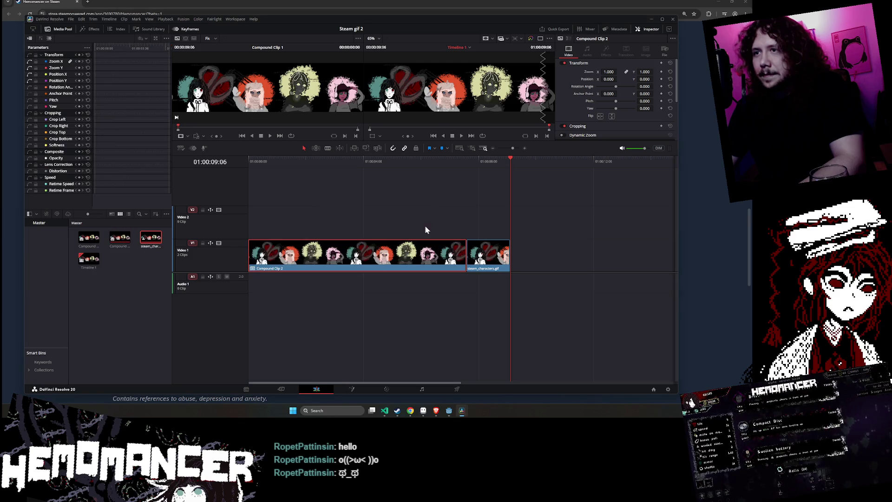
key("ctrl+z")
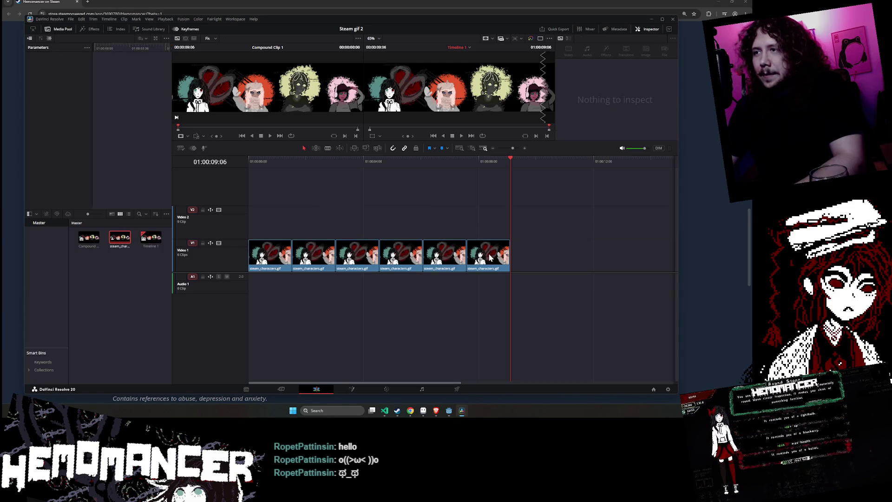
Select all six steam_characters.gif clips and create Compound Clip 2 from them
left_click(339, 259)
left_click(302, 263, "ctrl")
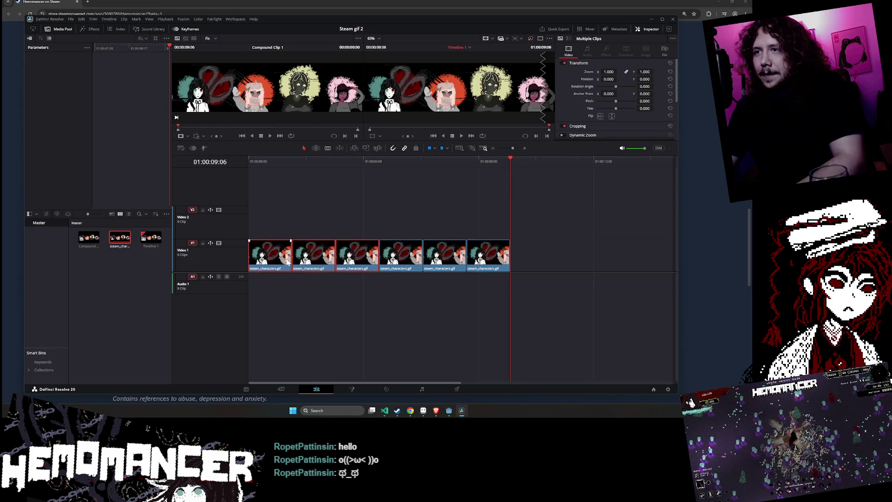
left_click(451, 257)
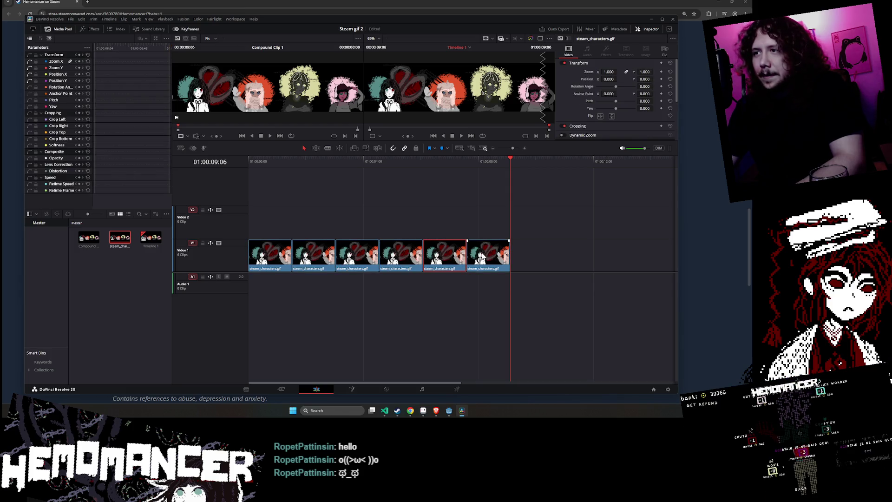
key("ctrl+a")
right_click(327, 253)
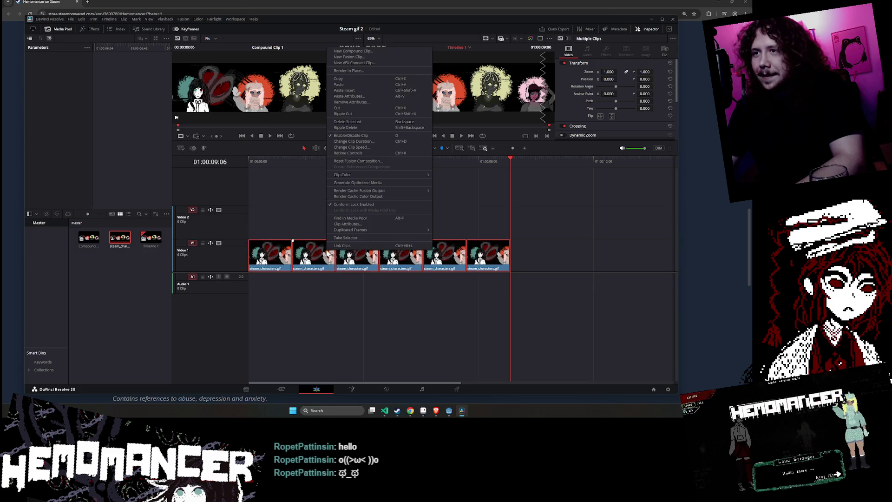
left_click(378, 51)
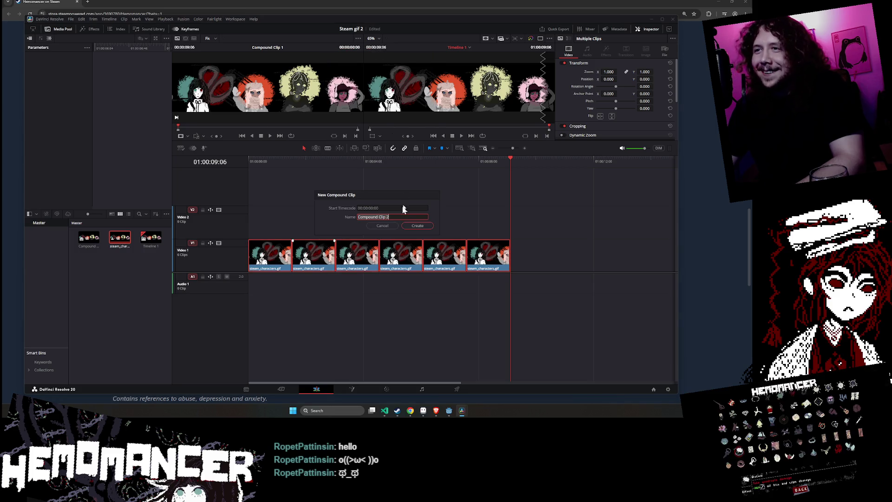
left_click(429, 226)
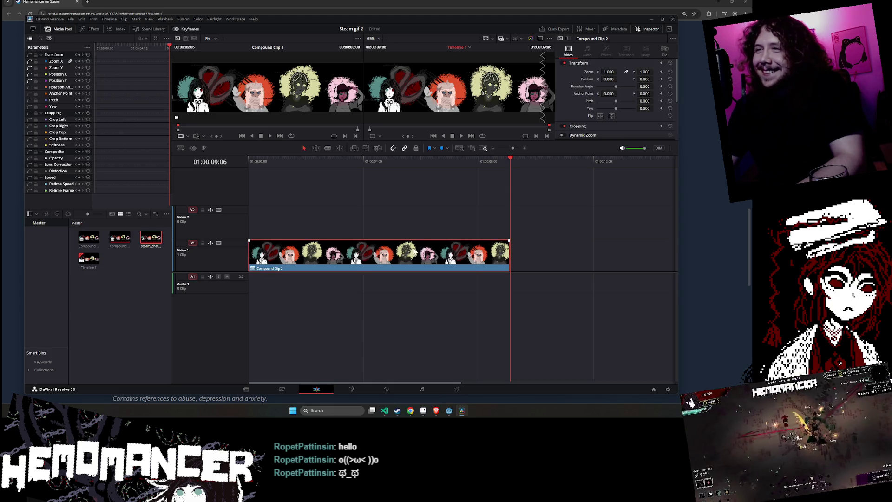
At the timeline start, set Position X to -1004 and add a position keyframe
left_click_drag(511, 159, 241, 163)
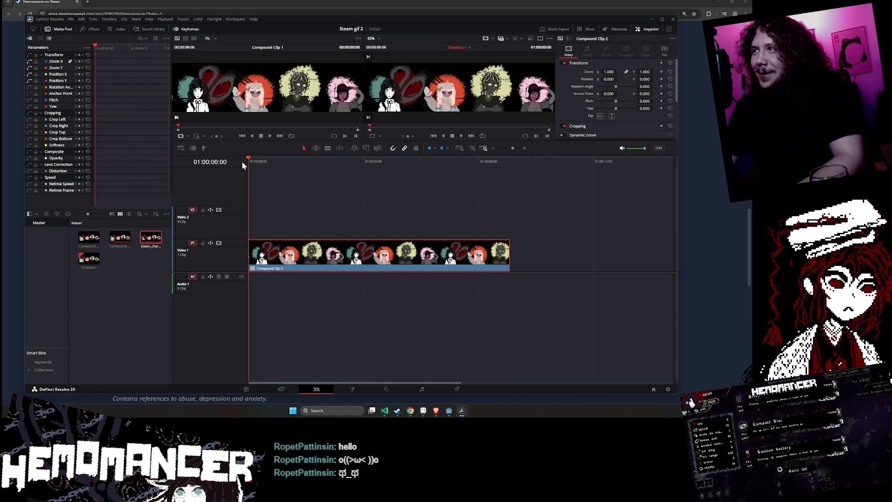
left_click(609, 79)
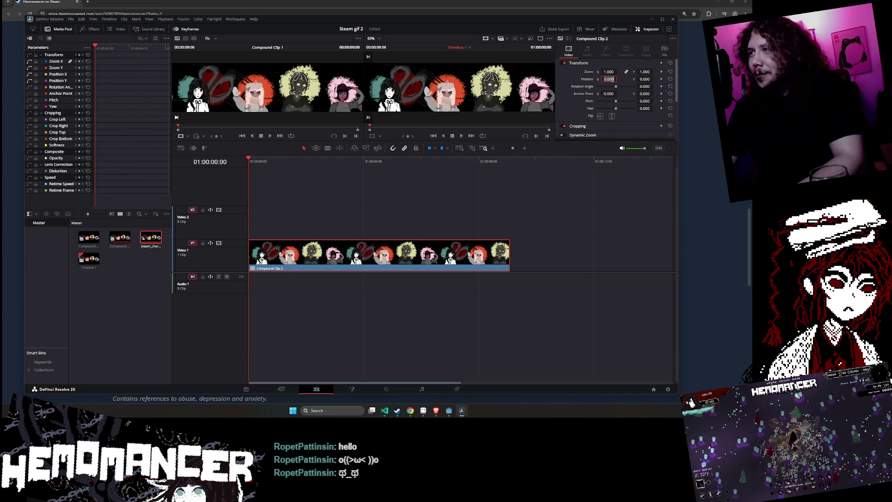
key("BackSpace")
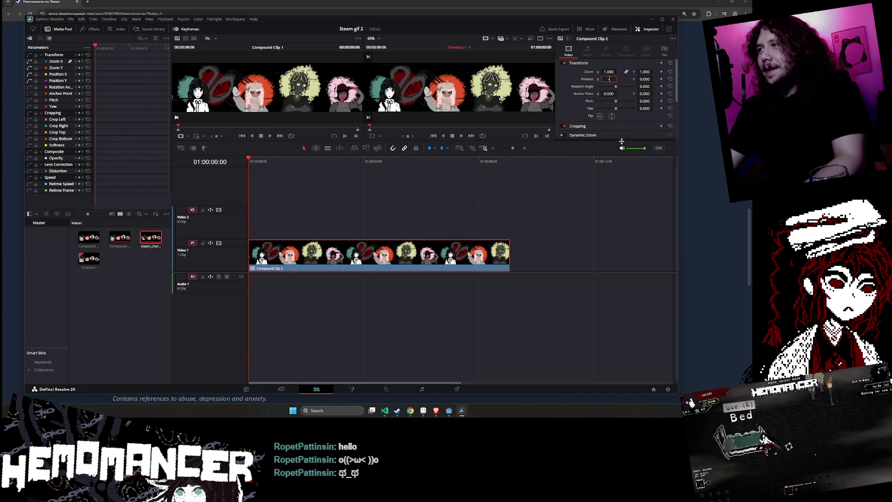
type("-1004")
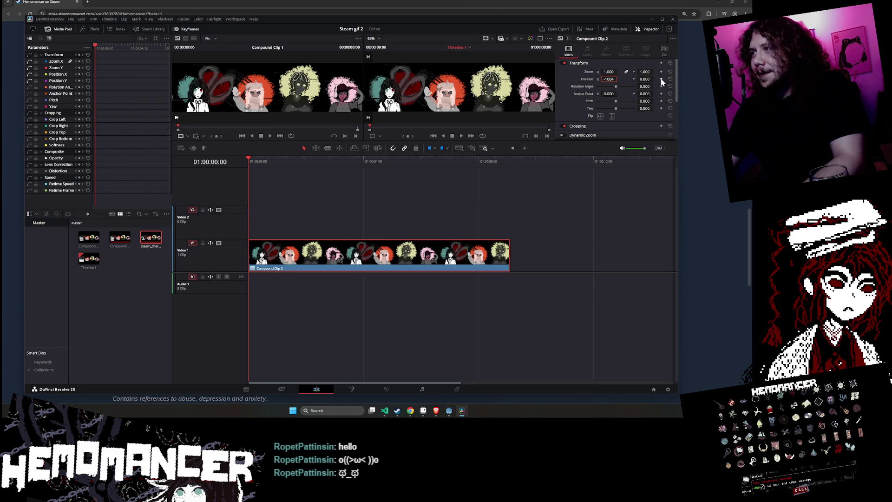
key("Return")
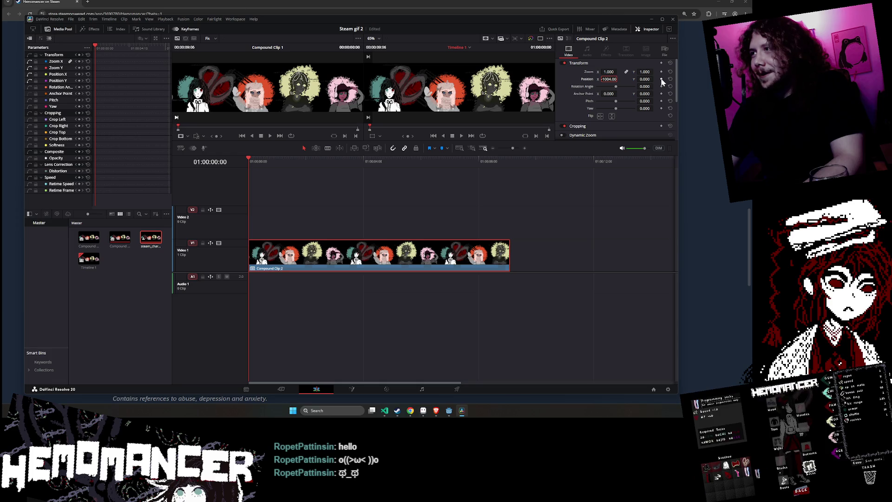
left_click(661, 79)
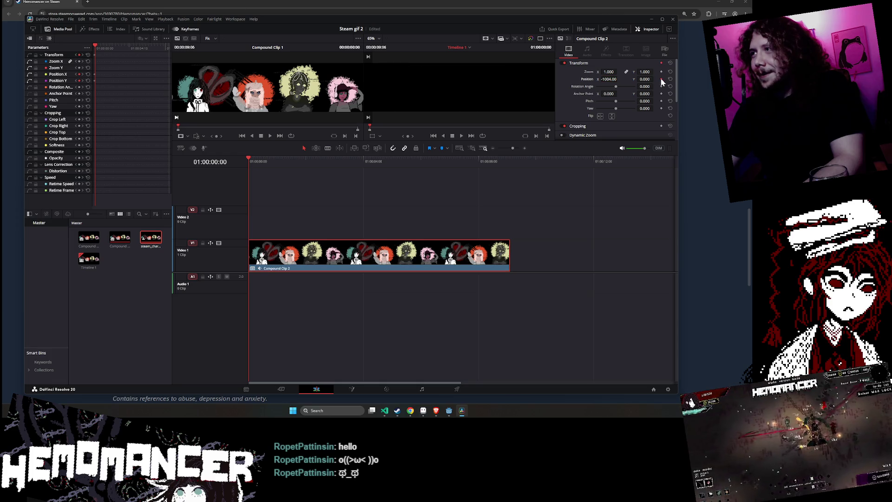
At the clip's end, set Position X to 1004
left_click_drag(247, 163, 510, 172)
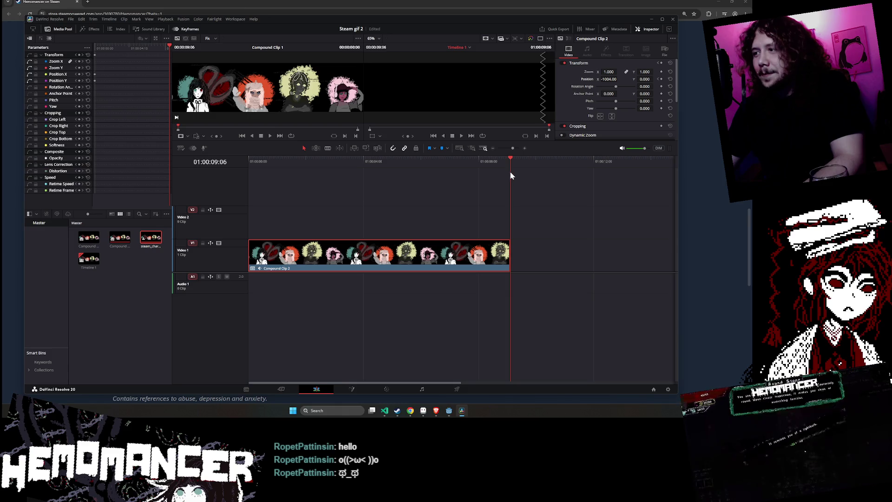
double_click(609, 79)
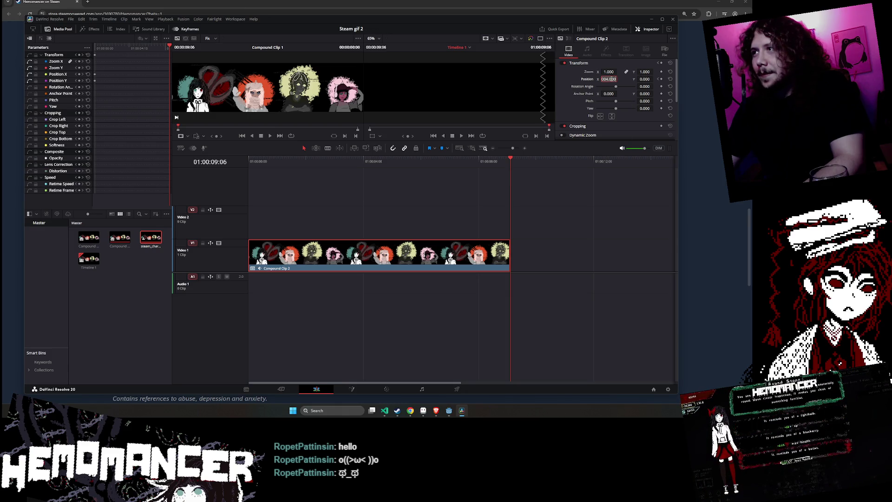
type("1000")
key("Return")
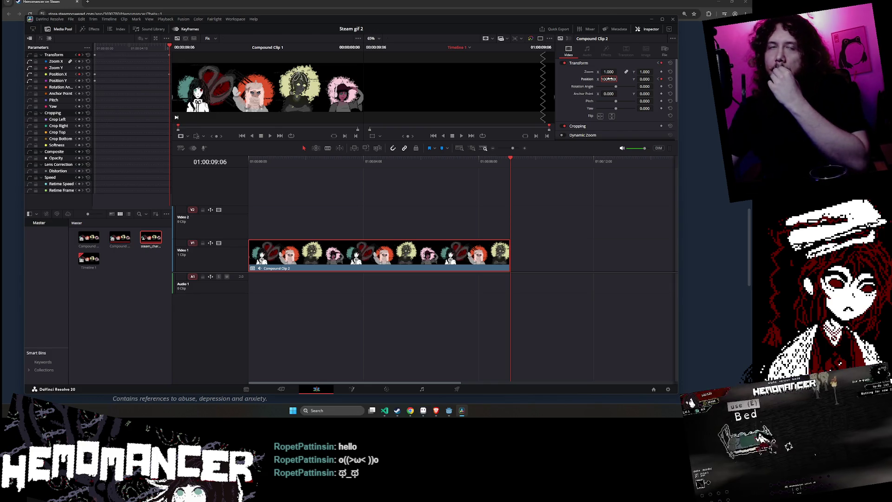
left_click_drag(608, 79, 598, 80)
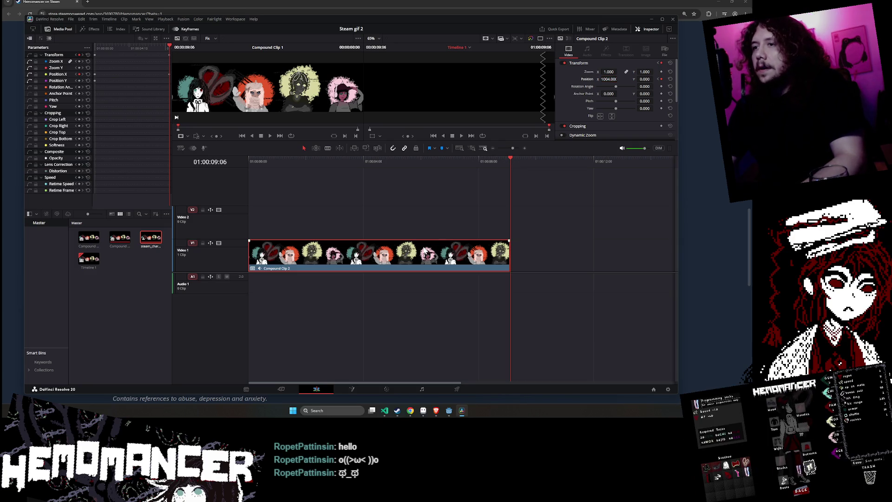
Nudge the clip to V2 and back to V1, save the project, and scrub to preview
key("alt+Up")
key("alt+Down")
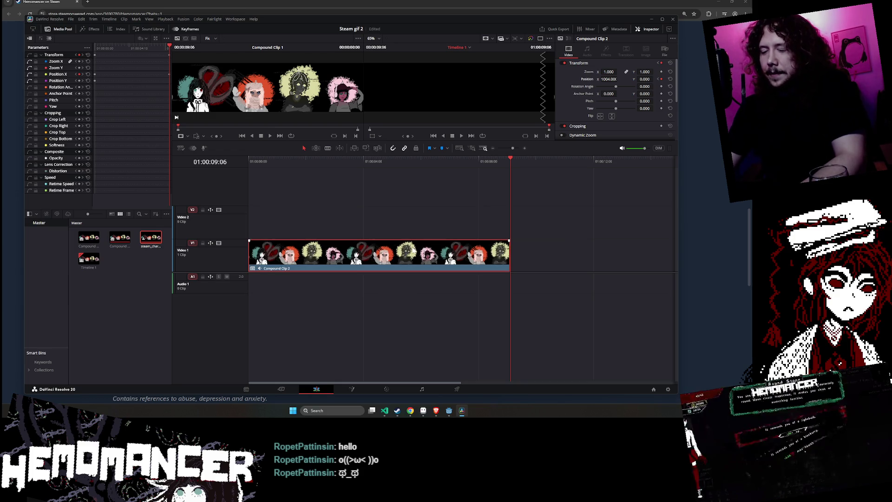
key("ctrl+s")
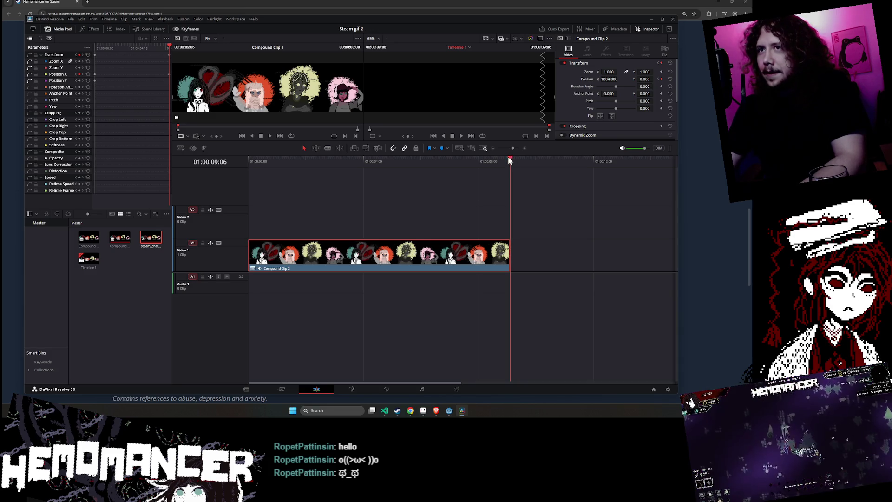
left_click_drag(510, 163, 381, 163)
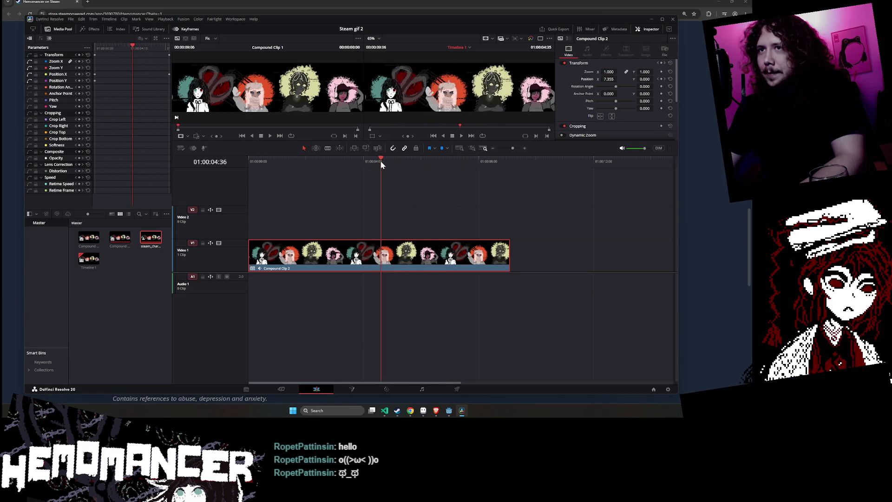
Copy Compound Clip 2 onto V2, slide the copy to the timeline start, and play the preview
left_click(380, 261)
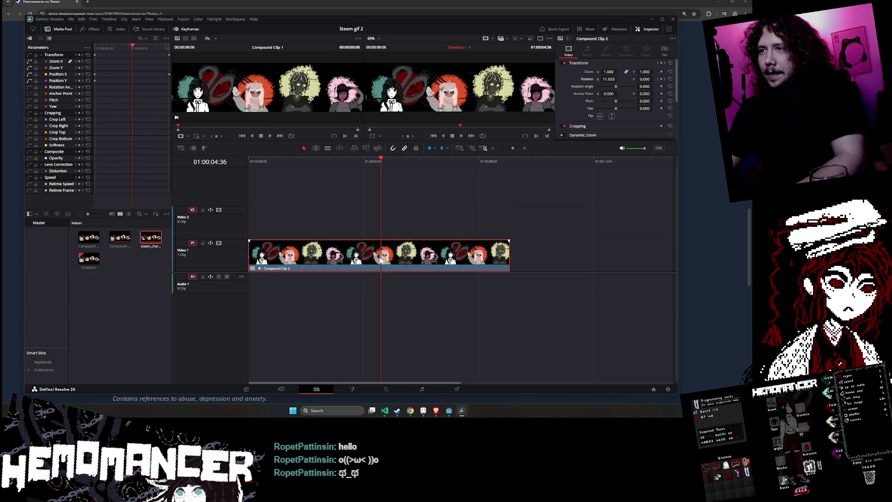
mouse_move(380, 261)
left_mouse_down()
mouse_move(377, 233)
mouse_move(495, 226)
left_mouse_up()
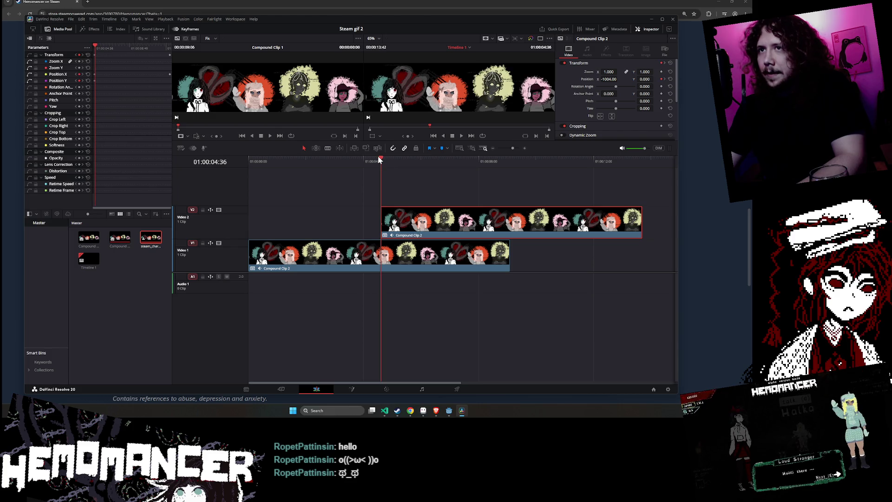
left_click_drag(379, 160, 379, 160)
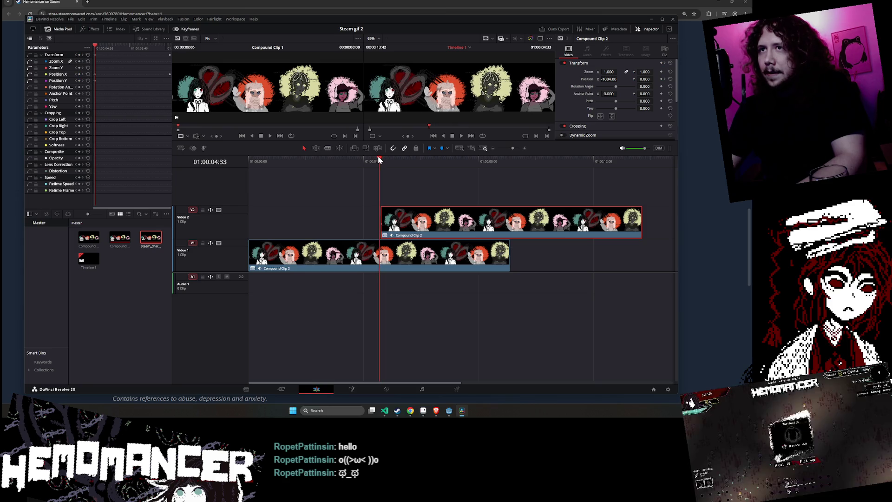
left_click_drag(422, 231, 420, 231)
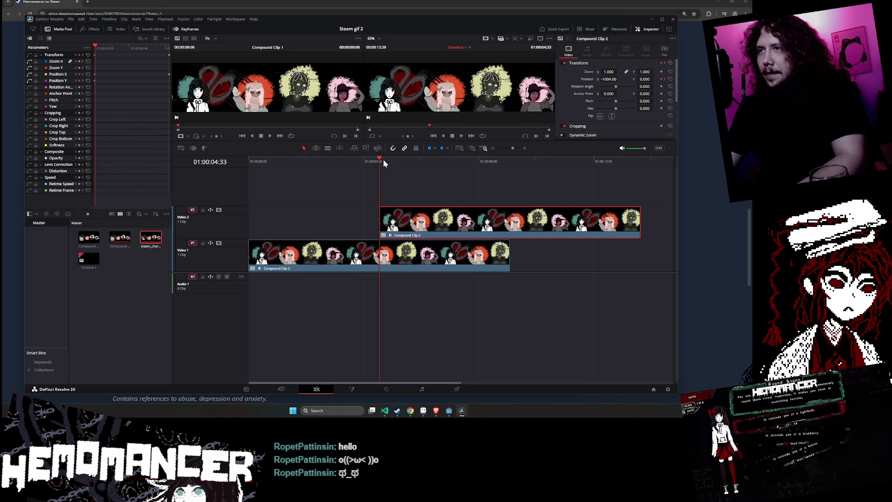
left_click_drag(381, 162, 510, 172)
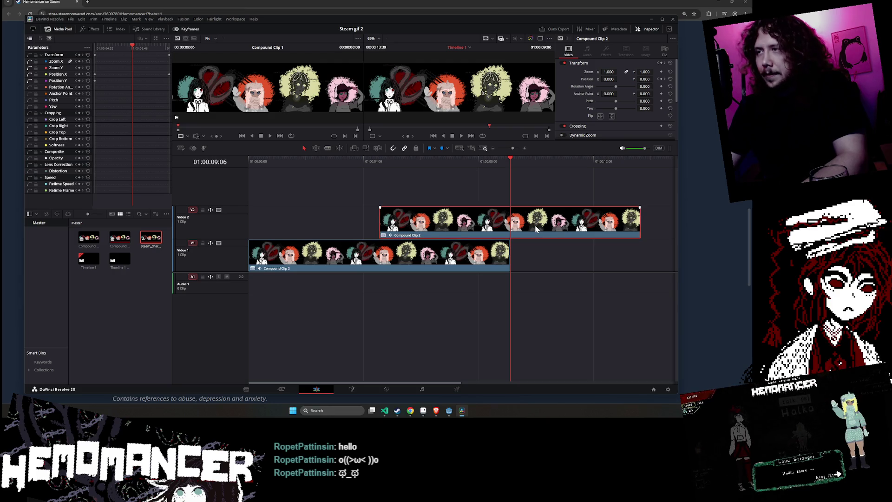
left_click_drag(568, 226, 270, 232)
left_click_drag(509, 157, 227, 160)
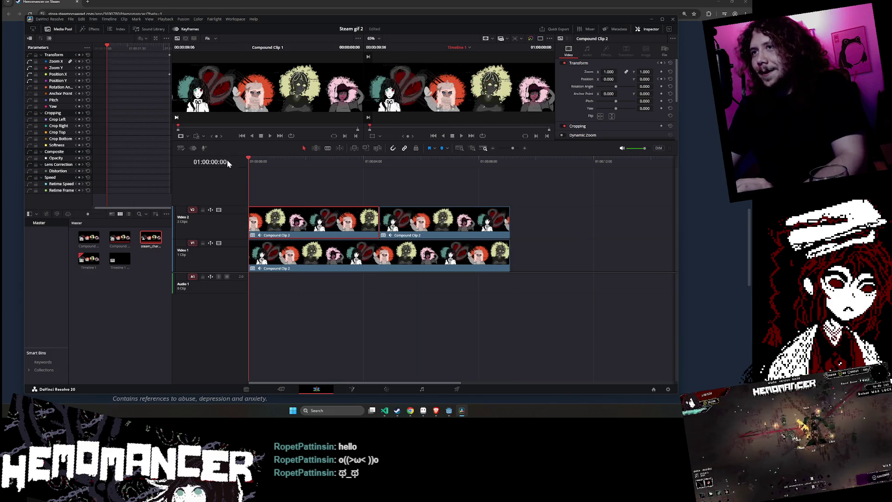
left_click(460, 136)
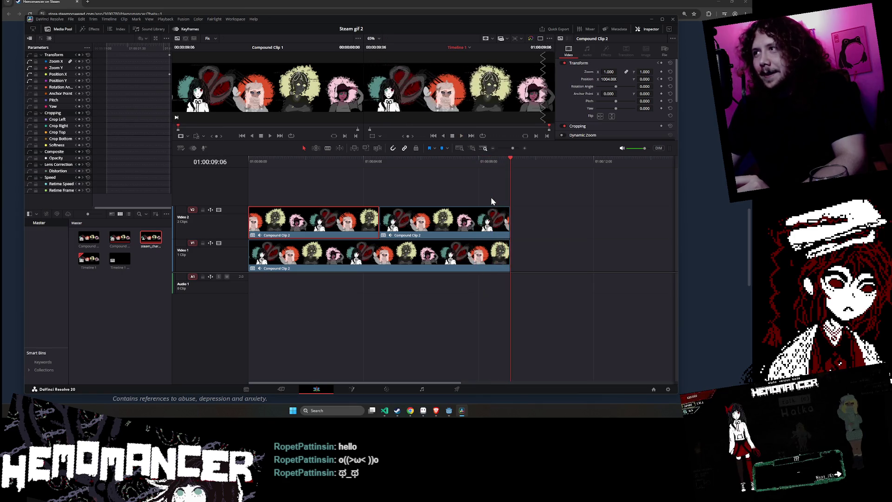
mouse_move(437, 411)
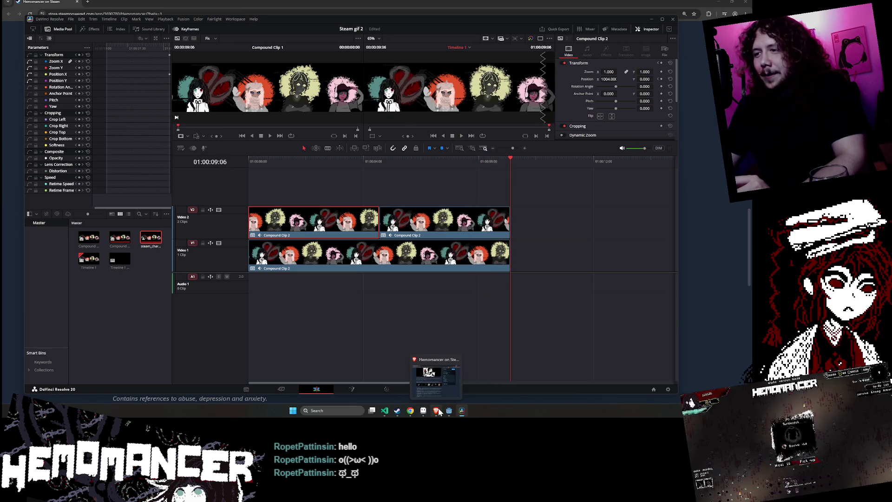
Compare the store page GIF with the banner animation playing in Aseprite
mouse_move(410, 414)
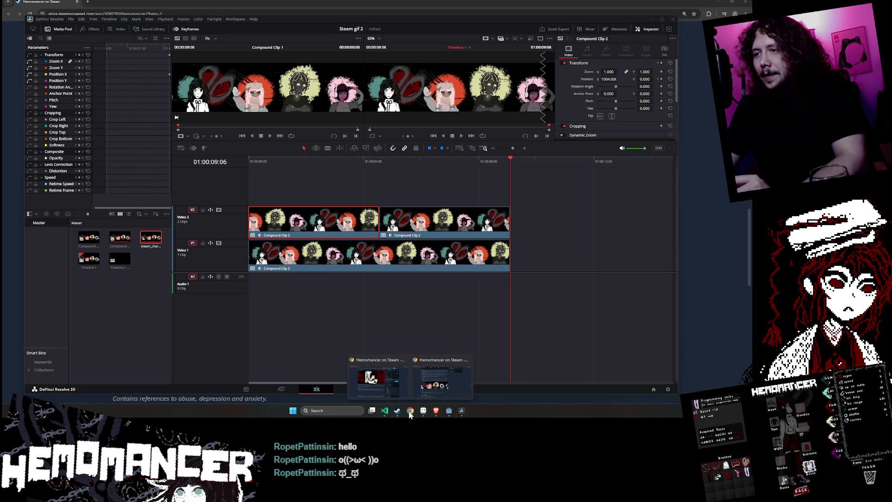
left_click(432, 386)
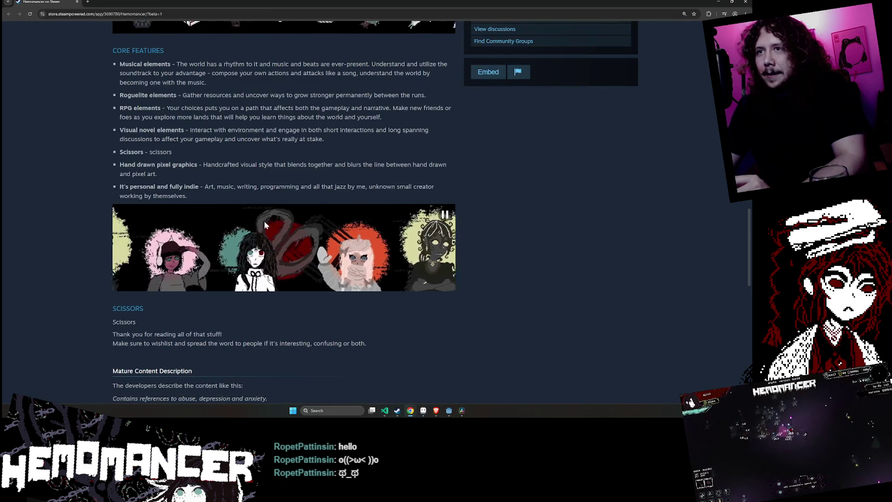
key("alt+Tab")
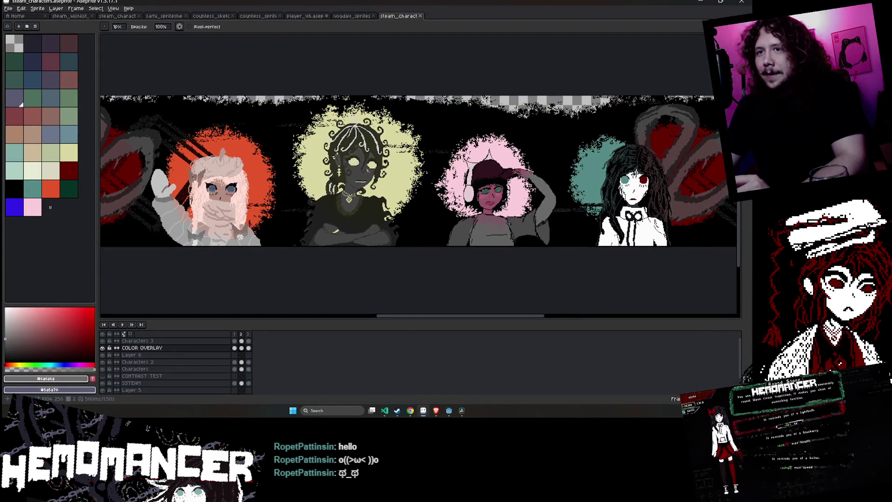
left_click(124, 324)
left_click(696, 6)
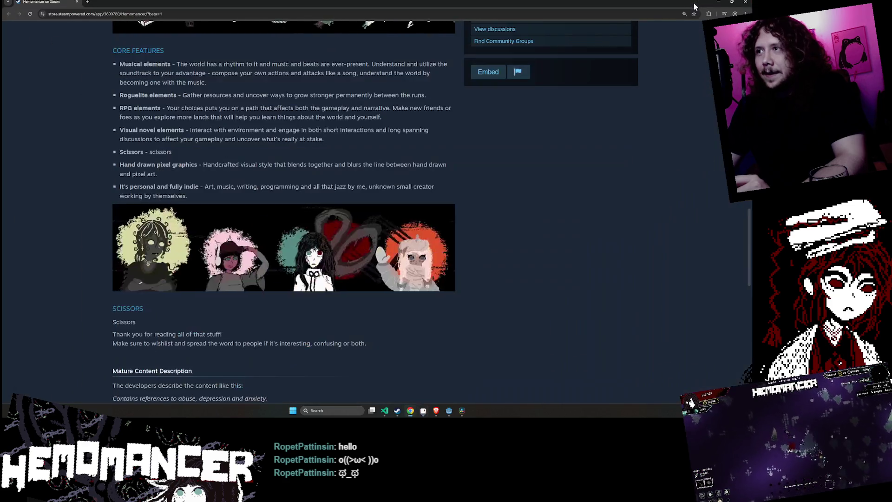
In Resolve, deselect Compound Clip 2 and rewind the playhead, then return to the store page
left_click(459, 411)
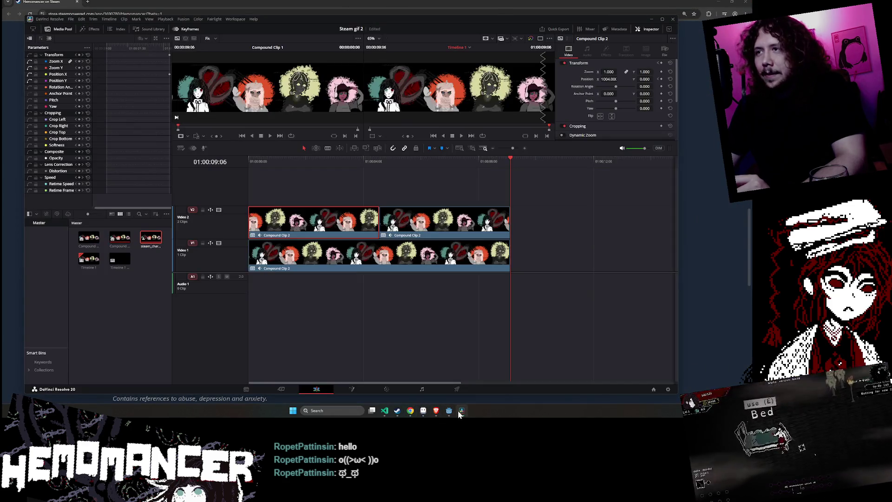
left_click(455, 348)
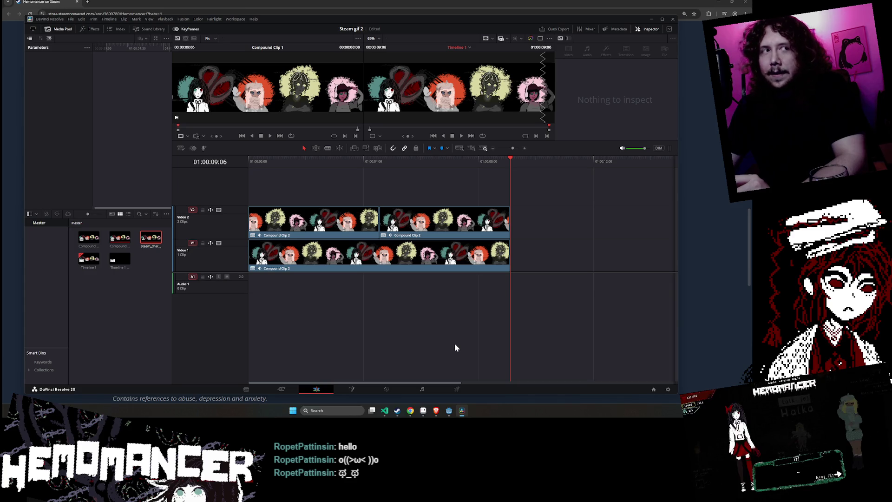
mouse_move(511, 160)
left_mouse_down()
mouse_move(450, 174)
mouse_move(231, 170)
left_mouse_up()
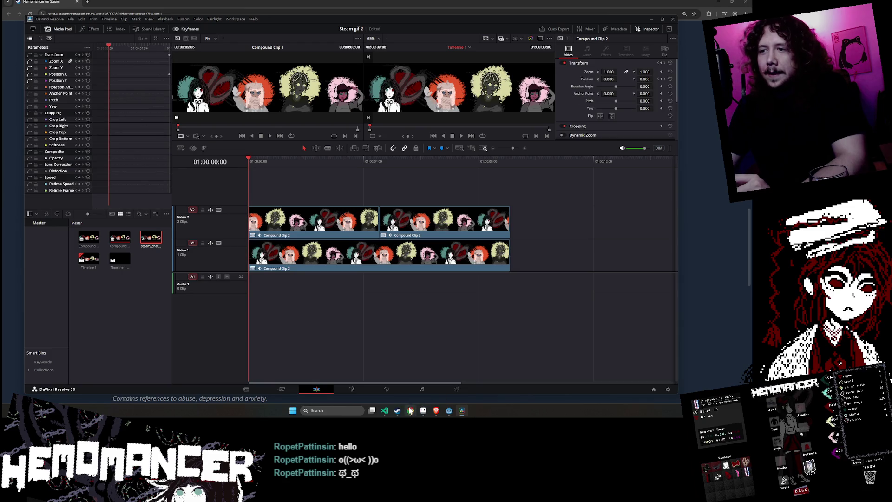
mouse_move(410, 411)
left_click(422, 373)
scroll(422, 373, "up", 8)
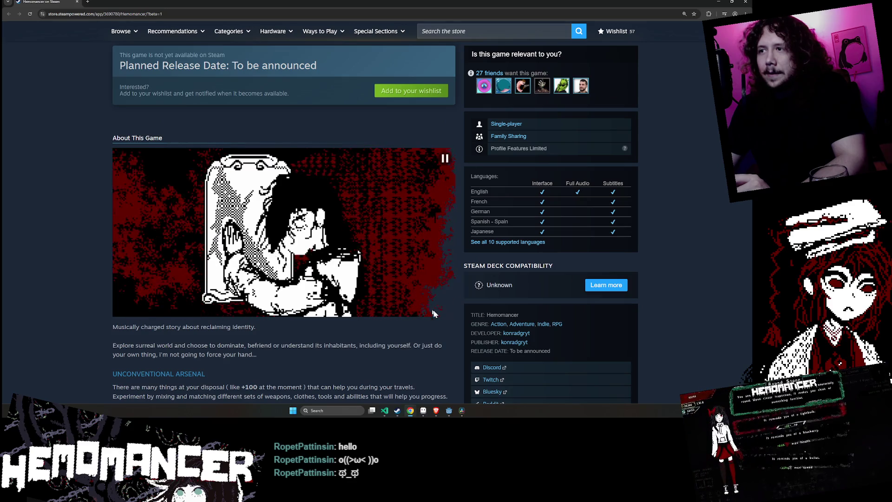
scroll(457, 230, "down", 3)
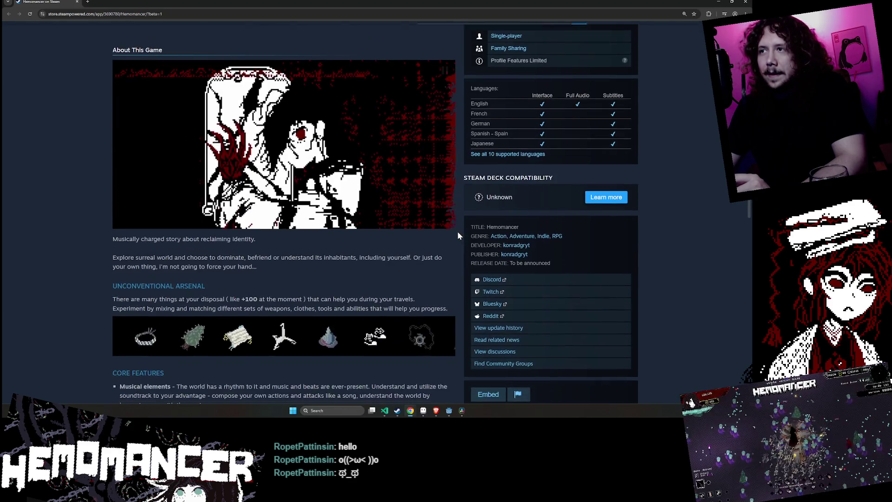
scroll(447, 244, "down", 2)
scroll(446, 241, "down", 4)
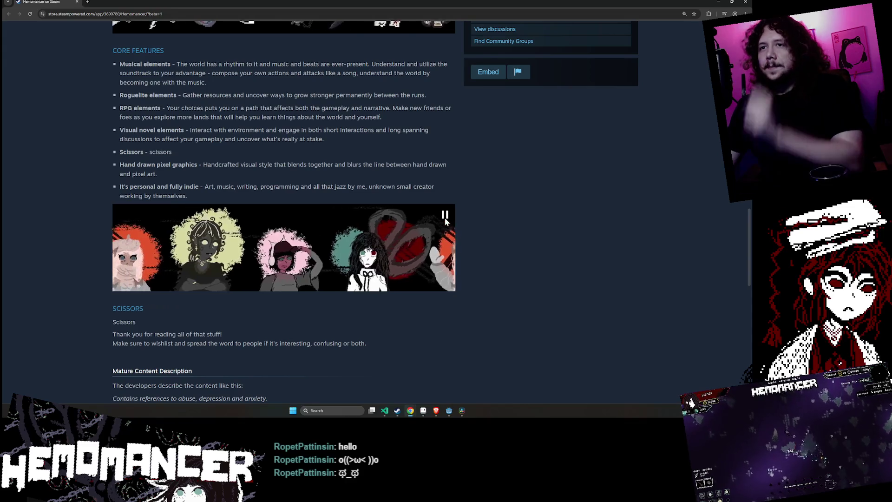
On the Deliver page, enable Export Alpha for the animated GIF render
left_click(719, 3)
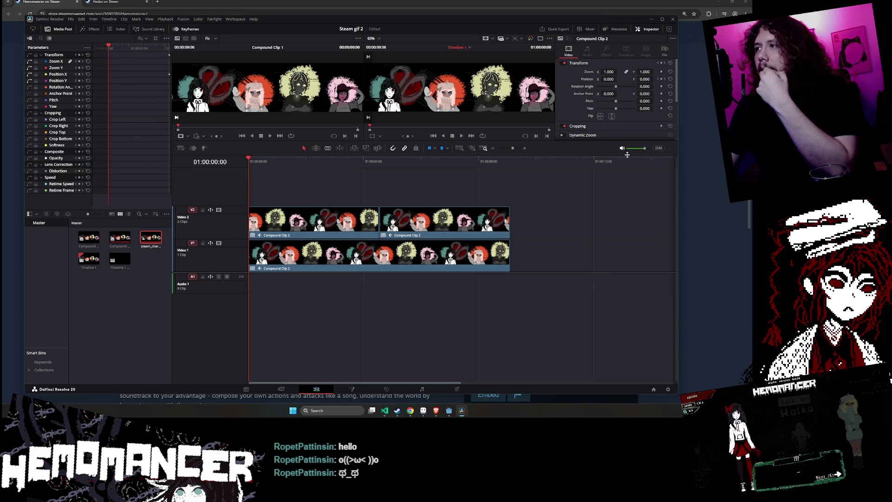
left_click(457, 389)
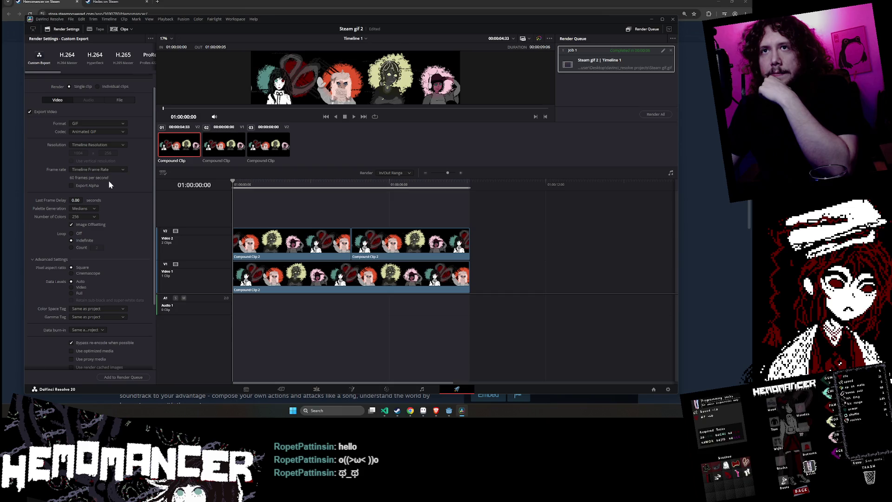
scroll(120, 190, "down", 1)
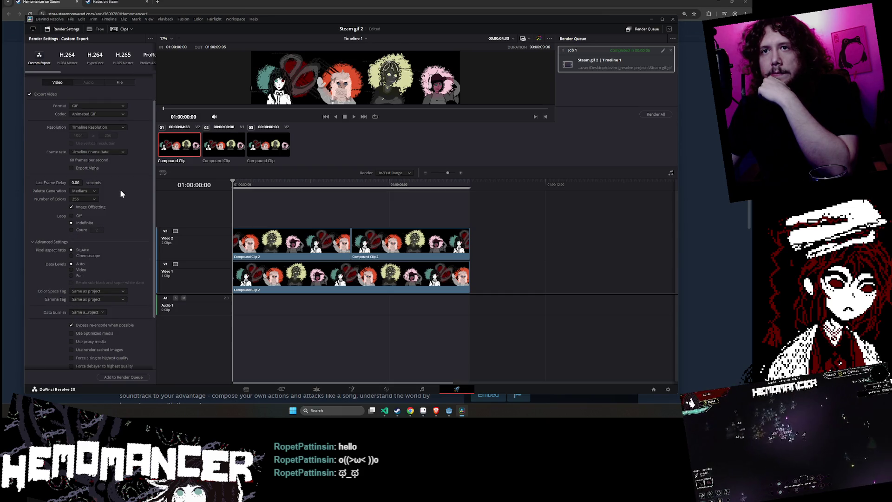
scroll(103, 197, "down", 1)
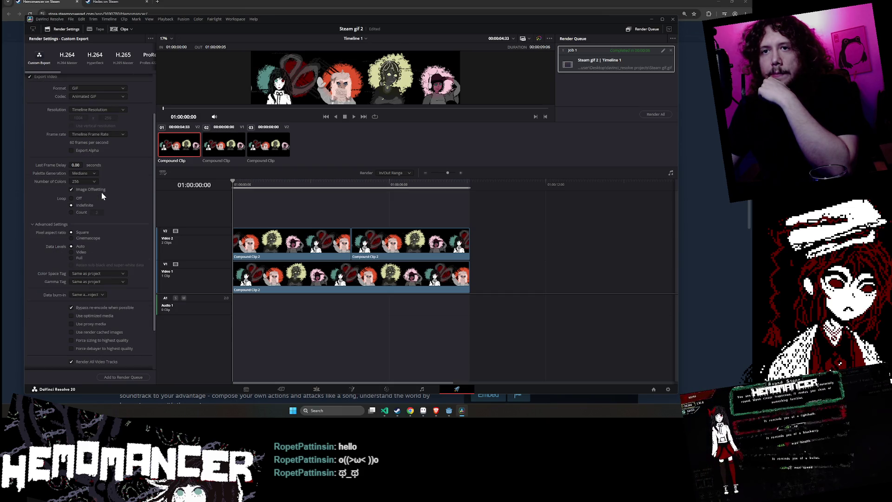
scroll(112, 199, "up", 1)
scroll(105, 162, "up", 2)
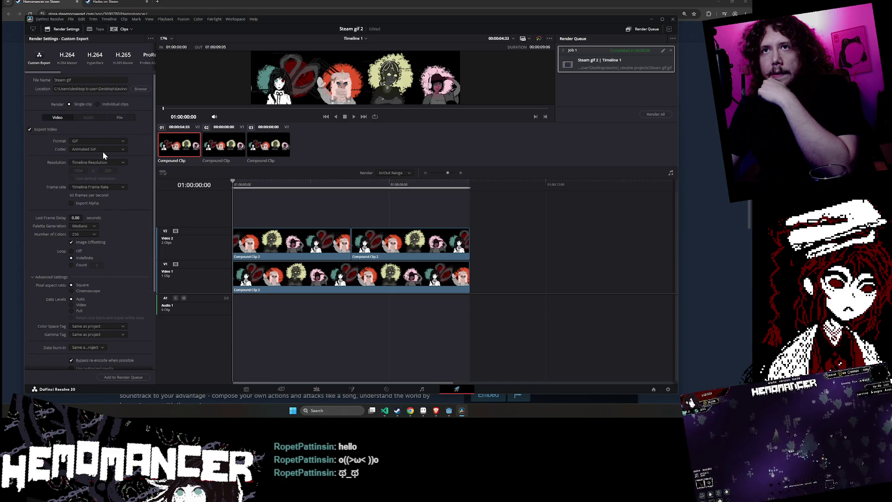
left_click(72, 203)
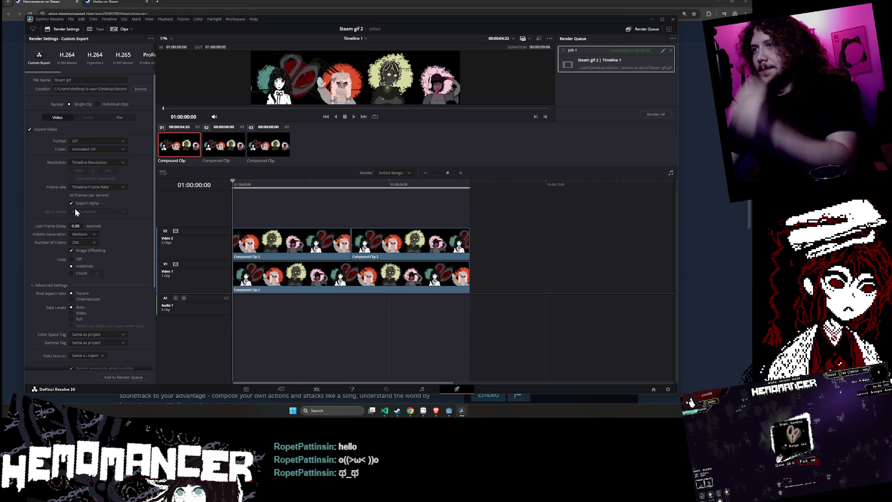
Add the job to the render queue, replacing the existing Steam gif file, and start rendering
left_click(124, 377)
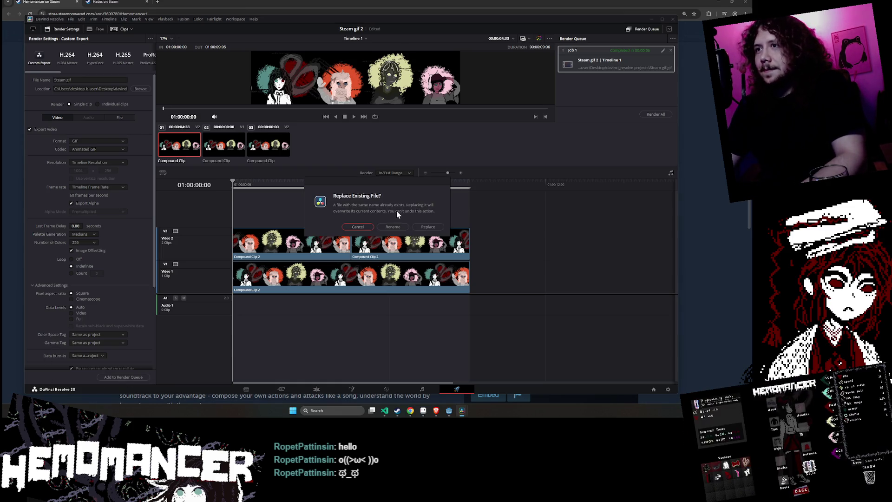
left_click(428, 227)
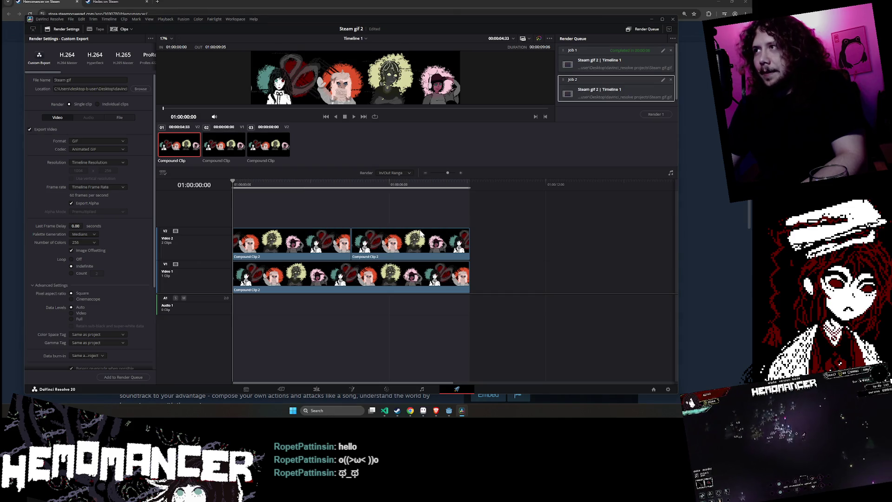
left_click(664, 114)
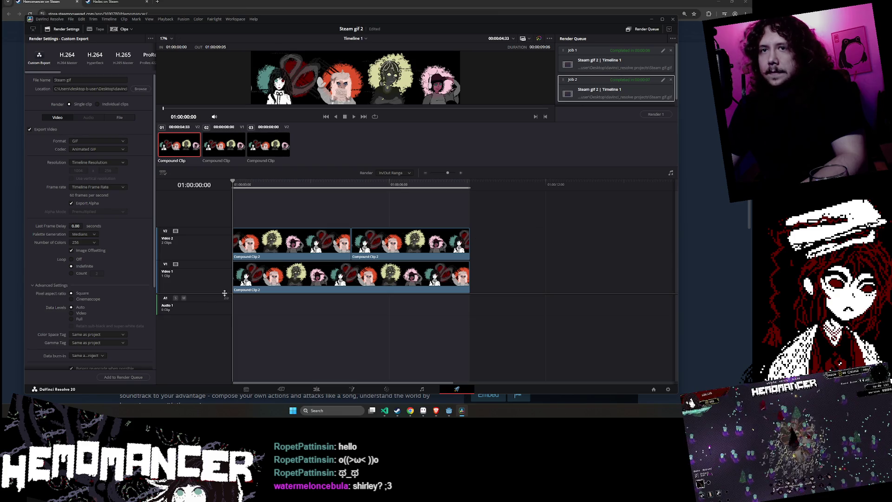
Wait for Job 2 to finish rendering, then return focus to the Resolve window
key("alt+Tab")
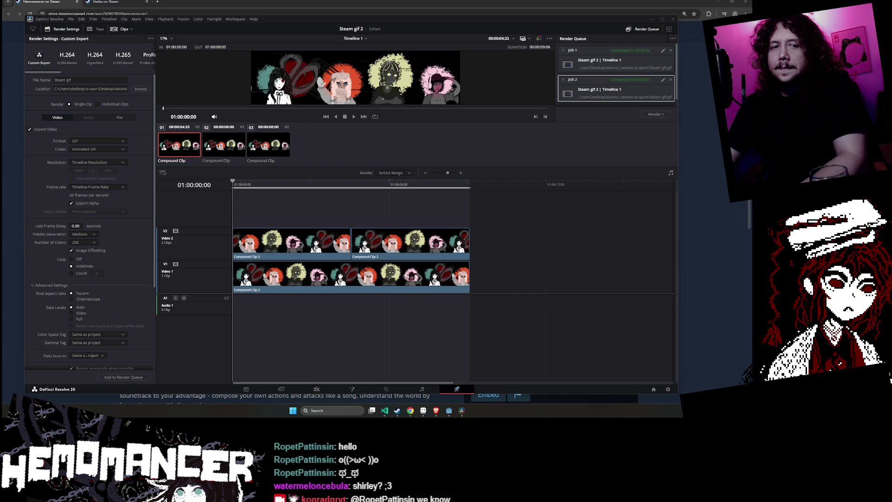
left_click(498, 220)
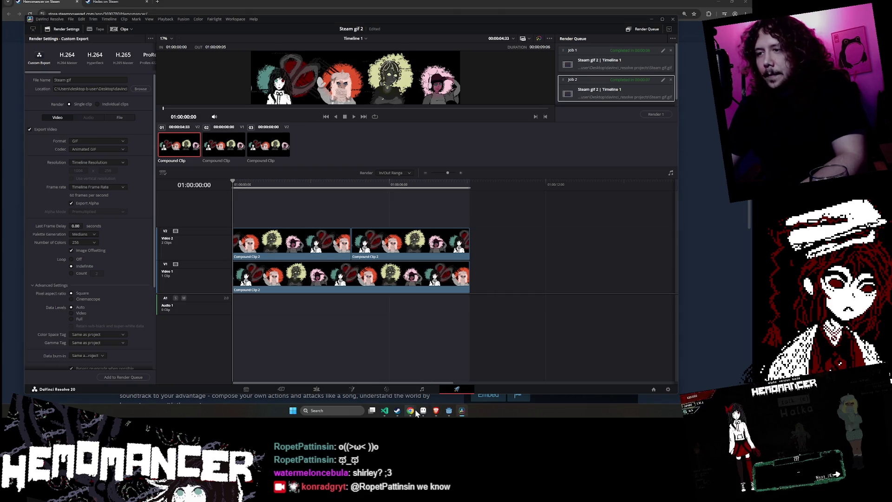
mouse_move(437, 412)
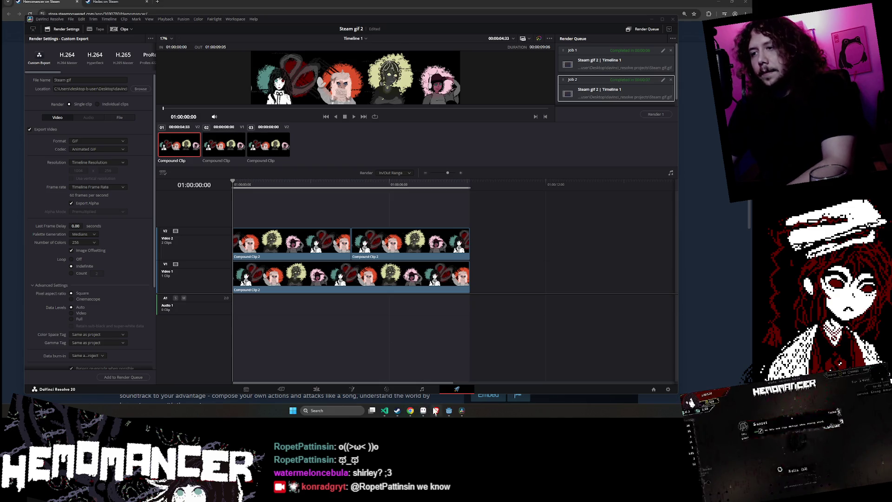
Scroll through the Hemomancer store page, dismissing the permission prompt, then minimize and restore the browser
left_click(437, 379)
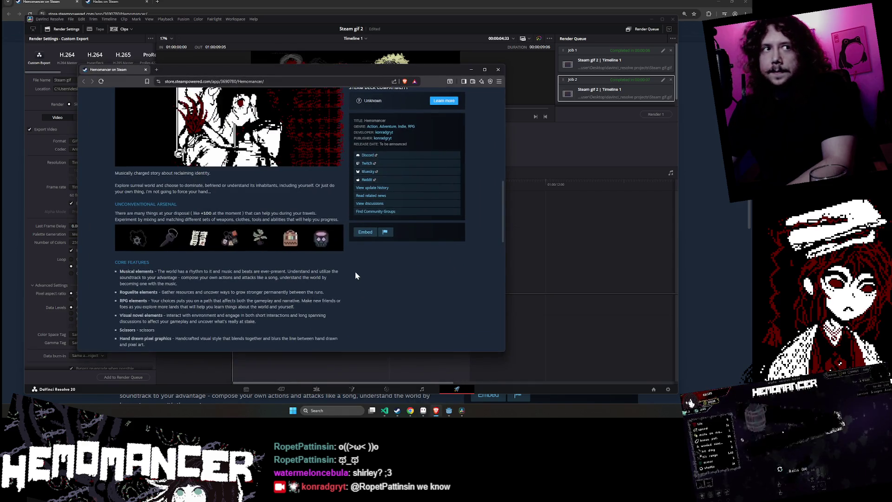
scroll(355, 276, "down", 3)
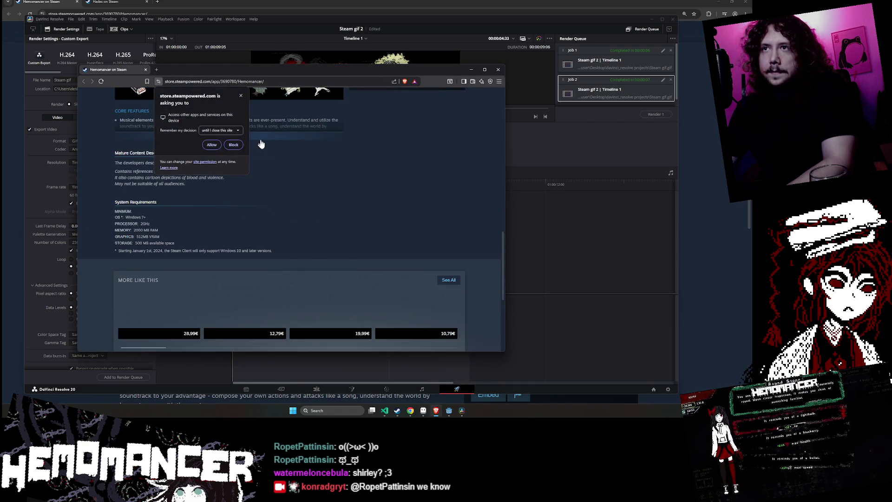
left_click(241, 95)
scroll(328, 154, "up", 3)
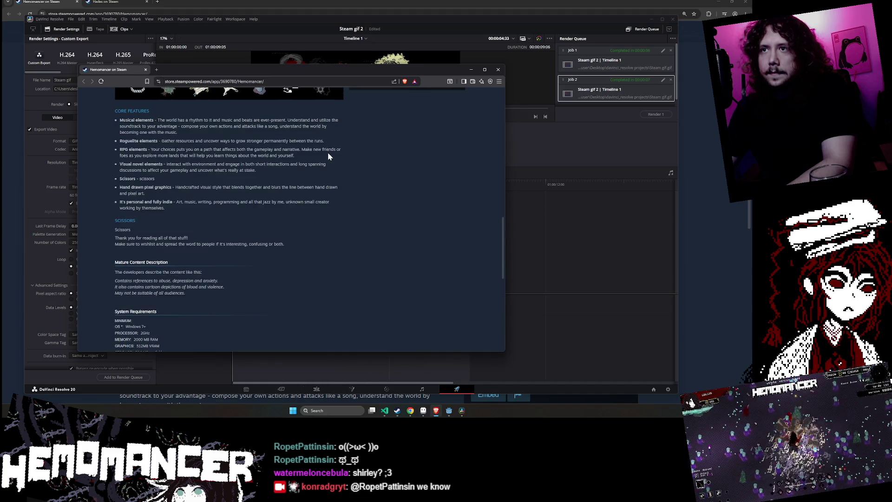
scroll(326, 155, "up", 1)
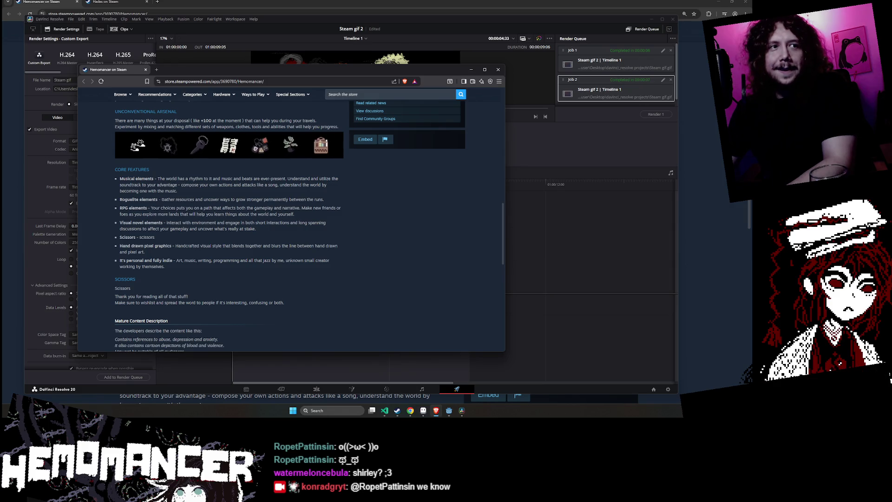
scroll(239, 310, "down", 5)
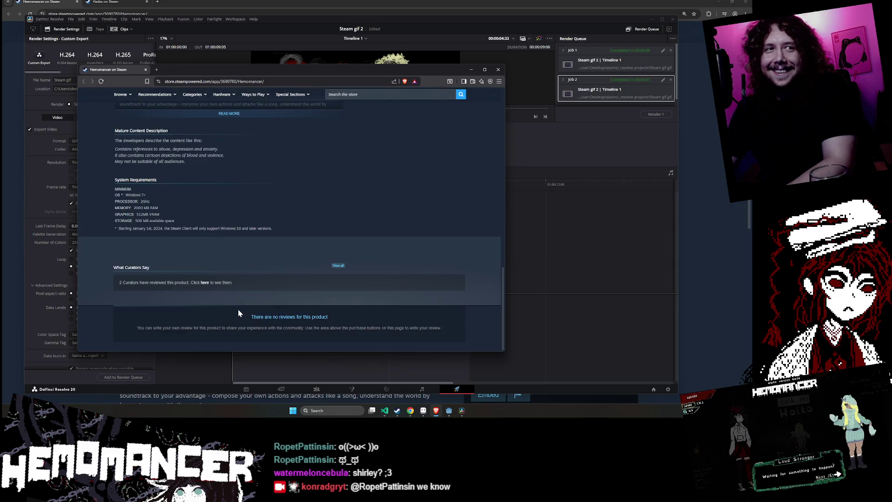
scroll(230, 194, "up", 3)
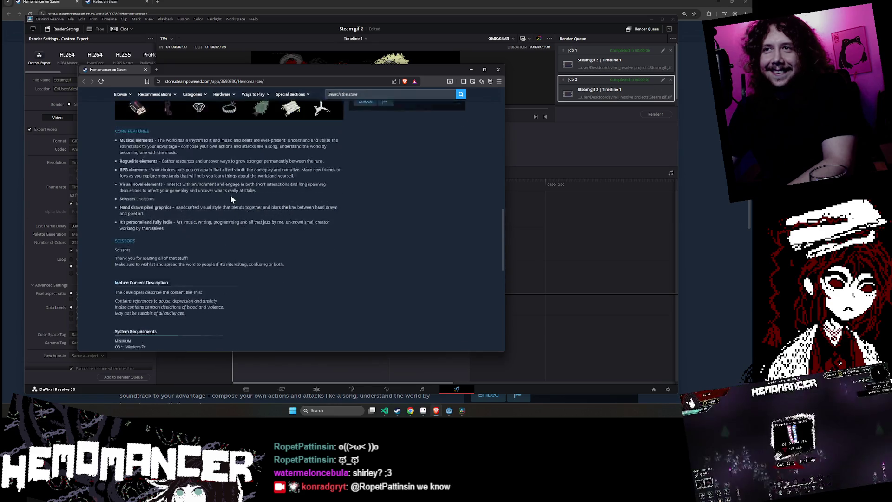
scroll(231, 195, "down", 1)
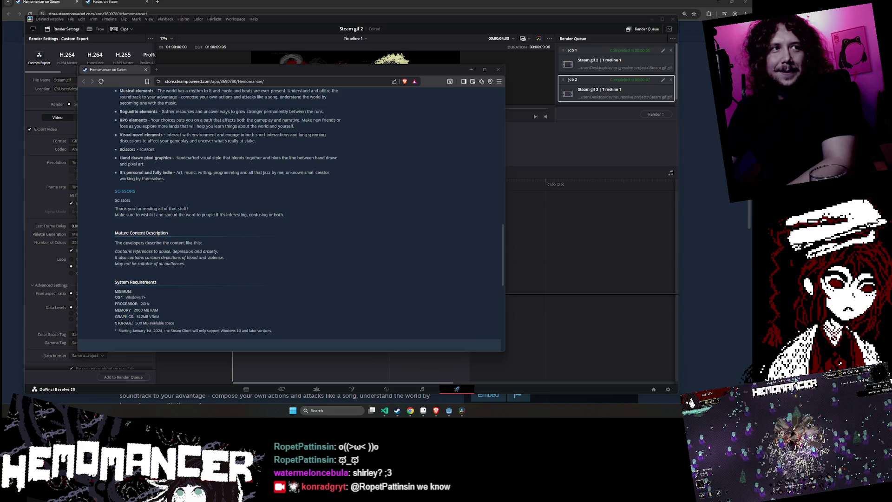
scroll(292, 230, "down", 3)
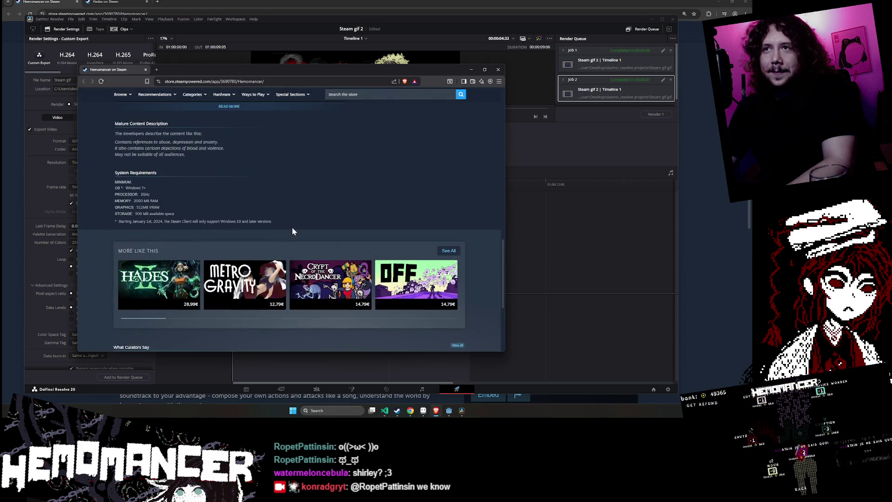
scroll(292, 227, "up", 4)
scroll(241, 182, "up", 10)
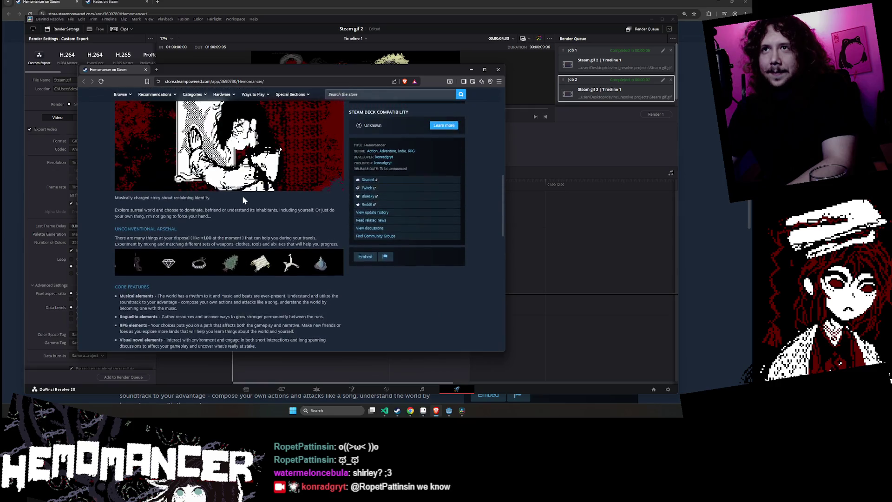
scroll(454, 125, "up", 5)
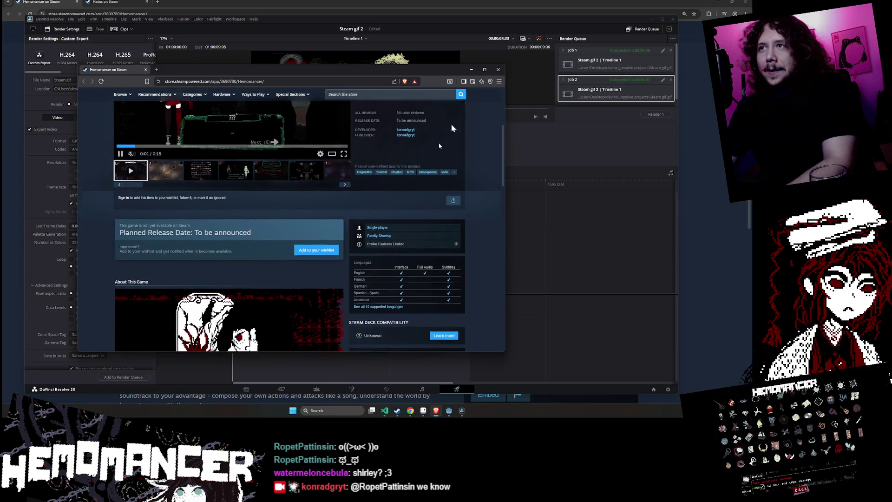
left_click(397, 411)
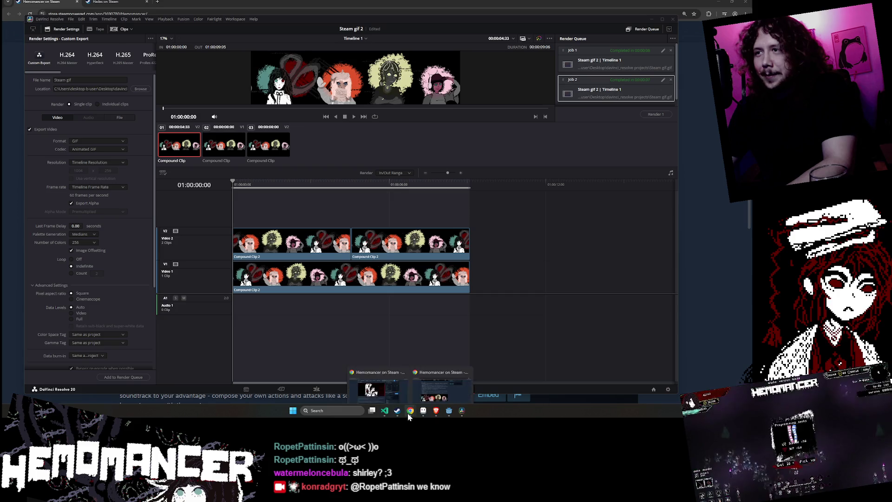
left_click(422, 390)
Switch to the beta Hemomancer store page and expand the full game description
scroll(395, 389, "up", 6)
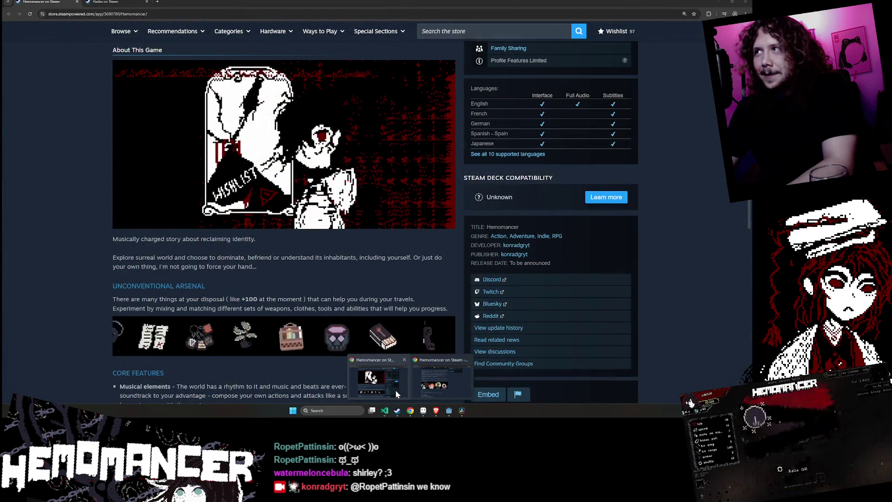
scroll(367, 318, "up", 5)
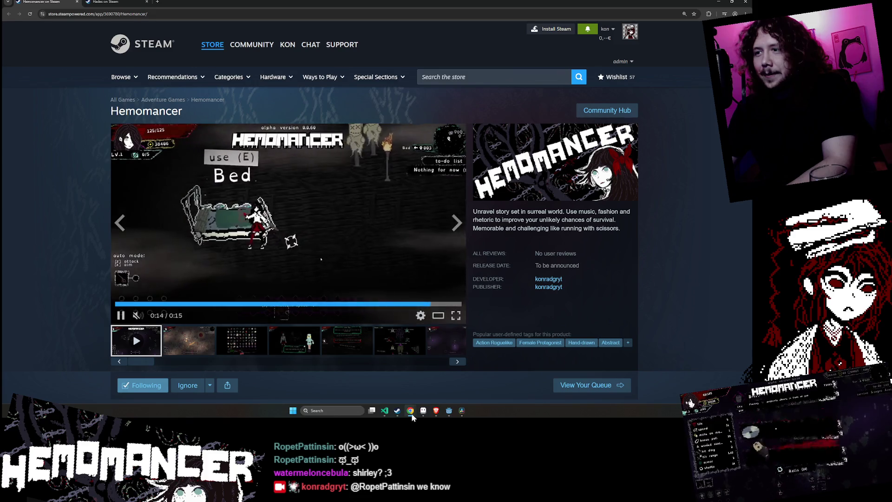
mouse_move(414, 413)
left_click(441, 383)
scroll(465, 185, "up", 10)
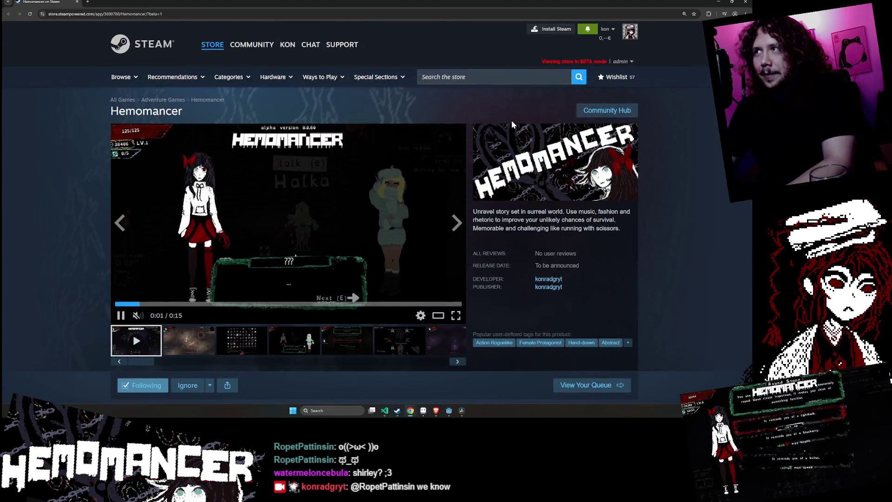
scroll(366, 191, "down", 7)
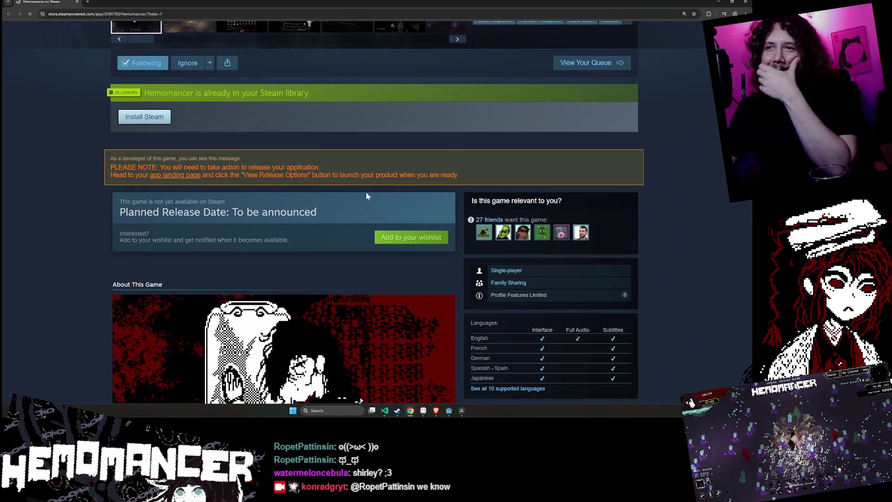
scroll(335, 217, "down", 10)
left_click(325, 171)
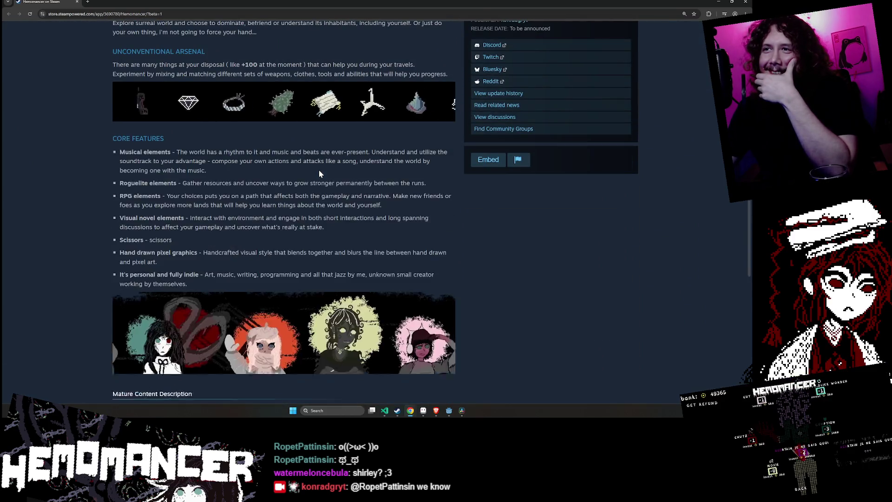
Scroll the expanded description to view the animated four-character banner GIF
scroll(319, 170, "down", 3)
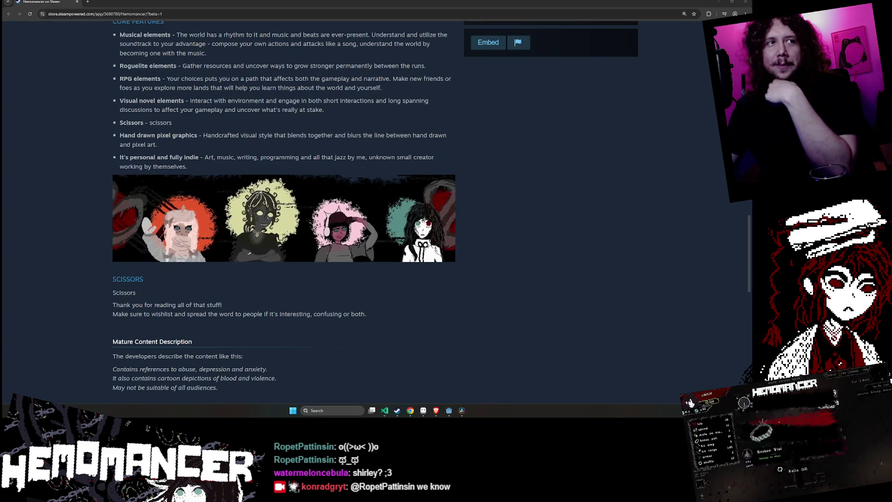
scroll(432, 201, "up", 3)
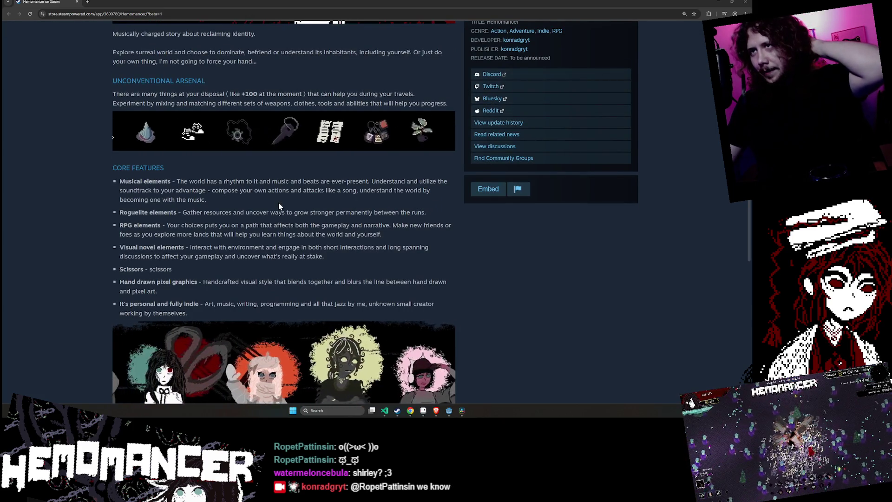
scroll(279, 206, "down", 2)
scroll(293, 190, "up", 1)
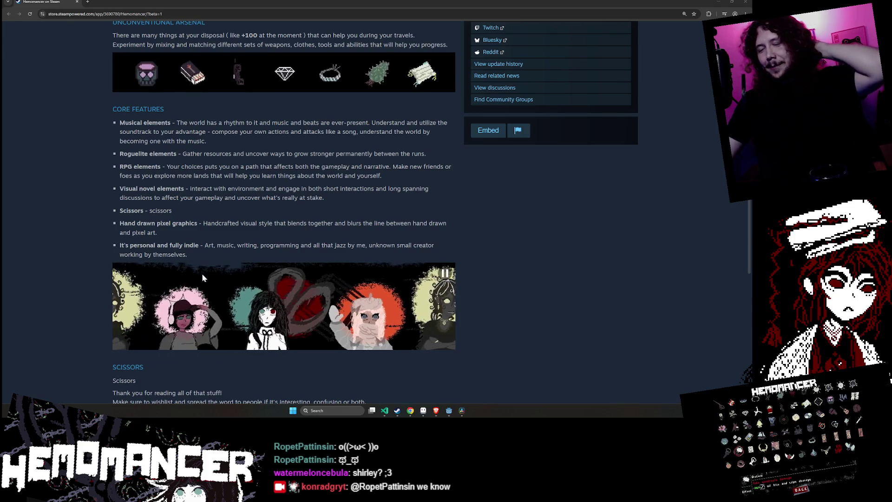
mouse_move(260, 270)
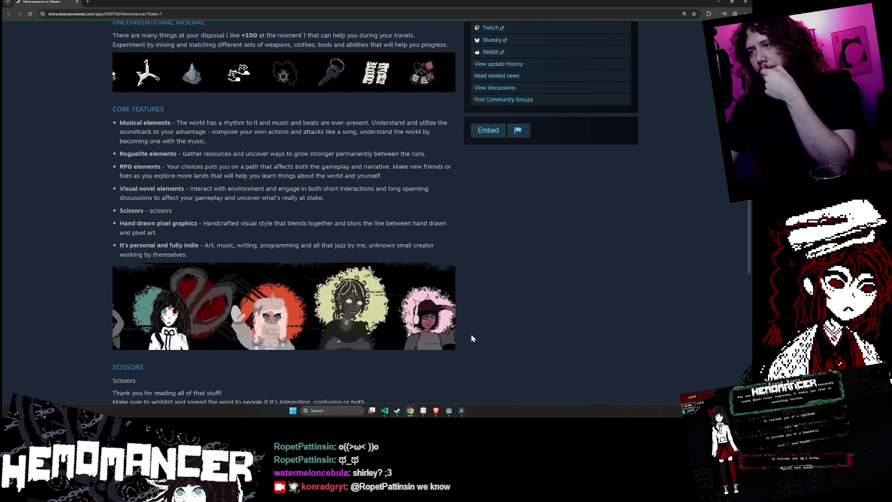
mouse_move(451, 334)
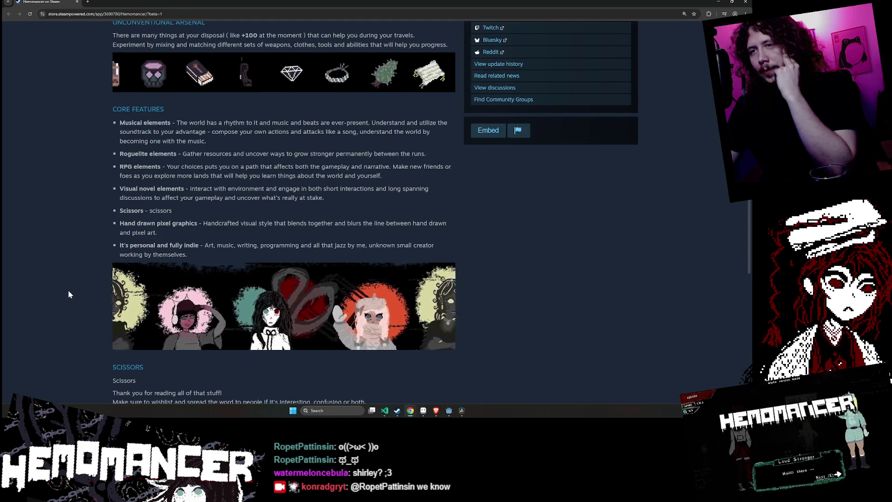
scroll(69, 294, "down", 1)
scroll(69, 294, "up", 1)
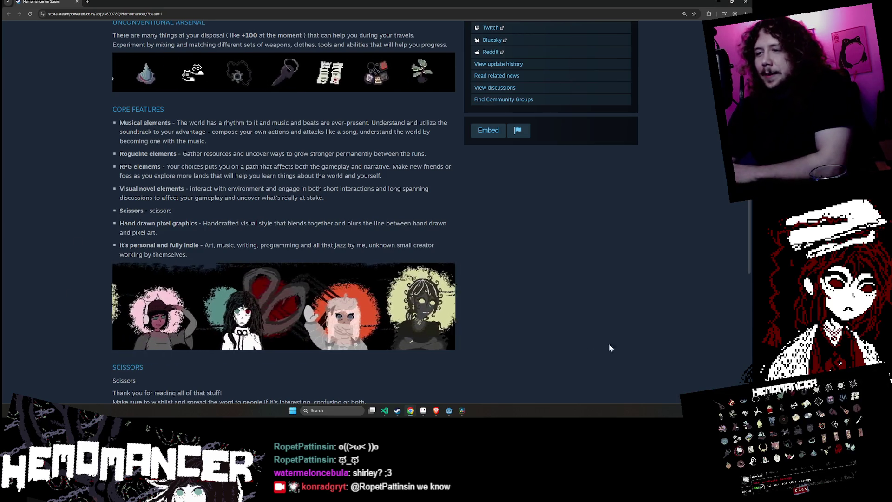
left_click(424, 413)
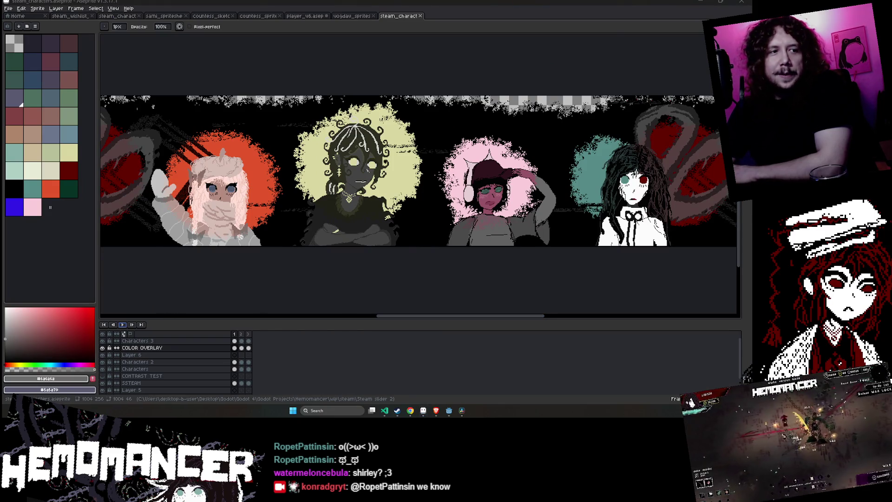
Show the desktop with Win+D, restore Aseprite, and let the Steam gif.gif banner play
key("super+d")
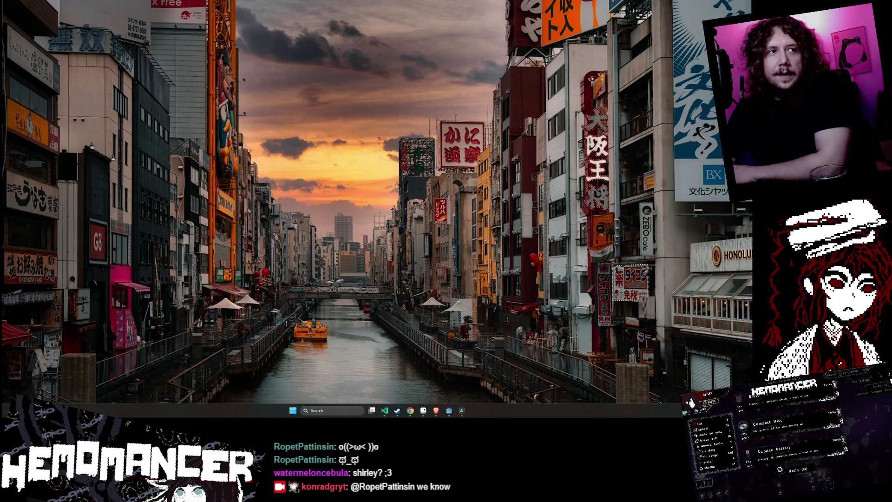
key("super+d")
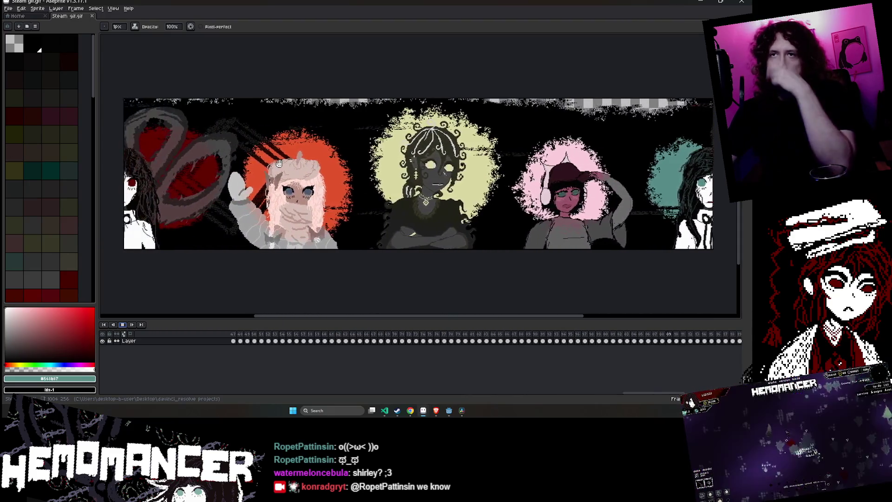
scroll(53, 138, "down", 10)
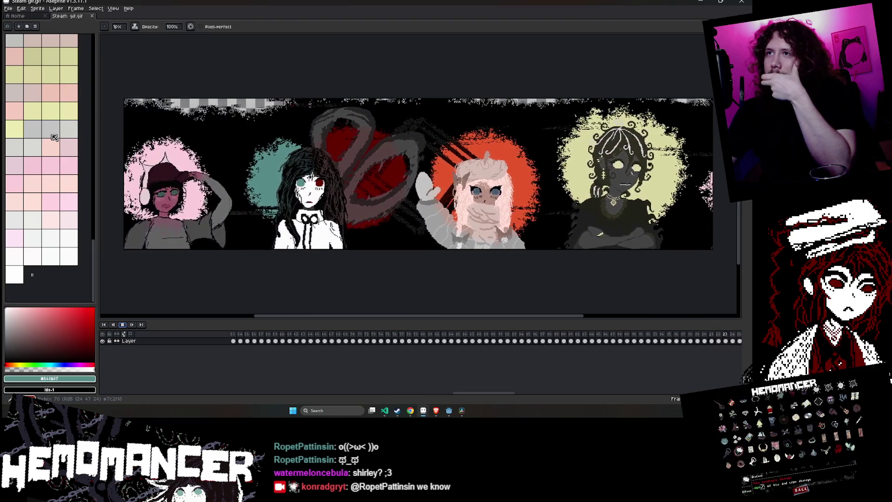
scroll(53, 137, "up", 3)
scroll(64, 148, "down", 3)
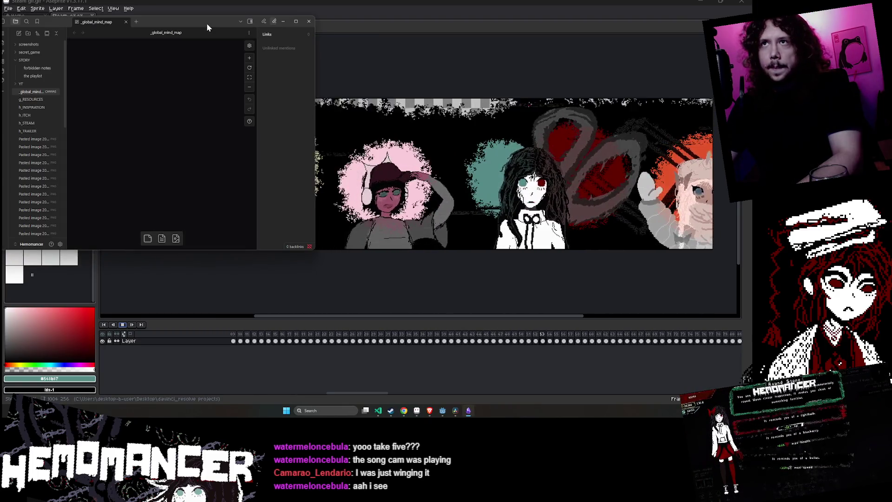
Maximize the Obsidian mind-map window to review it, then minimize it back to Aseprite
left_click_drag(252, 21, 328, 94)
double_click(329, 94)
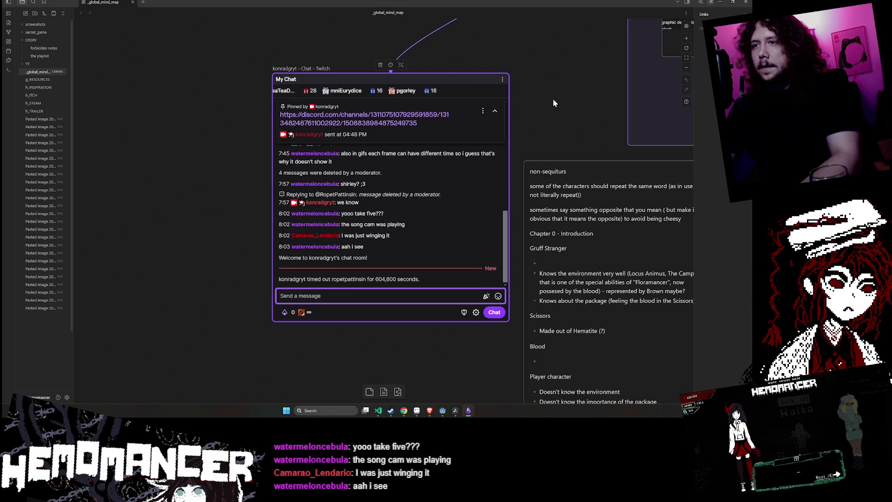
left_click(721, 4)
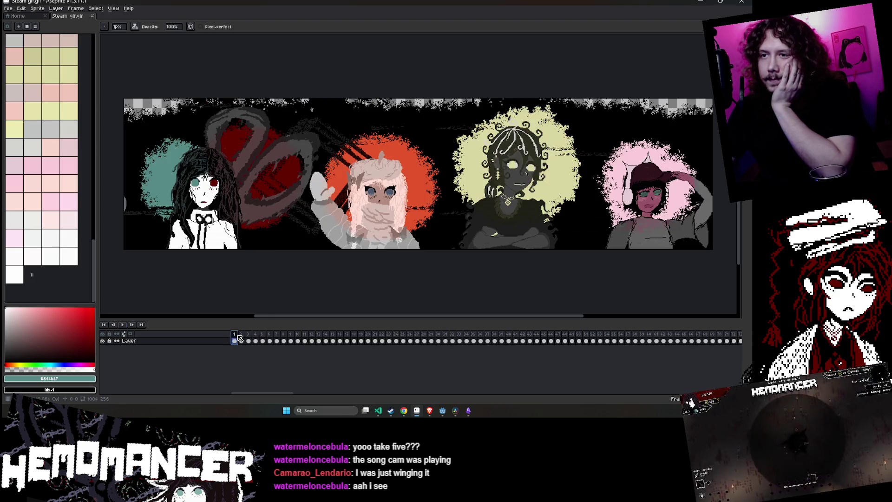
Switch back to steam_characters.aseprite, glance at vogdav_sprites, then minimize Aseprite
key("alt+Tab")
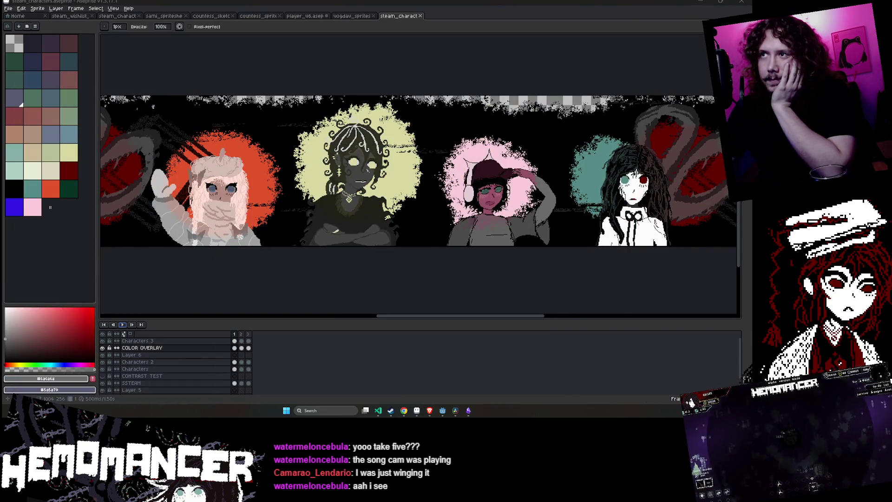
left_click(360, 17)
left_click(395, 16)
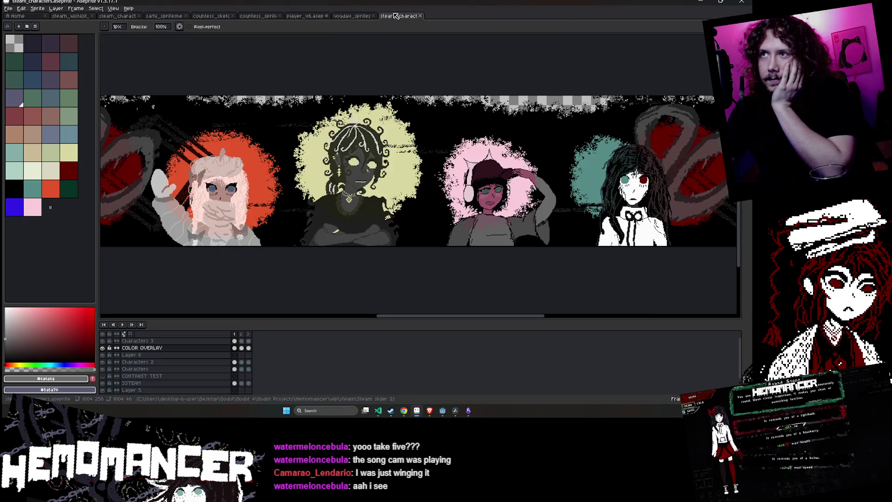
left_click(706, 2)
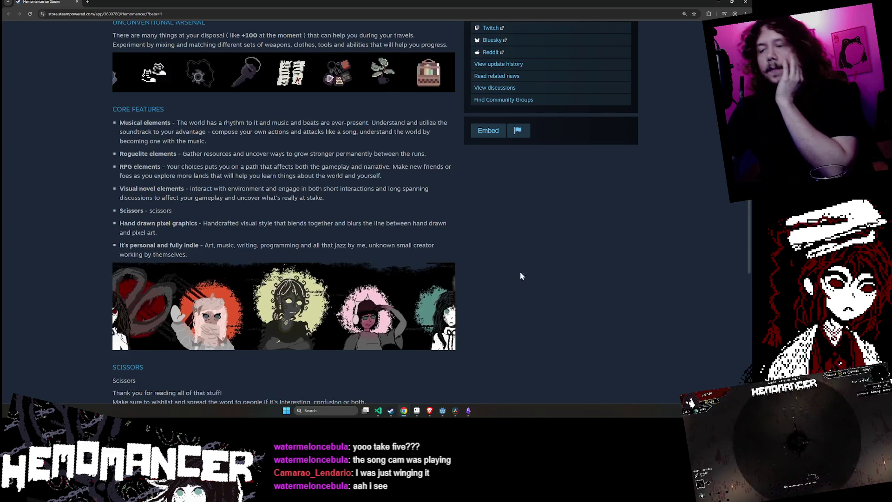
Scroll the Hemomancer store description to watch the animated four-character banner
scroll(221, 255, "down", 3)
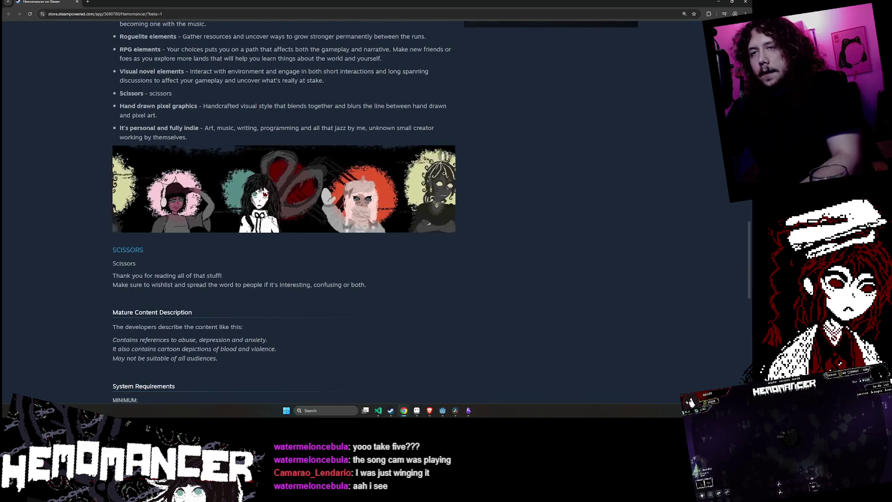
scroll(220, 251, "up", 15)
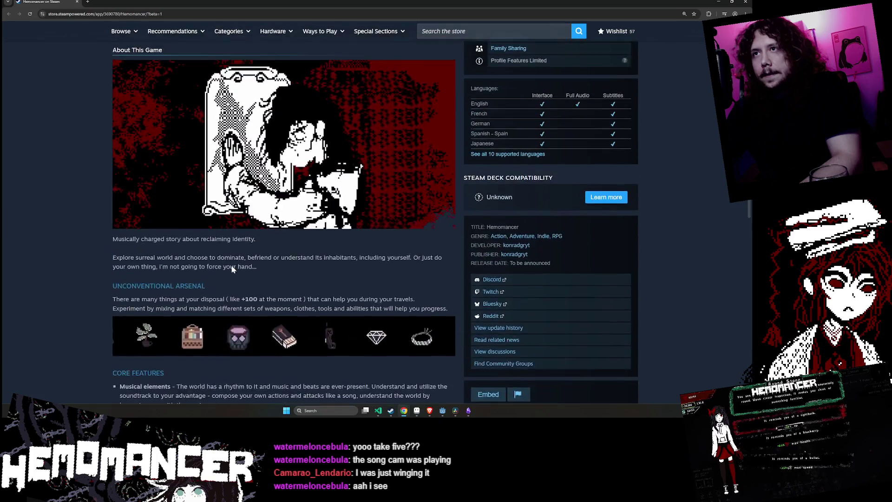
scroll(233, 270, "down", 20)
scroll(232, 270, "up", 5)
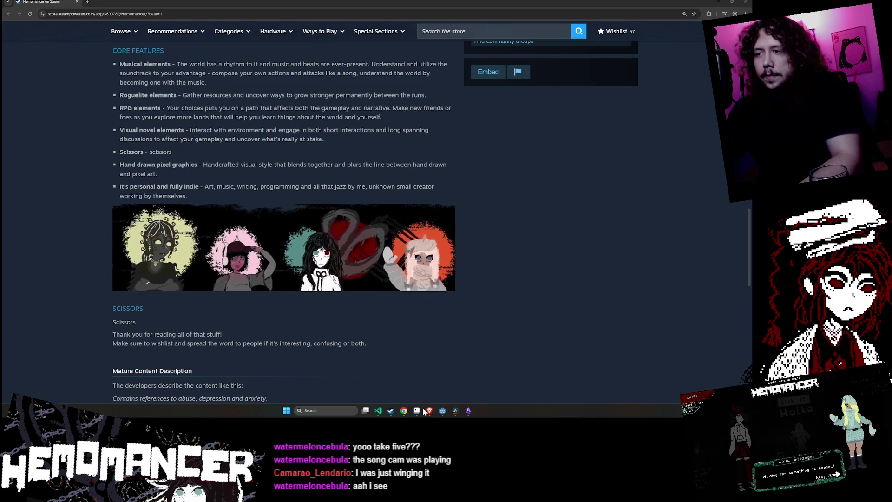
mouse_move(420, 413)
mouse_move(390, 385)
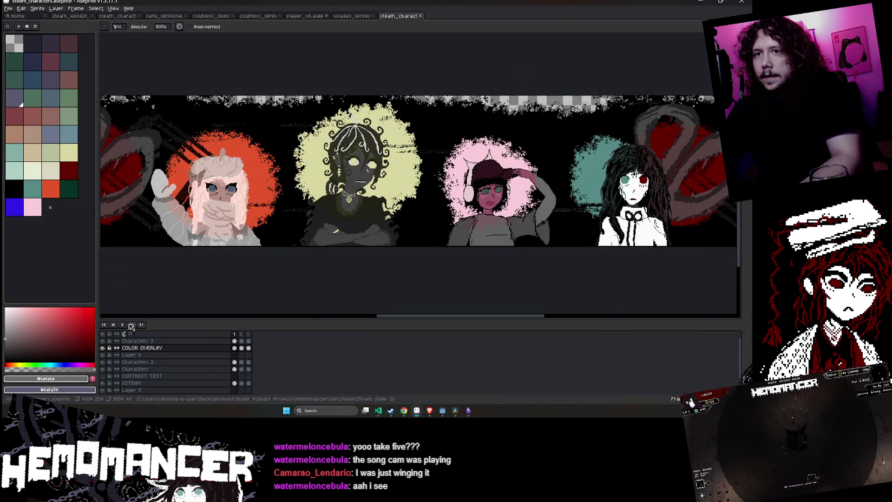
scroll(259, 256, "down", 2)
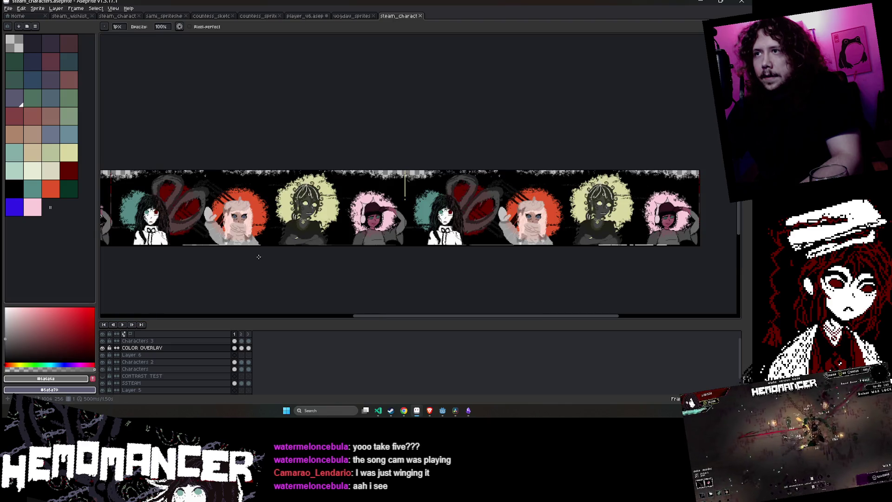
Minimize Aseprite and return to the Godot editor
left_click(20, 9)
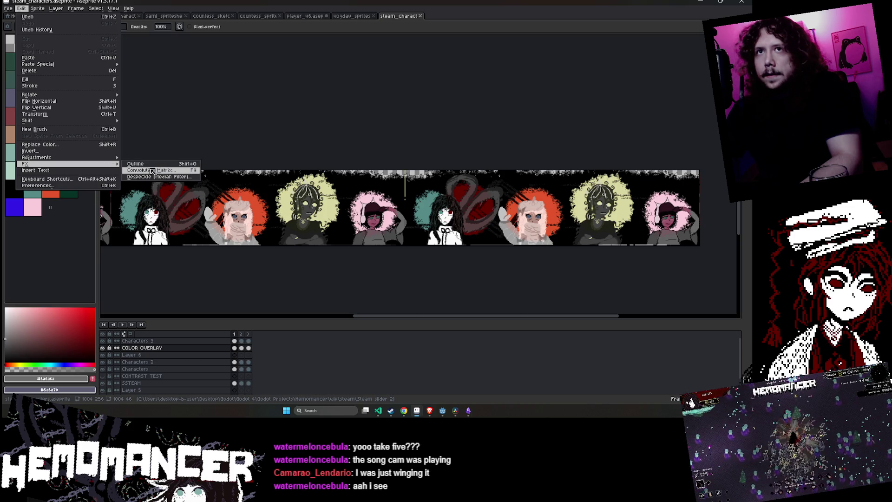
left_click(218, 80)
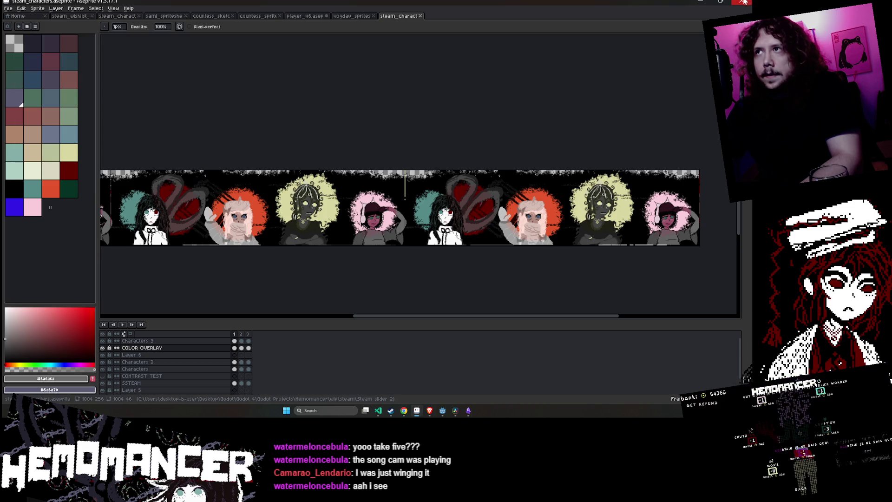
left_click(708, 2)
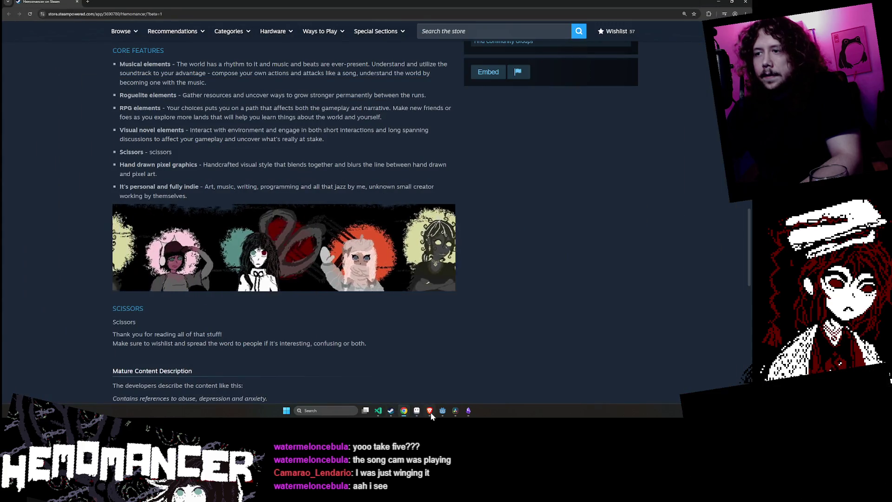
left_click(443, 411)
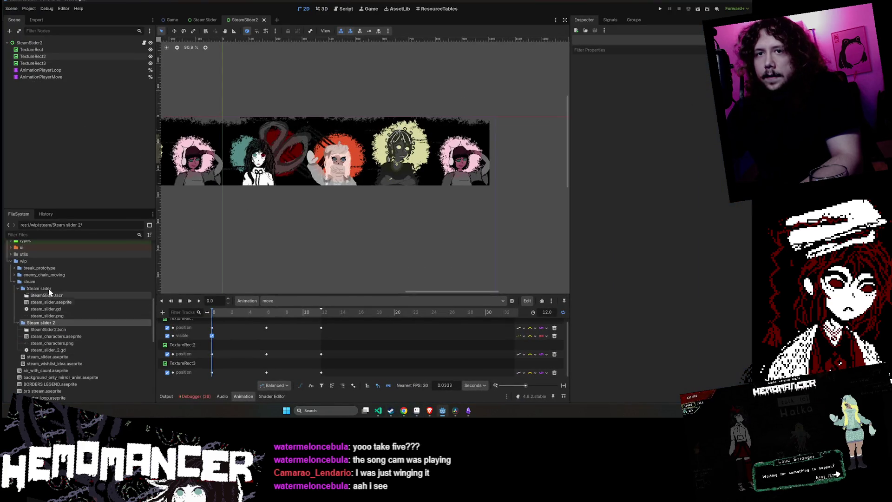
Create a new folder named Steam slider 3 inside the steam folder
right_click(45, 296)
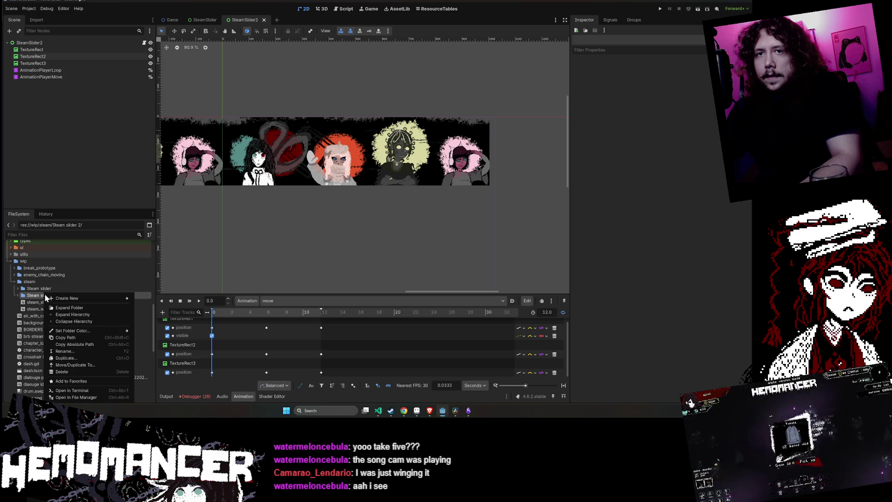
left_click(29, 282)
right_click(30, 282)
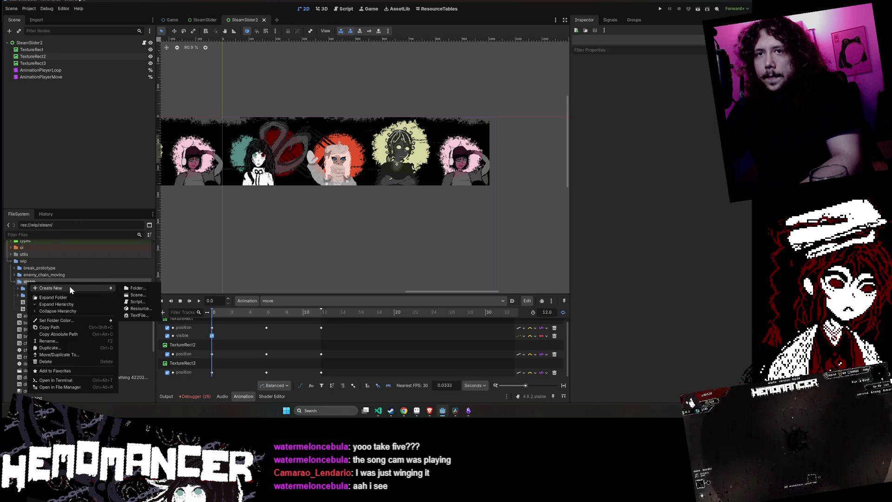
left_click(153, 289)
type("Steam slider 3")
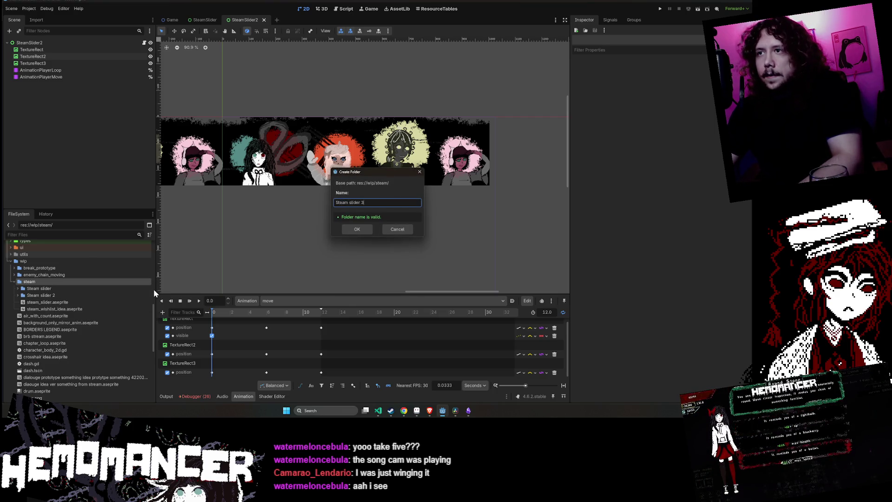
key("Return")
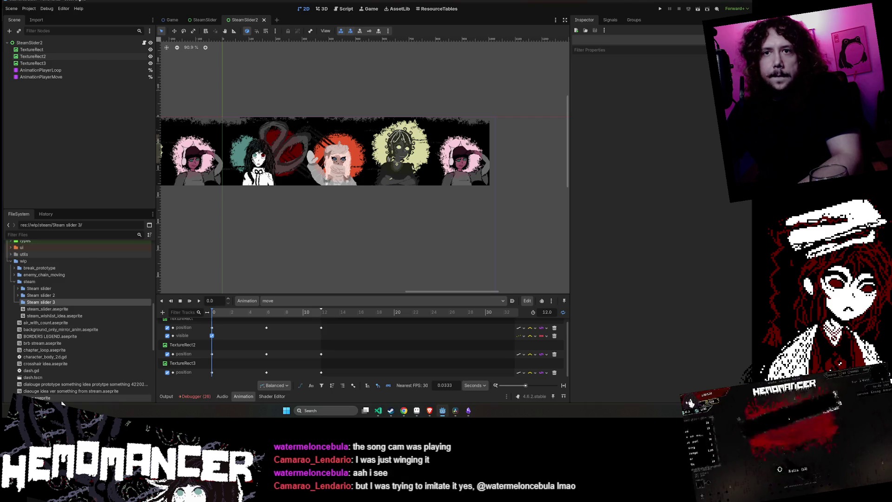
Open Steam slider 2 and start duplicating steam_characters.aseprite
right_click(52, 302)
key("Escape")
left_click(45, 296)
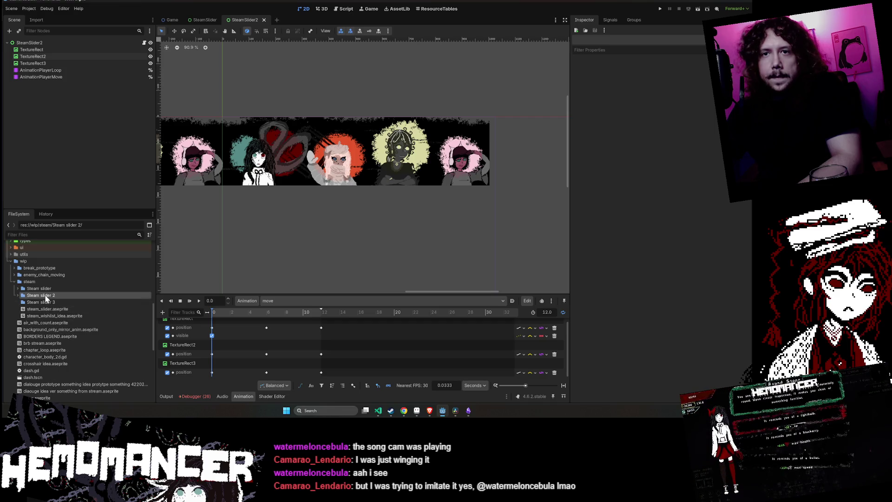
right_click(59, 312)
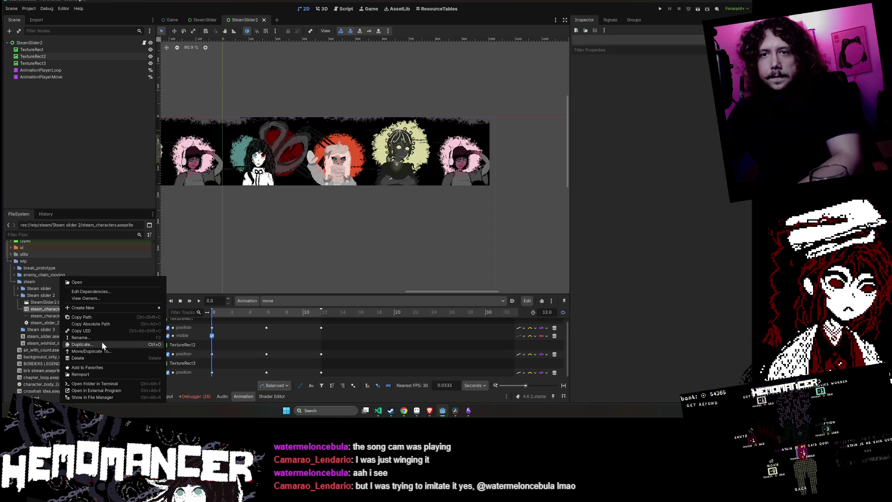
left_click(50, 310)
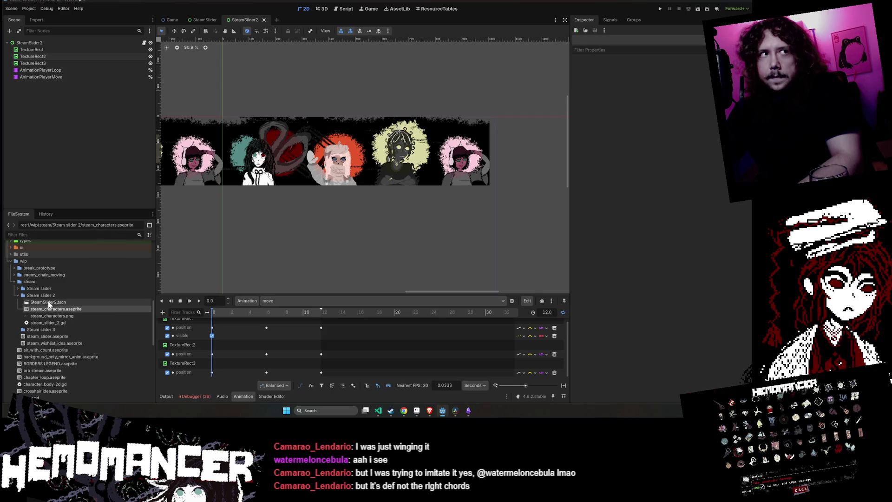
right_click(49, 312)
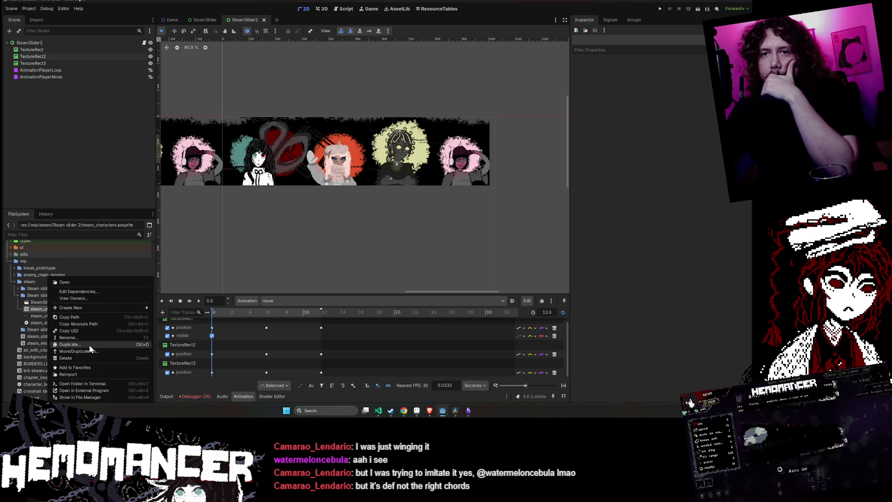
left_click(29, 308)
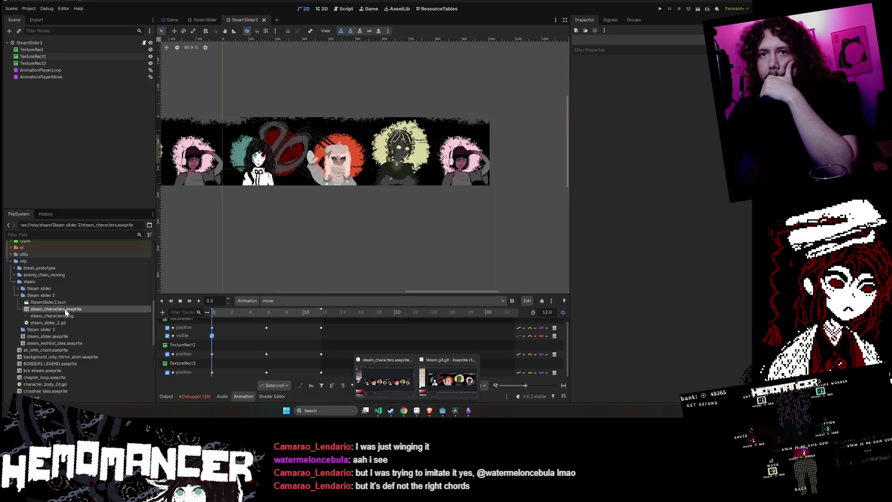
right_click(63, 310)
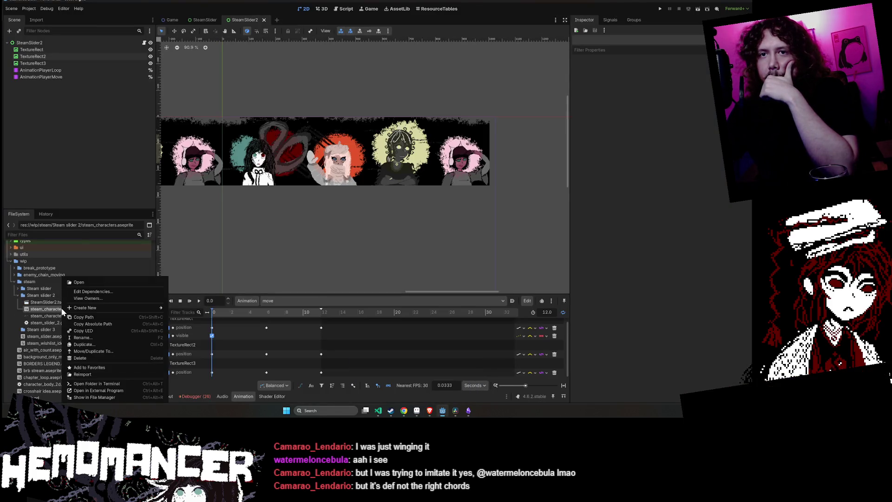
left_click(114, 343)
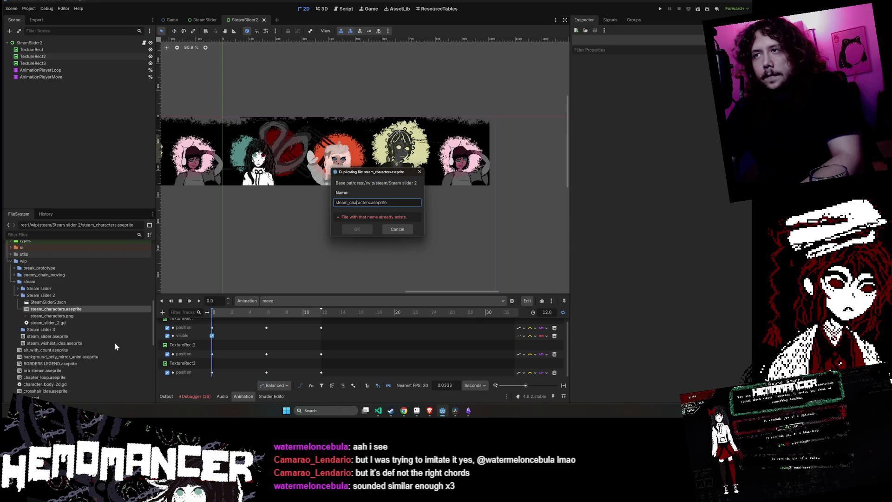
Name the copy steam_characters_still.aseprite and move it into Steam slider 3
type("l")
key("Return")
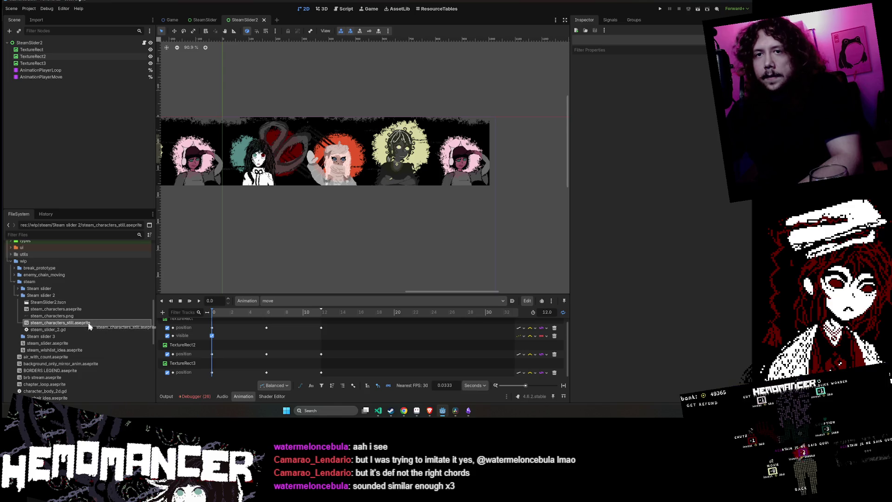
left_click_drag(41, 337, 42, 337)
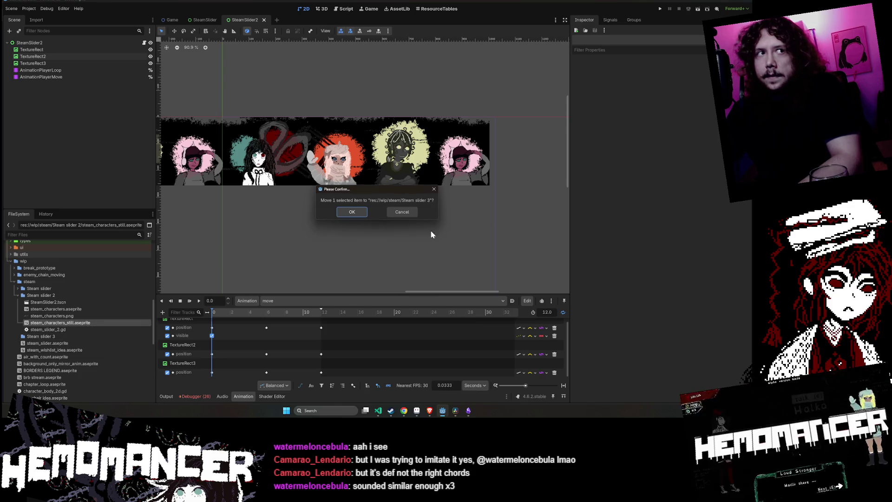
left_click(361, 212)
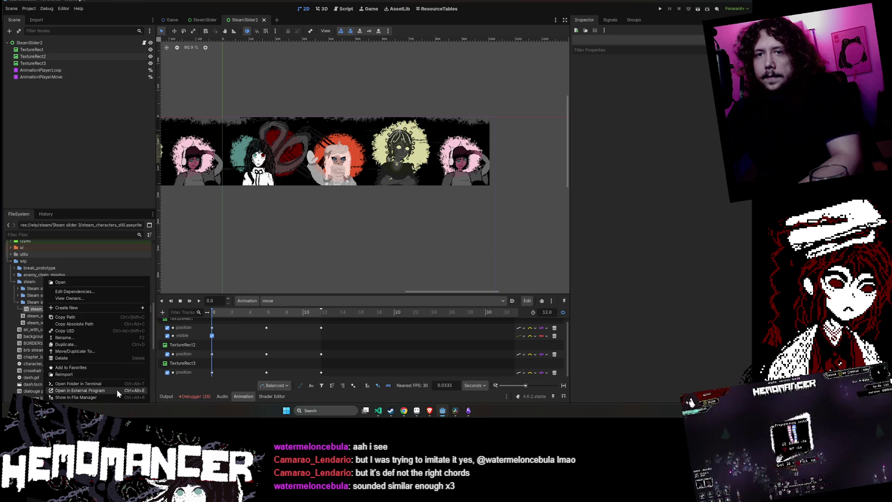
Open steam_characters_still.aseprite in Aseprite via Open in External Program, closing Aseprite's home window
left_click(116, 390)
mouse_move(429, 412)
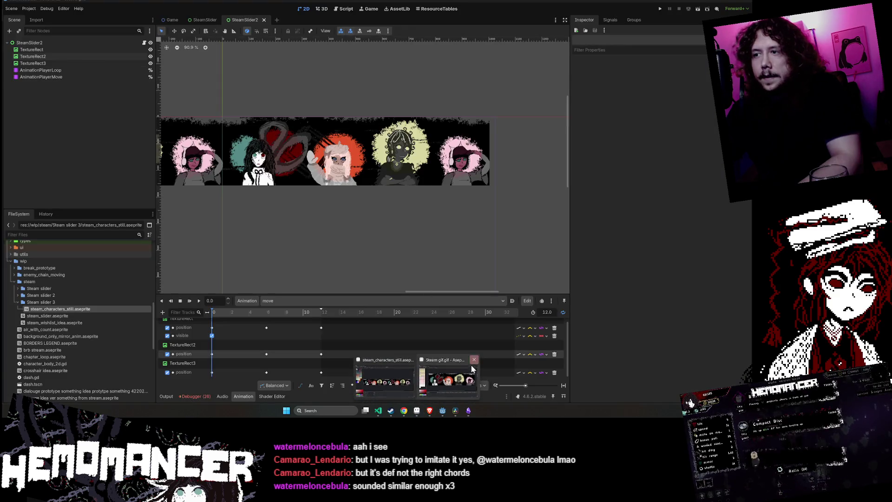
left_click(448, 378)
left_click(746, 1)
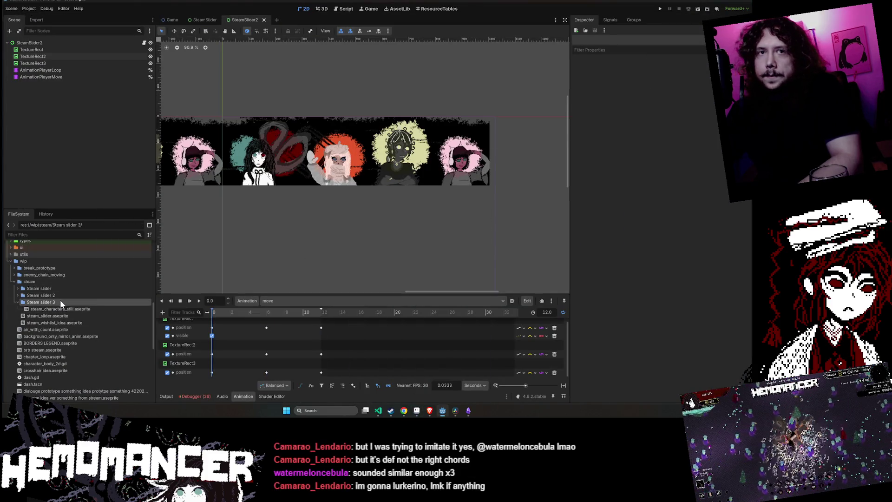
right_click(60, 308)
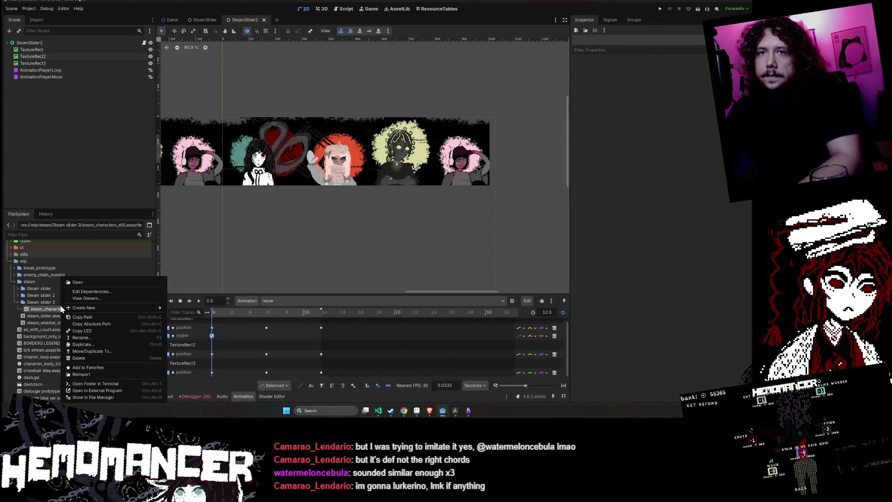
left_click(138, 390)
mouse_move(416, 412)
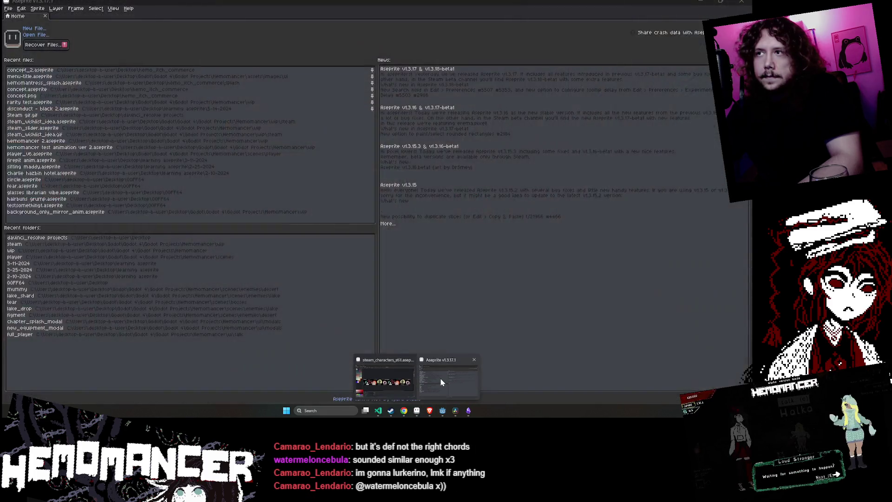
Reopen steam_characters_still.aseprite from Godot and bring Aseprite to the front
left_click(440, 378)
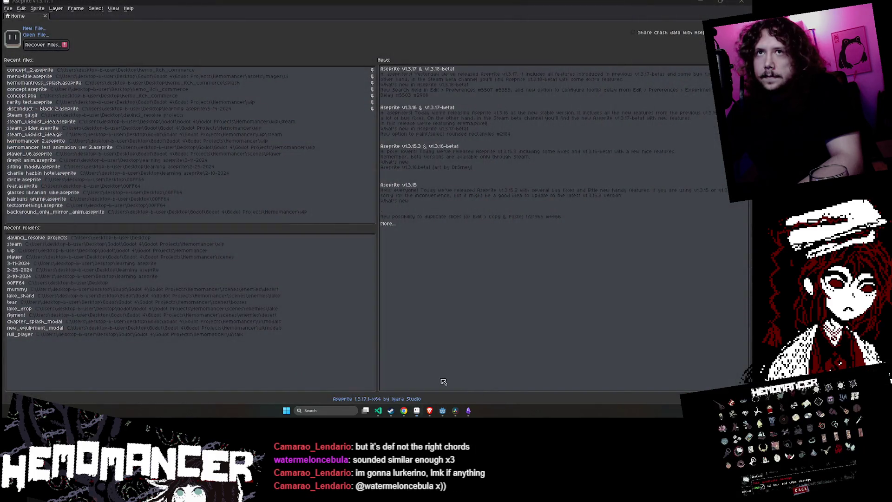
left_click(700, 4)
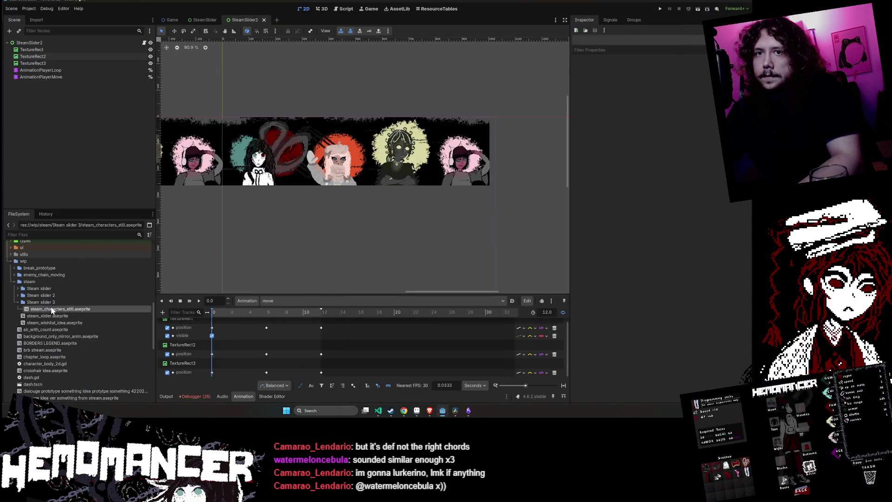
right_click(53, 309)
left_click(130, 390)
mouse_move(416, 410)
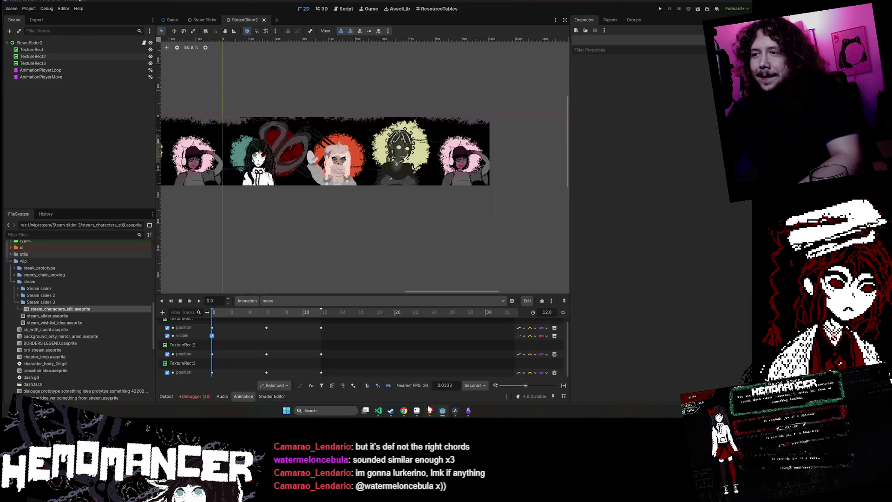
left_click(417, 410)
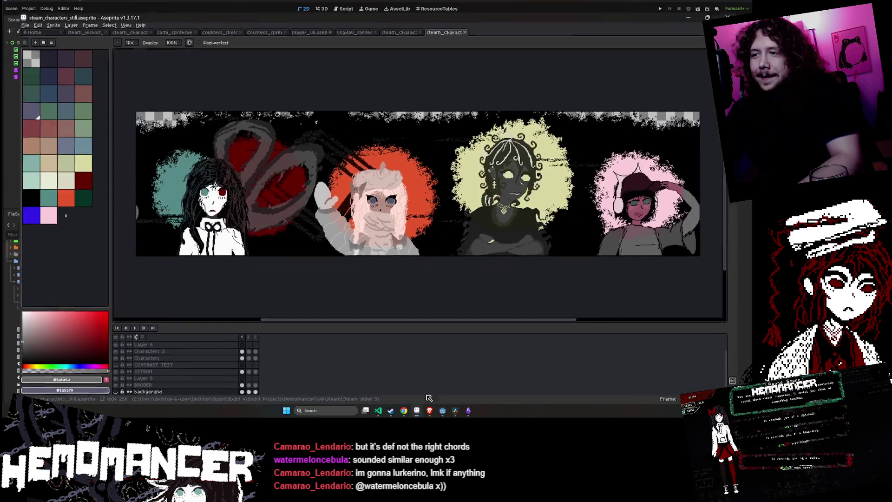
Close the still copy, vogdav_sprites and player tabs without saving, then review the remaining open files
middle_click(453, 17)
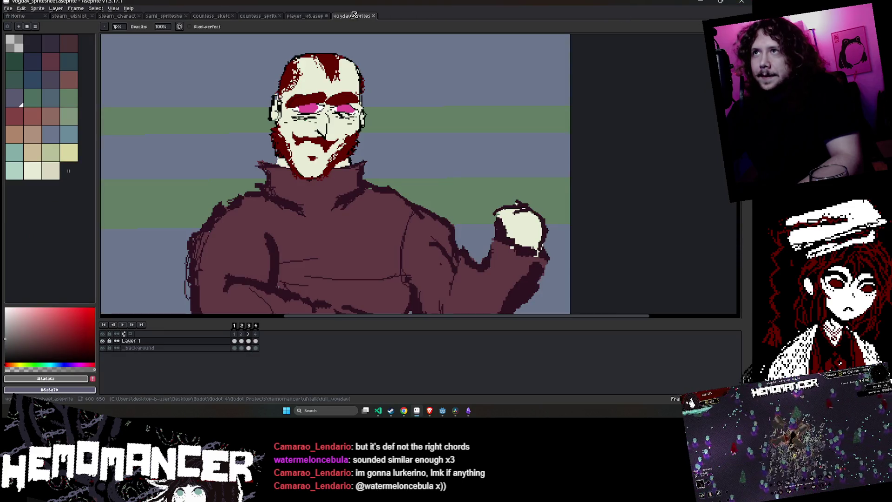
middle_click(354, 15)
middle_click(326, 17)
left_click(377, 219)
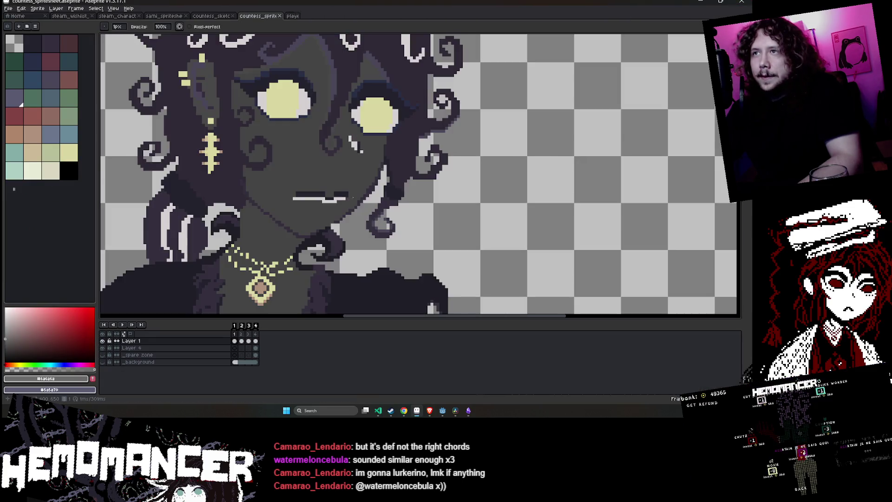
left_click(212, 16)
left_click(164, 16)
left_click(117, 16)
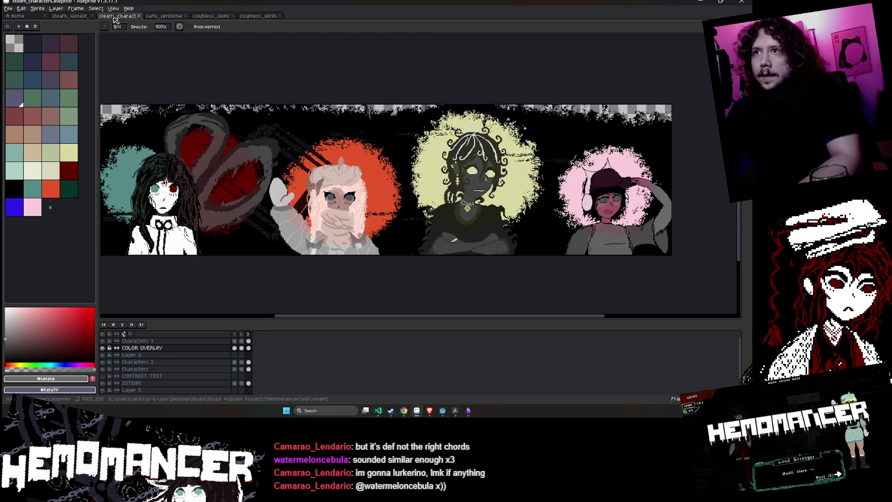
left_click(69, 17)
left_click(109, 17)
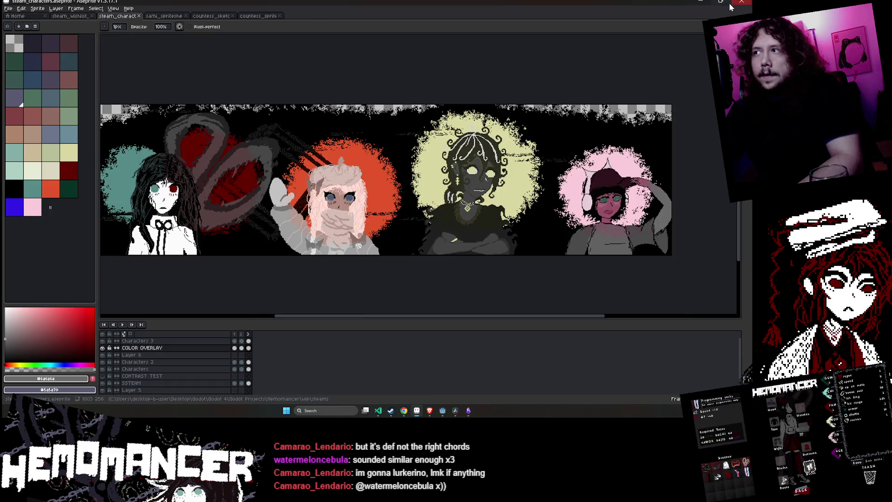
Open steam_characters_still.aseprite from Godot again and play its banner animation
left_click(704, 2)
right_click(95, 308)
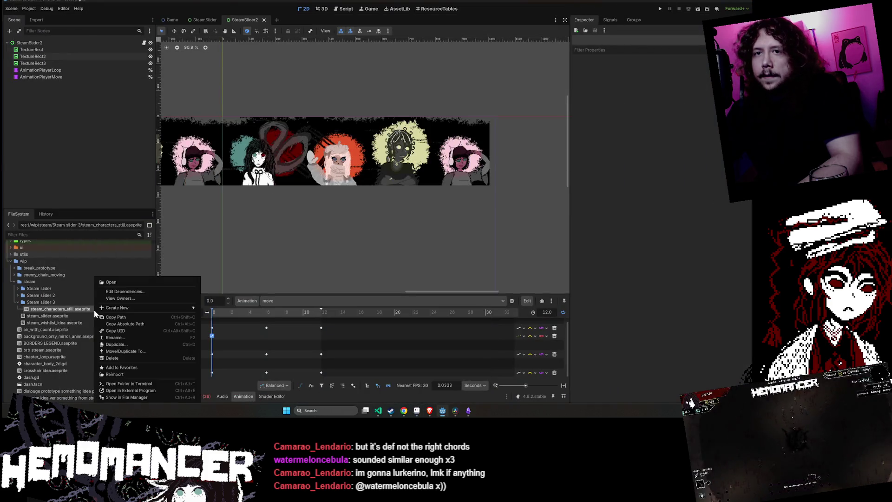
left_click(148, 393)
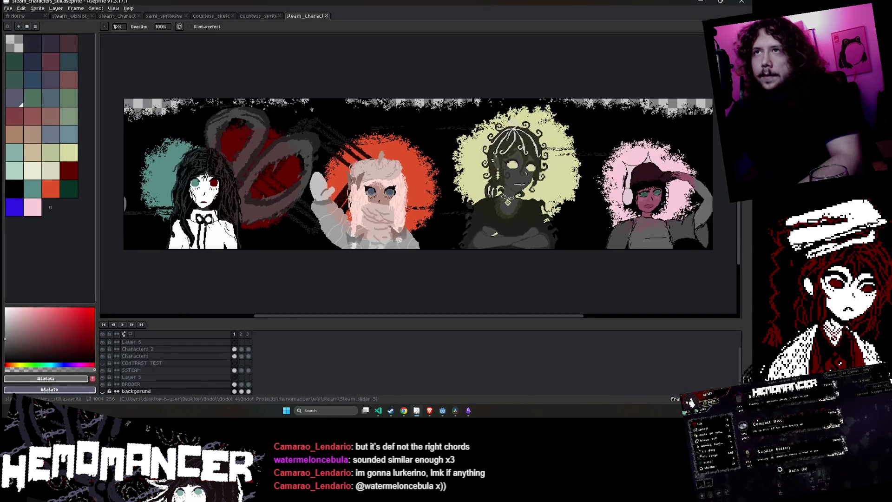
left_click(122, 324)
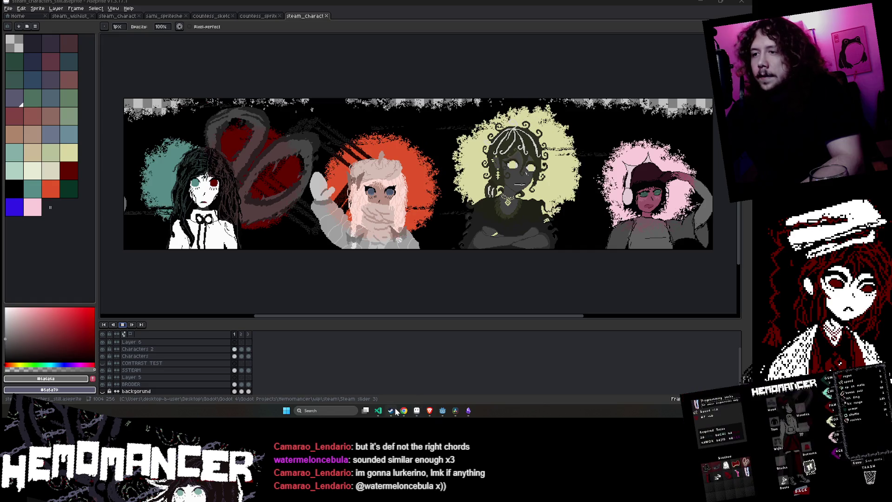
mouse_move(404, 410)
left_click(385, 383)
scroll(324, 253, "down", 10)
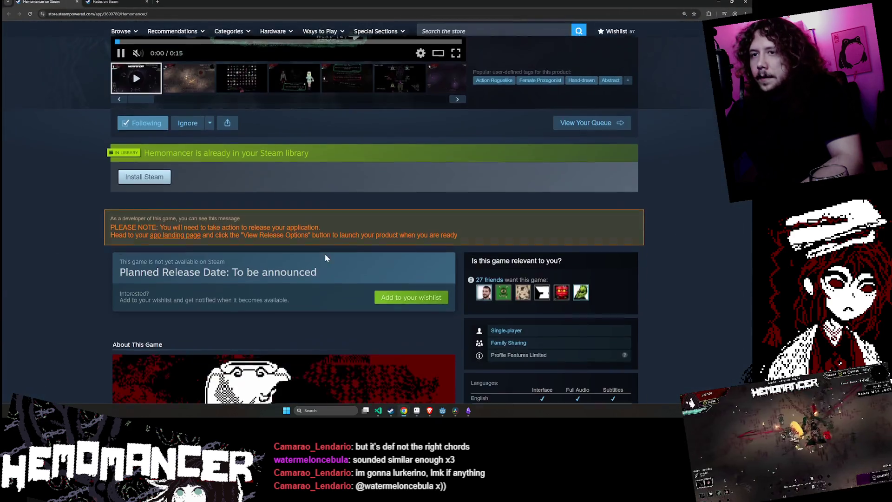
scroll(290, 238, "down", 4)
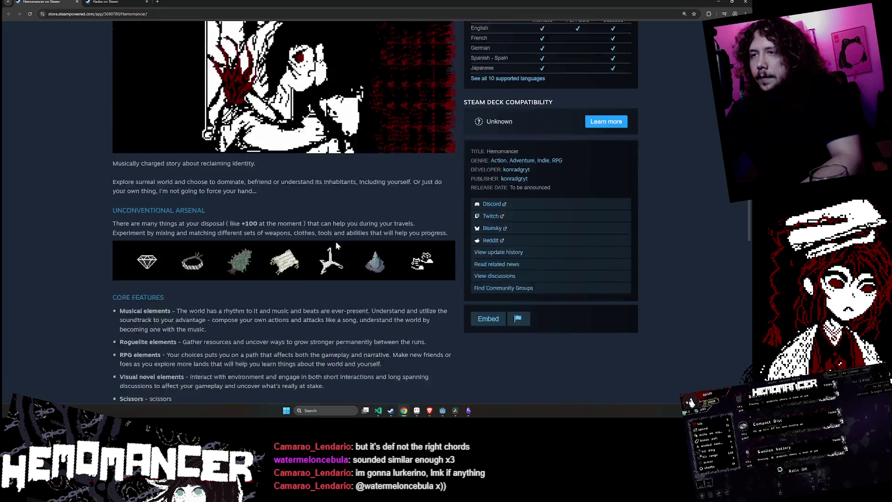
key("ctrl+minus")
key("ctrl+minus")
key("ctrl+minus")
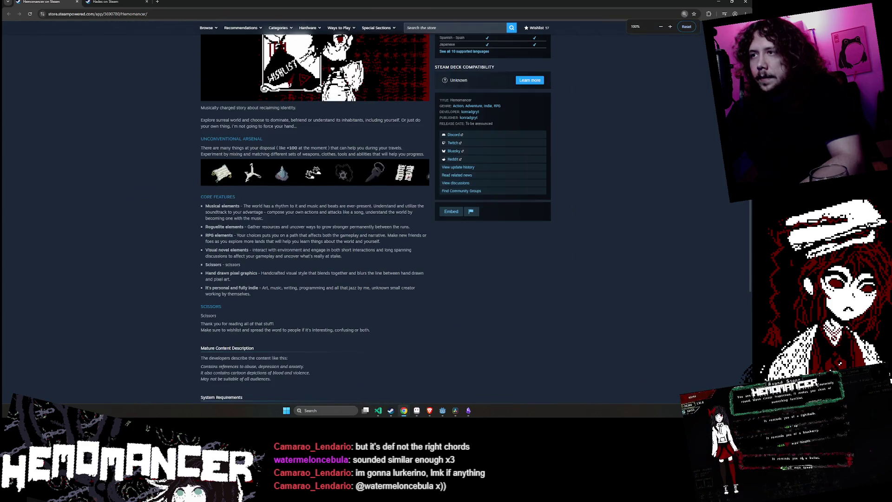
left_click(686, 26)
scroll(332, 185, "up", 1)
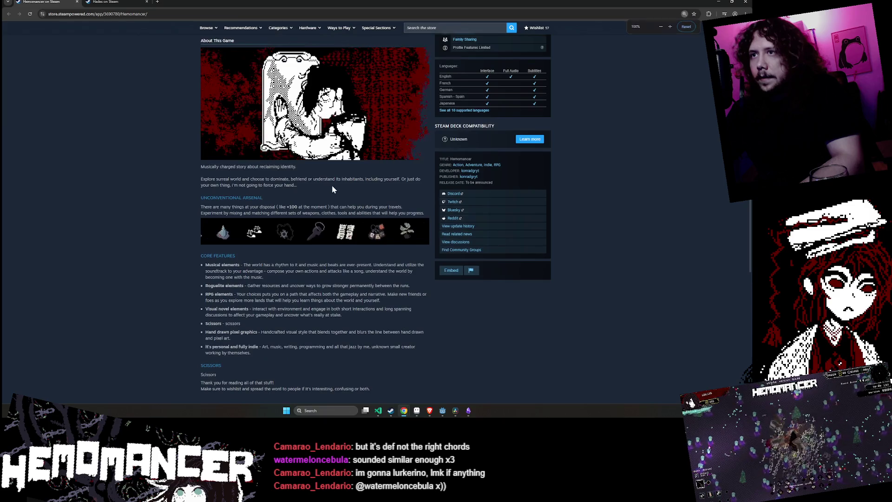
key("F12")
left_click(598, 29)
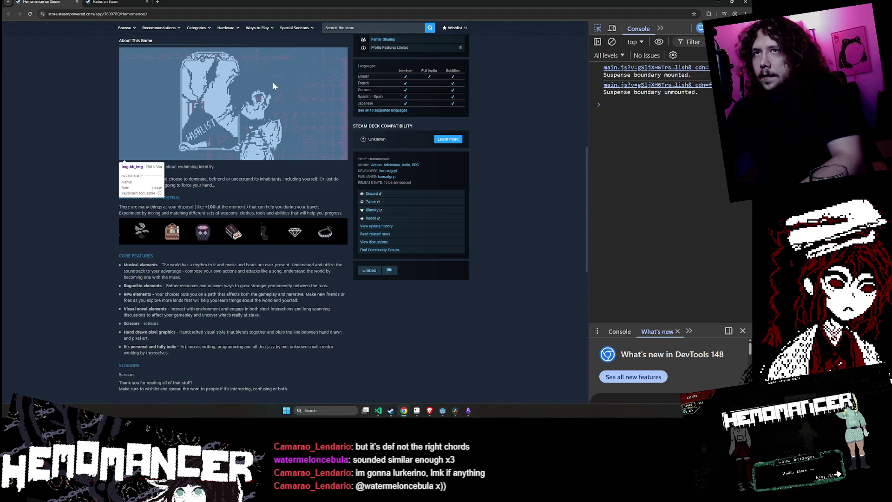
left_click(715, 4)
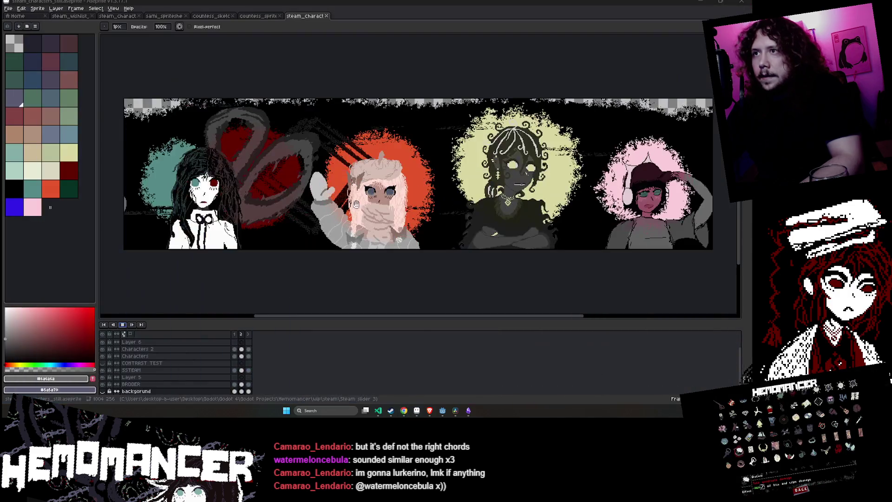
scroll(281, 267, "down", 1)
scroll(283, 269, "up", 1)
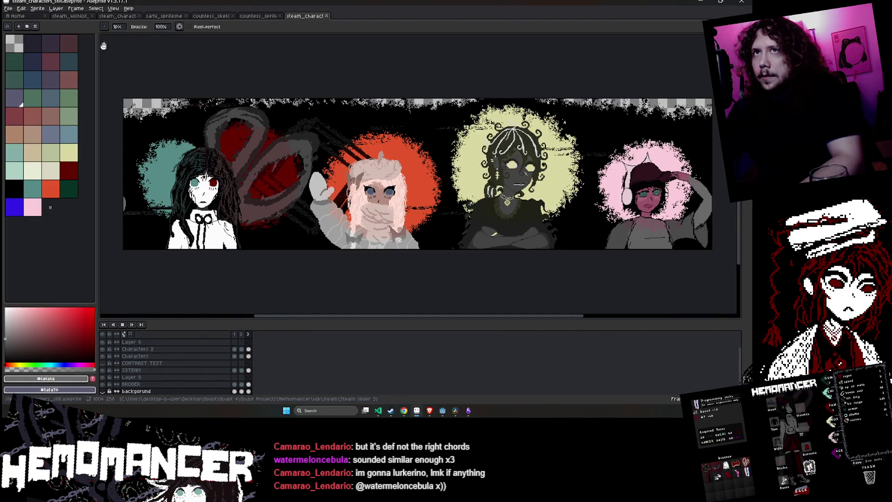
left_click(37, 8)
left_click(50, 40)
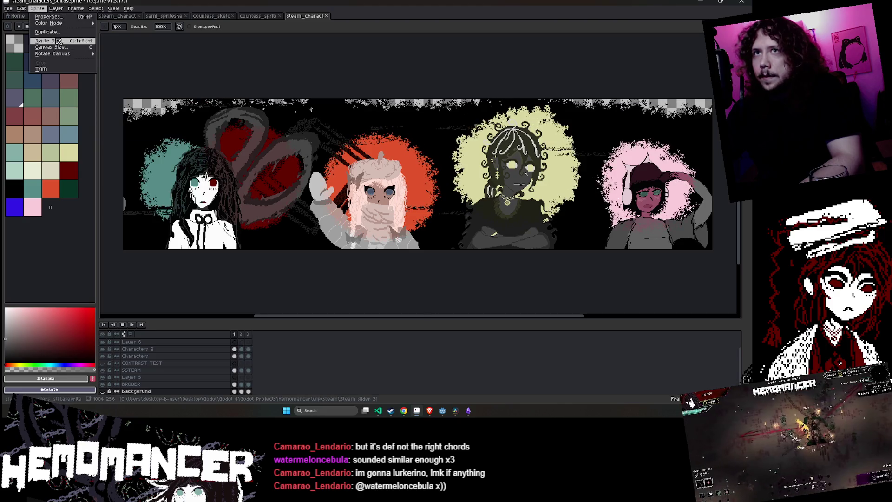
type("780")
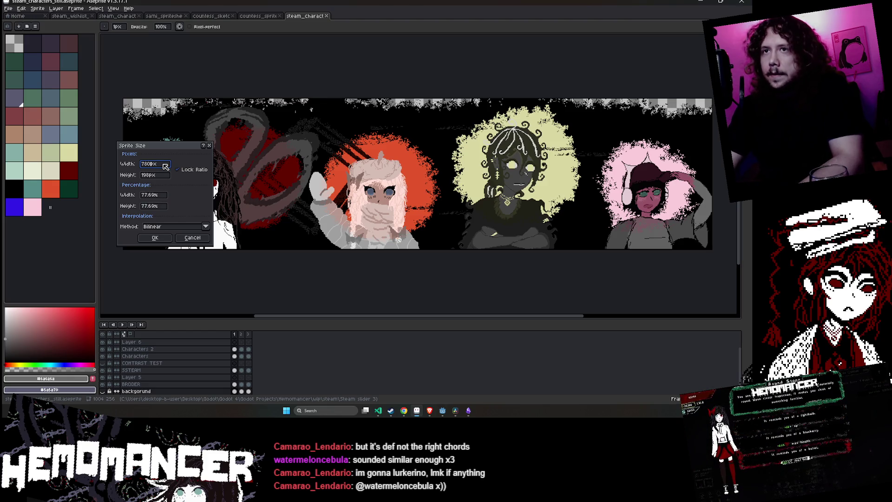
key("Return")
scroll(599, 183, "up", 4)
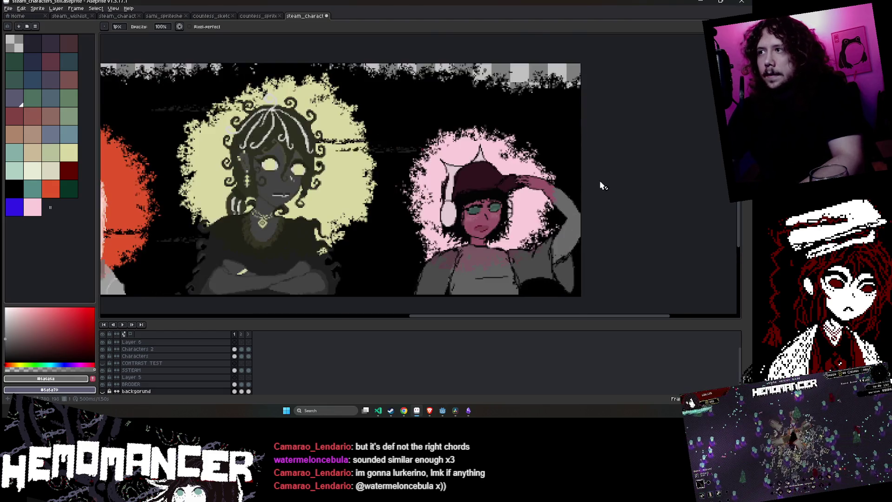
scroll(599, 183, "down", 4)
key("v")
scroll(599, 185, "up", 1)
key("b")
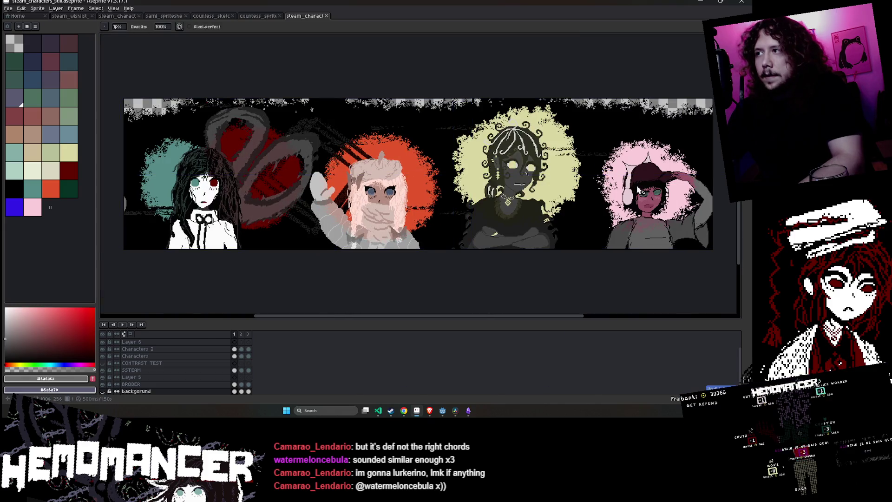
scroll(590, 182, "up", 1)
scroll(576, 175, "down", 1)
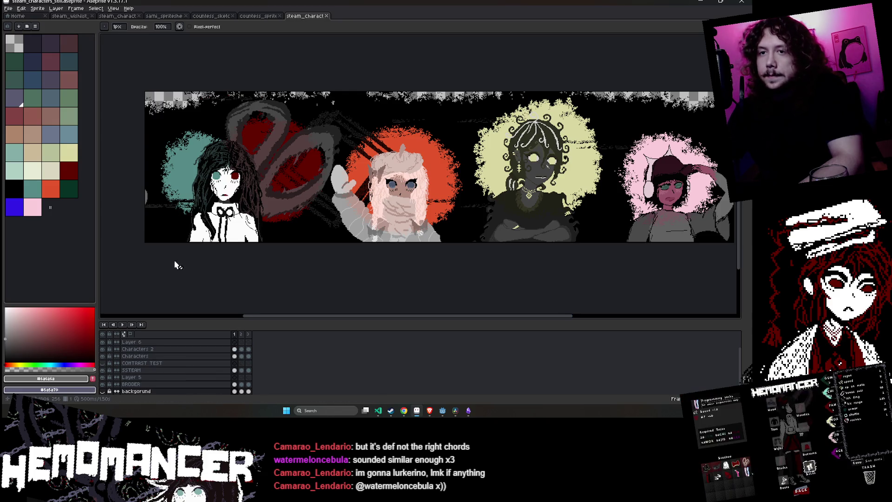
left_click_drag(208, 175, 192, 174)
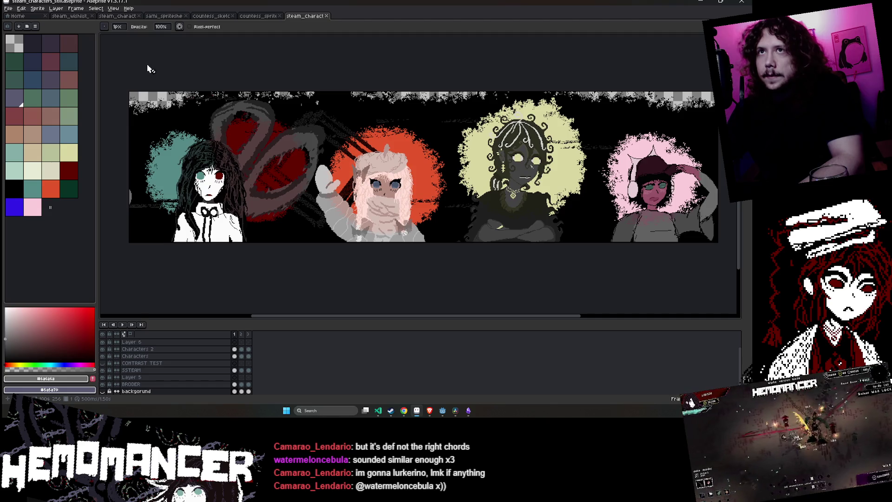
Trim 24 px off the banner's left edge with Canvas Size, leaving 980×256, and save
left_click(37, 8)
left_click(61, 48)
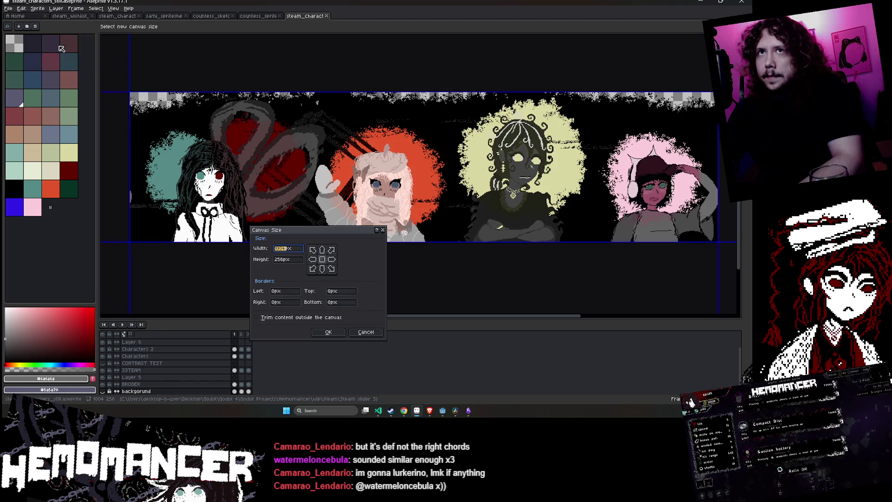
left_click_drag(126, 157, 139, 158)
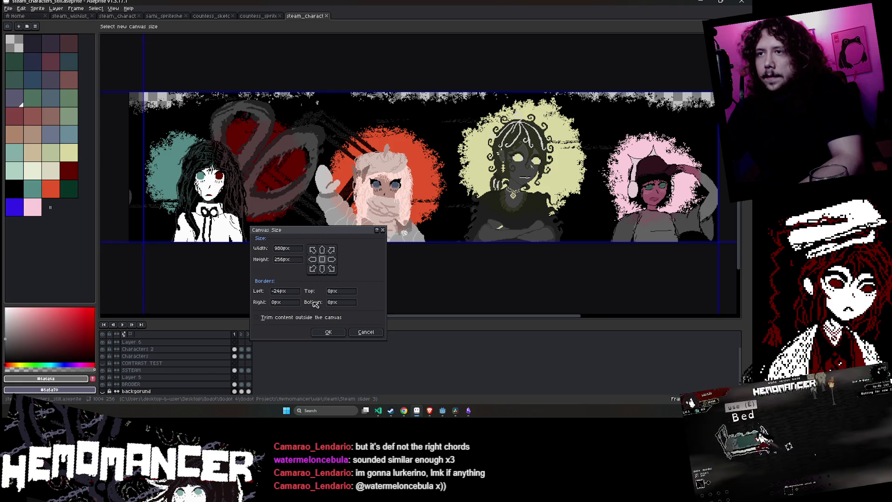
left_click(328, 333)
mouse_move(369, 275)
left_mouse_down()
mouse_move(291, 261)
mouse_move(334, 265)
left_mouse_up()
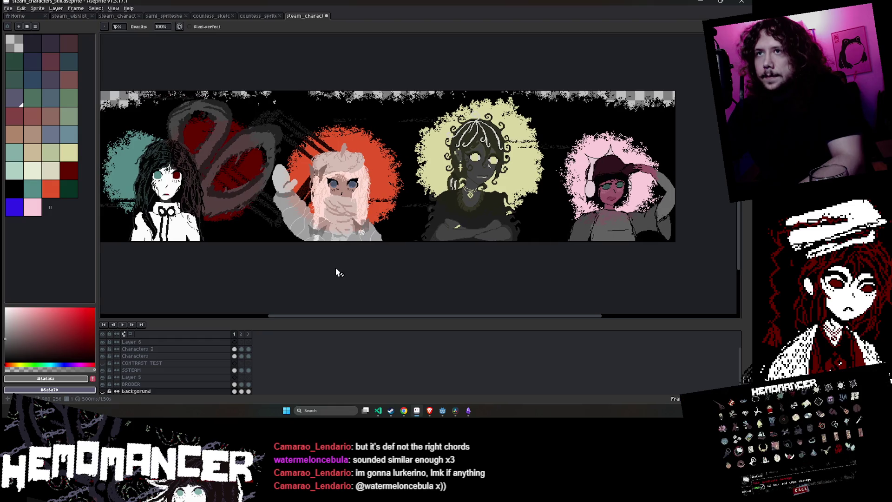
key("ctrl+s")
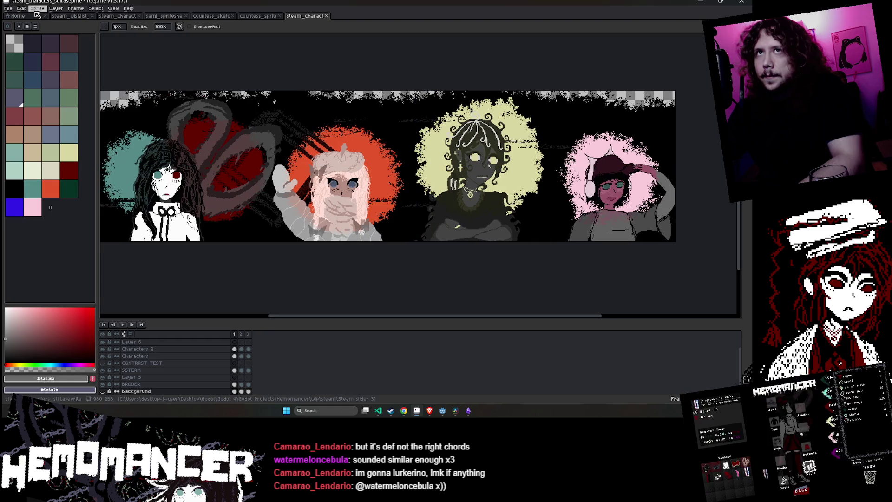
left_click(37, 8)
left_click(50, 40)
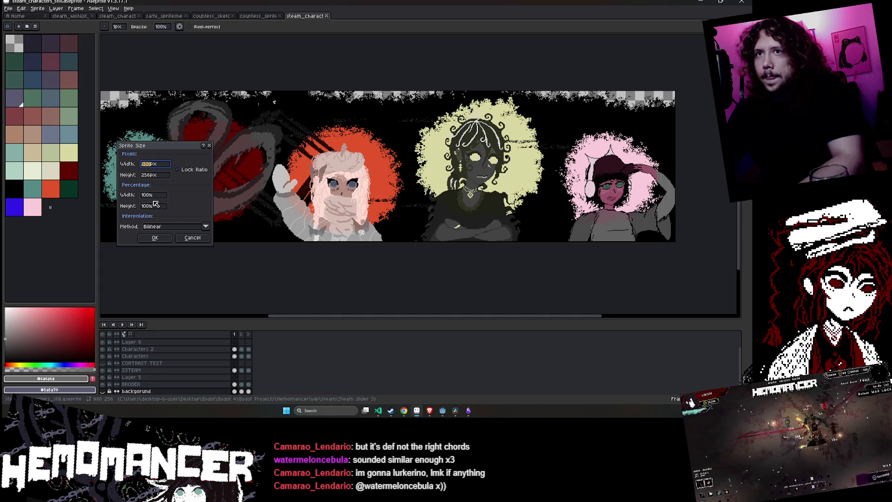
left_click(190, 226)
left_click(190, 230)
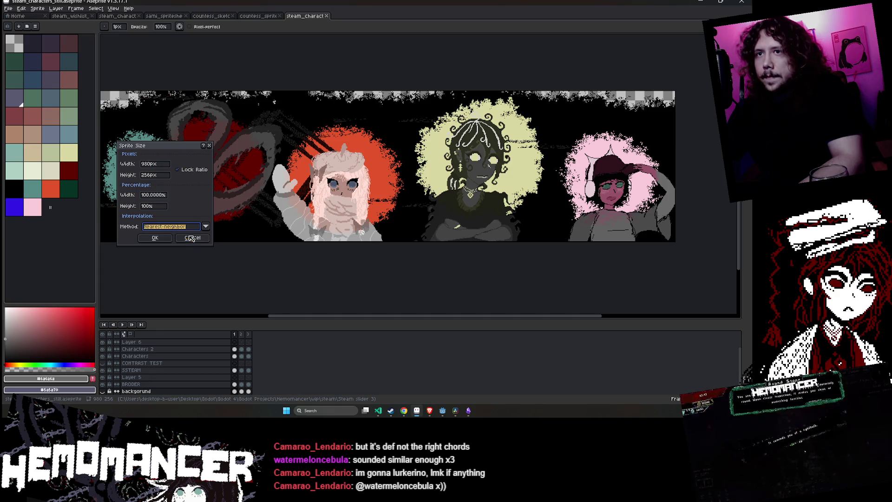
left_click(186, 227)
left_click(182, 232)
left_click(182, 228)
left_click(182, 228)
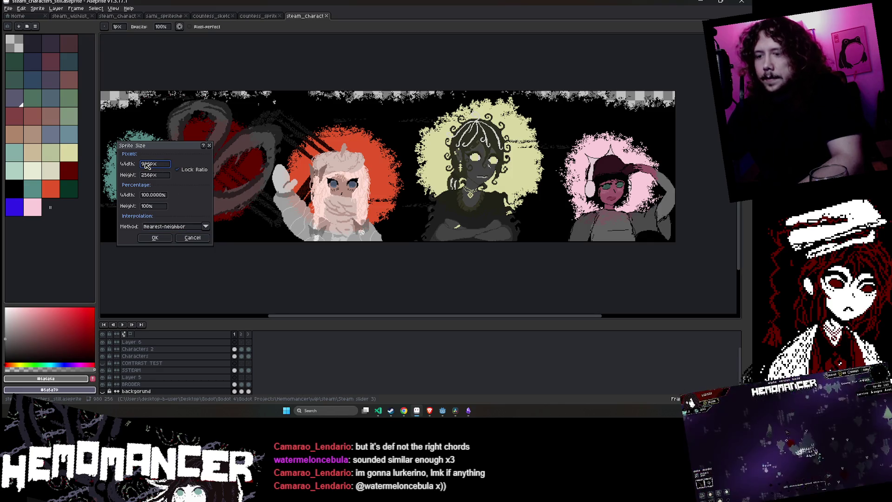
type("7")
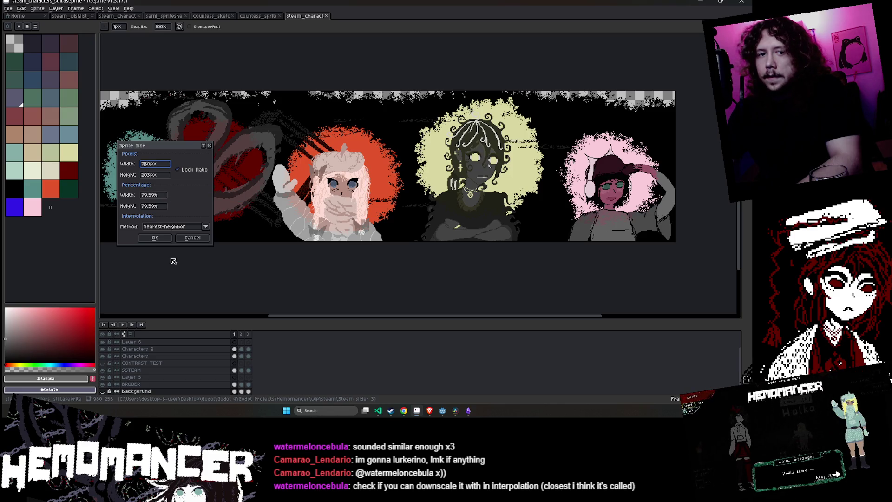
left_click(157, 238)
scroll(256, 181, "up", 3)
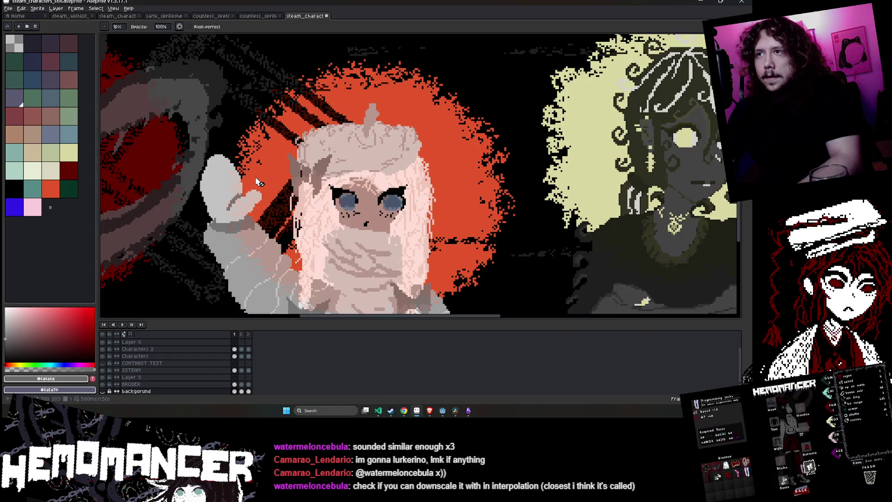
scroll(256, 181, "down", 3)
scroll(334, 181, "up", 3)
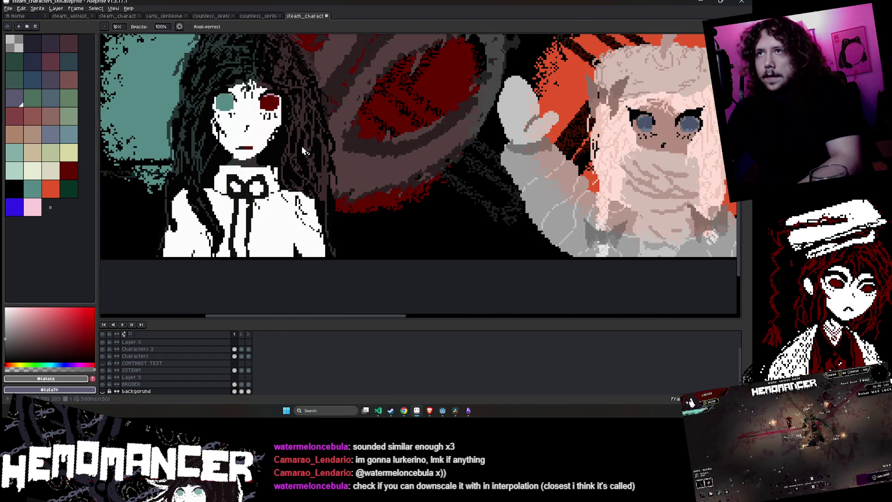
scroll(458, 134, "down", 3)
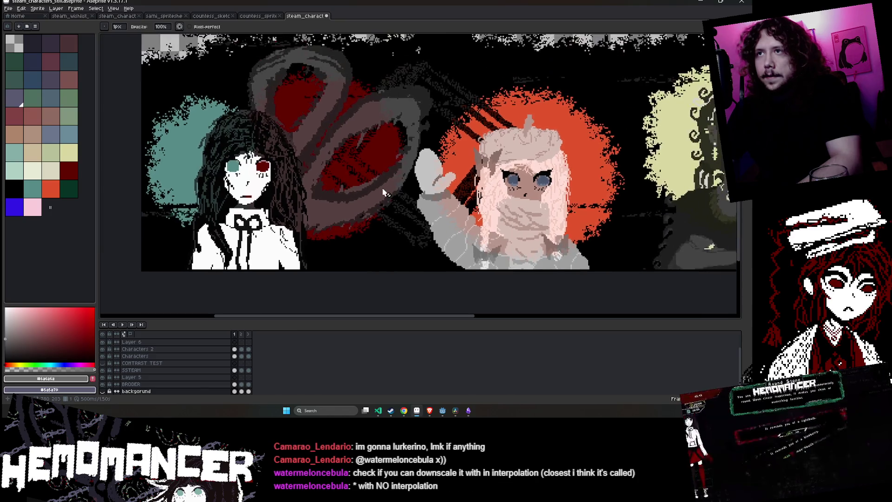
scroll(533, 197, "up", 2)
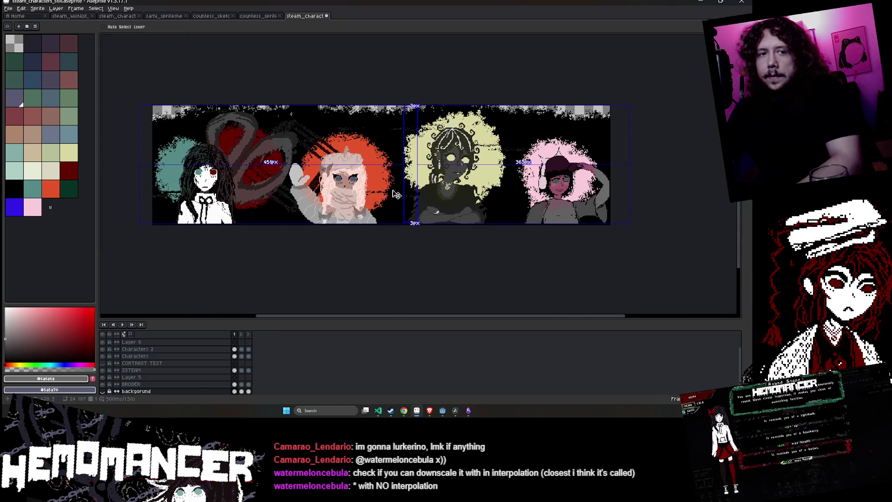
key("ctrl+s")
left_click(37, 8)
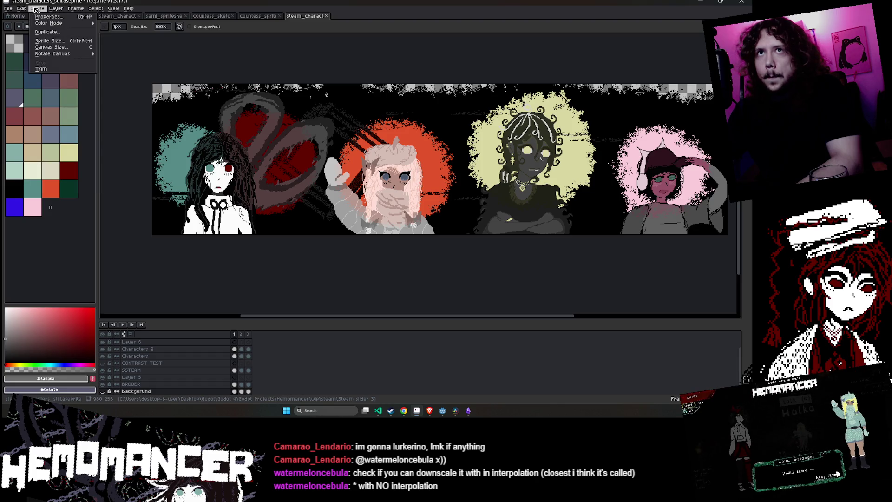
Apply a Sprite Size resize with Nearest-neighbor resampling and inspect the banner
left_click(51, 41)
left_click(168, 227)
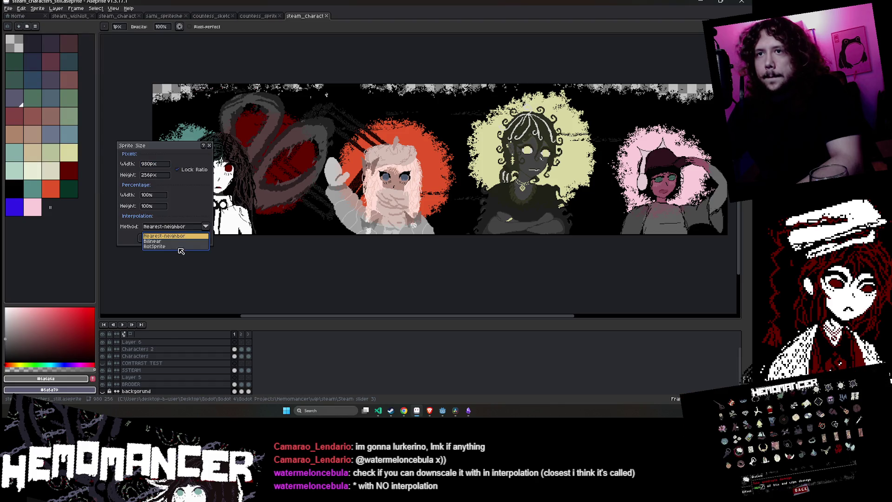
left_click(180, 249)
left_click(148, 238)
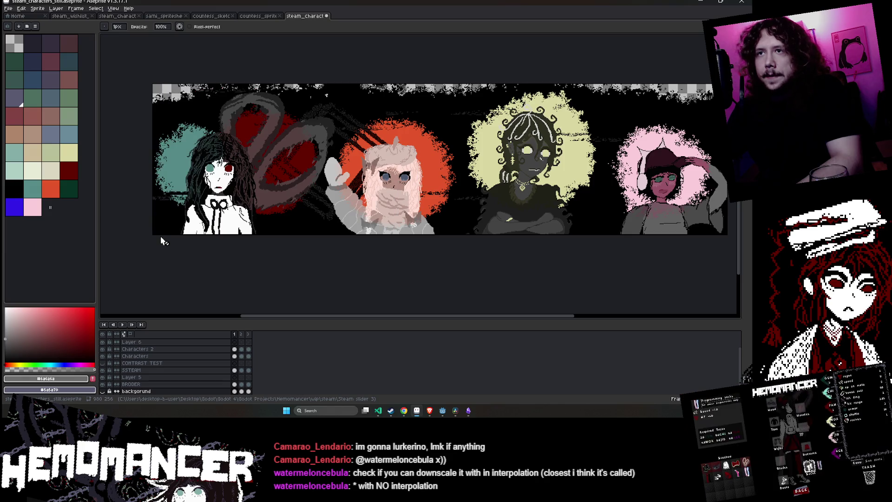
scroll(182, 196, "up", 2)
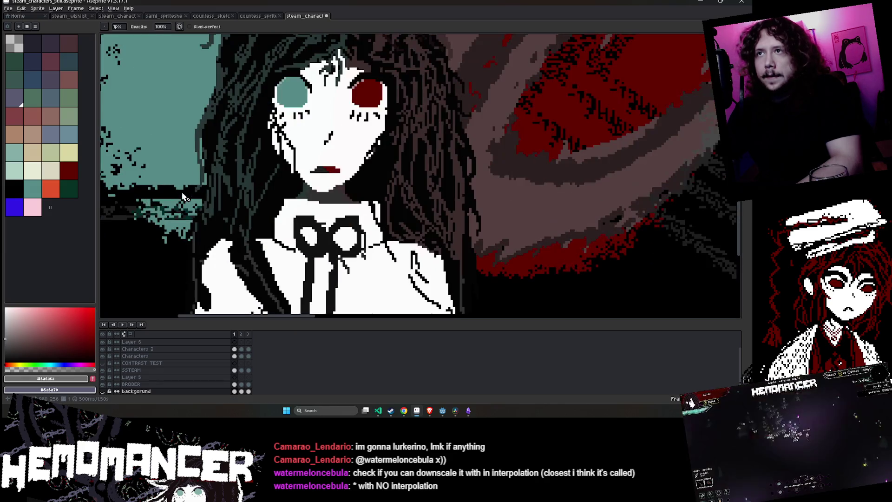
scroll(182, 196, "down", 1)
key("v")
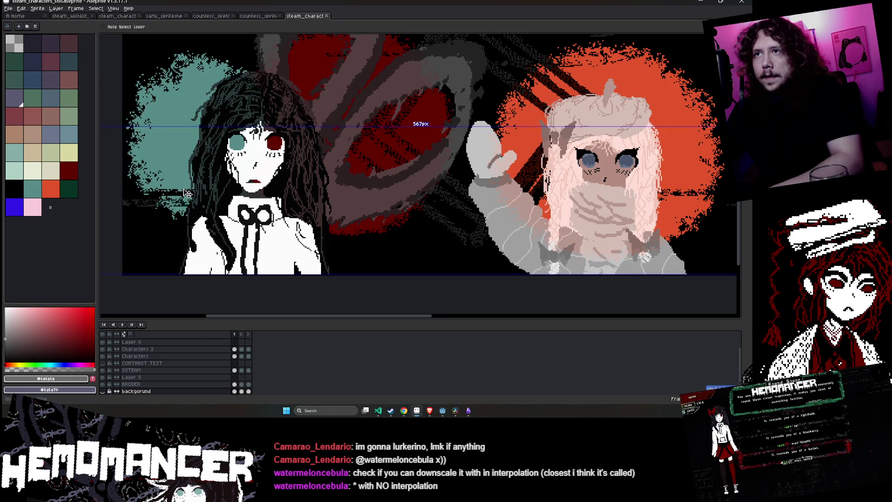
scroll(274, 138, "up", 2)
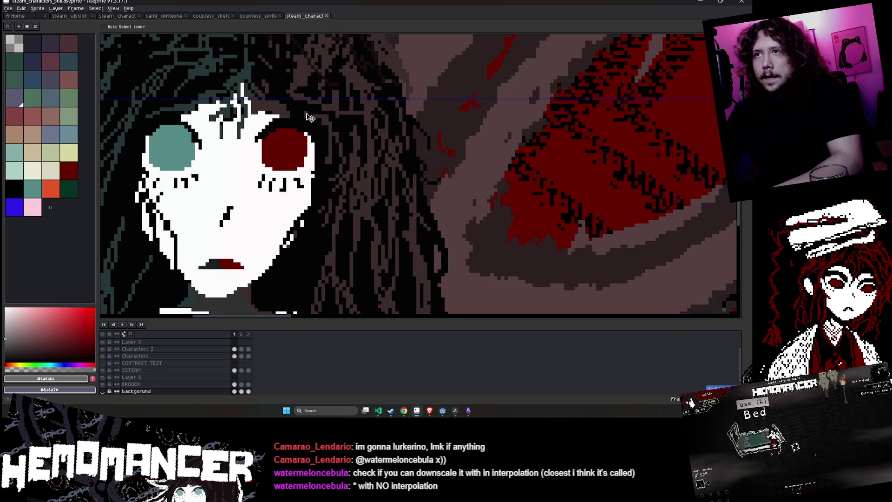
key("b")
scroll(321, 122, "down", 3)
scroll(331, 131, "down", 1)
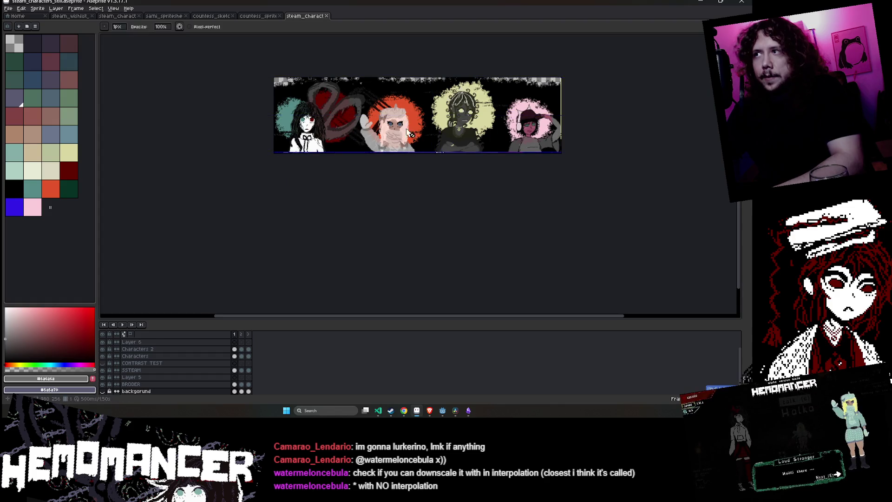
scroll(389, 89, "up", 2)
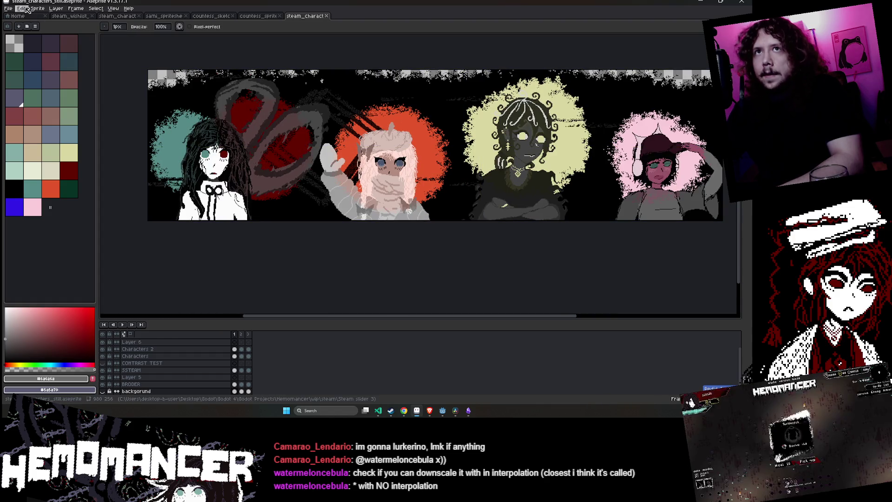
Resize the banner to 780 px wide with locked ratio and play the animation
left_click(21, 9)
left_click(48, 41)
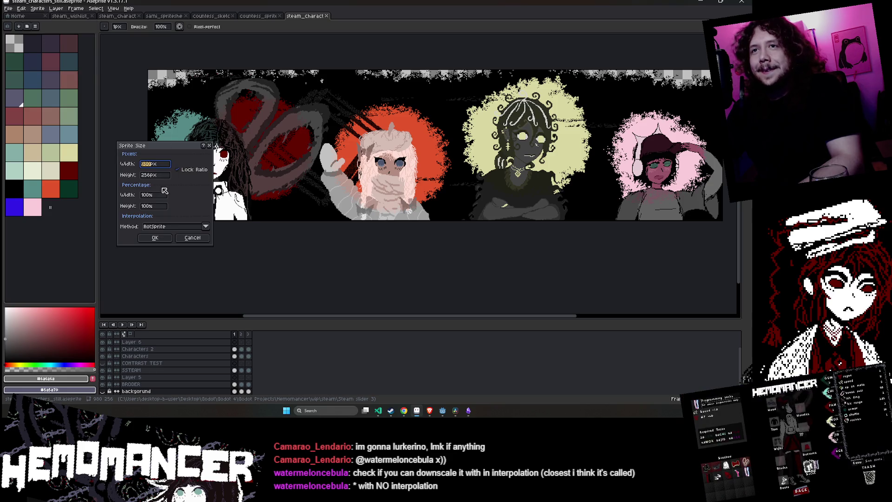
type("780")
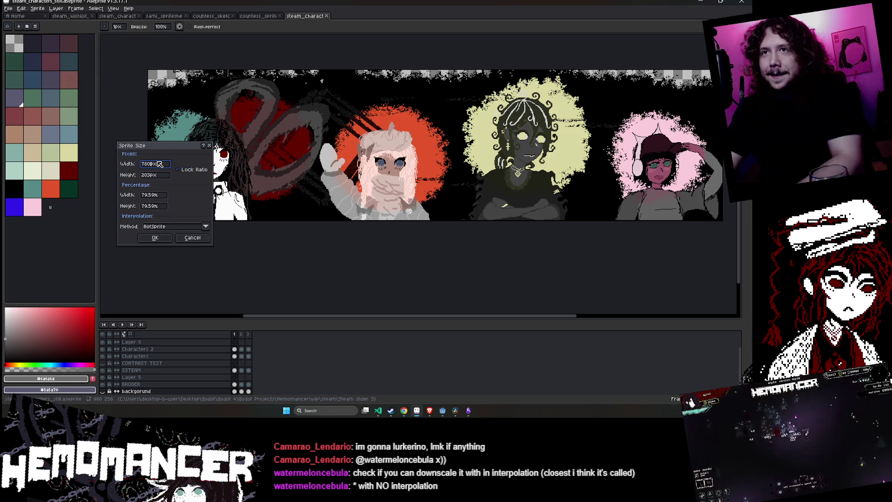
key("Return")
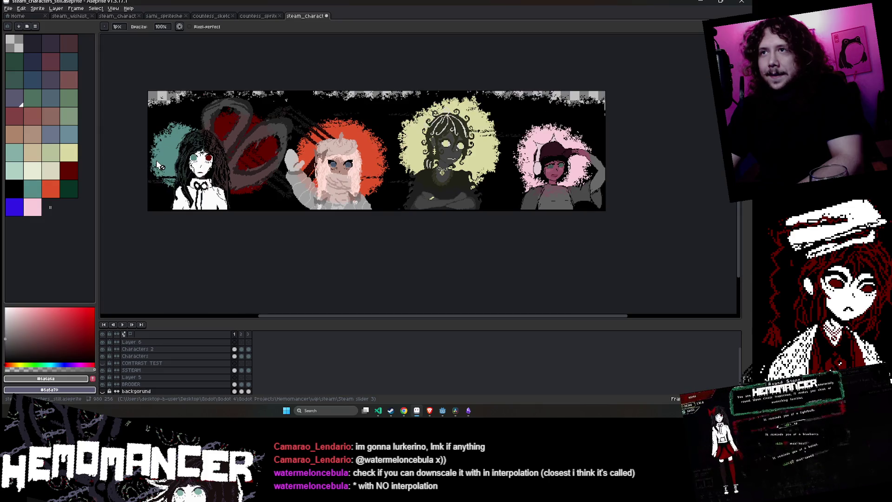
scroll(158, 165, "up", 2)
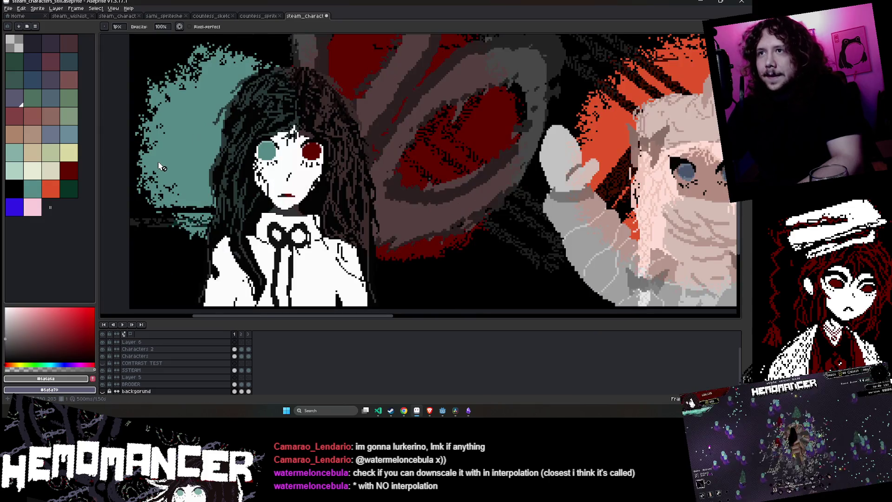
scroll(163, 162, "down", 1)
scroll(249, 159, "up", 2)
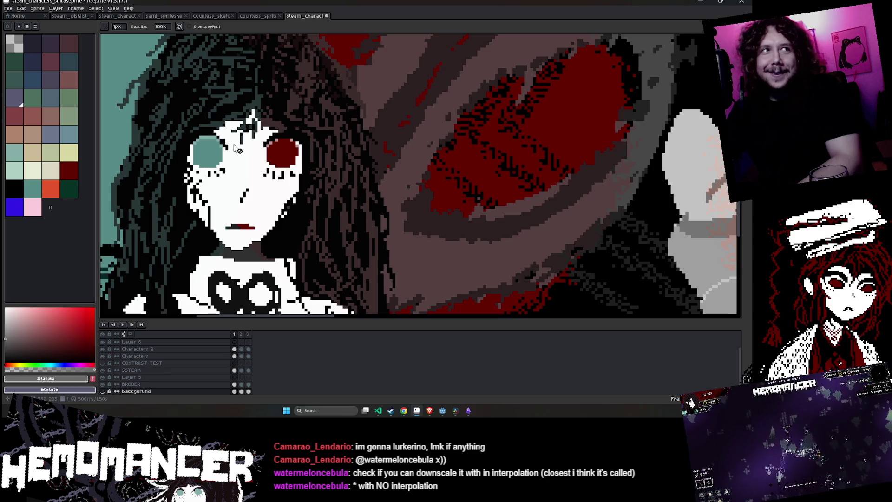
left_click(122, 325)
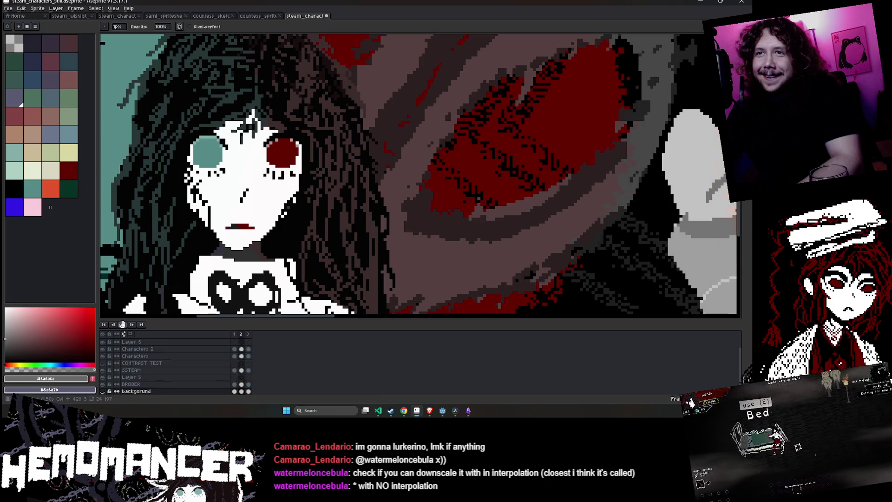
scroll(246, 265, "down", 5)
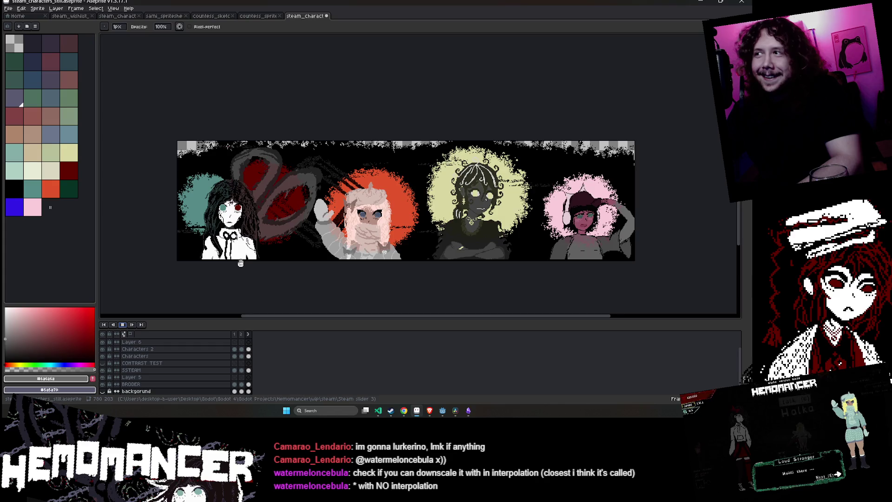
scroll(213, 225, "up", 5)
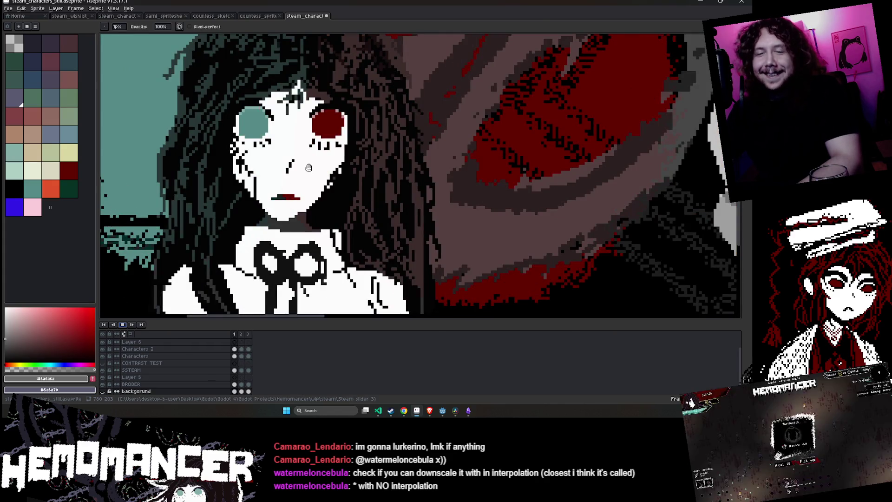
scroll(378, 105, "down", 3)
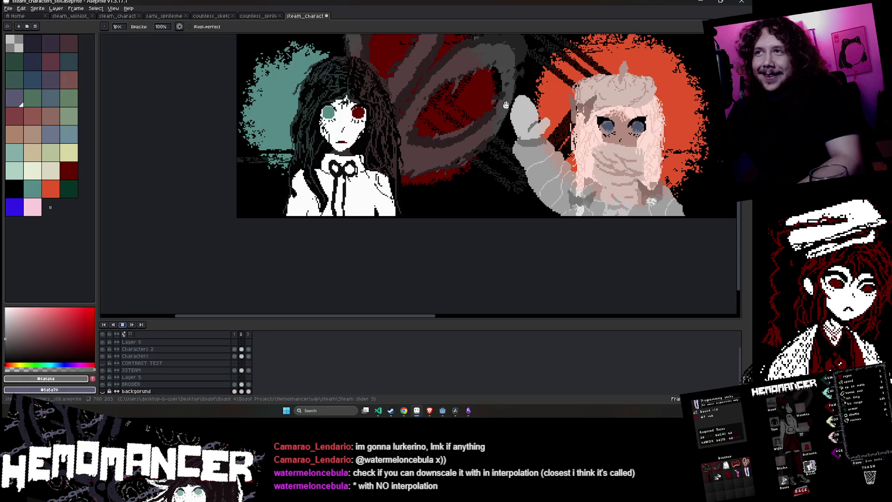
scroll(476, 188, "up", 2)
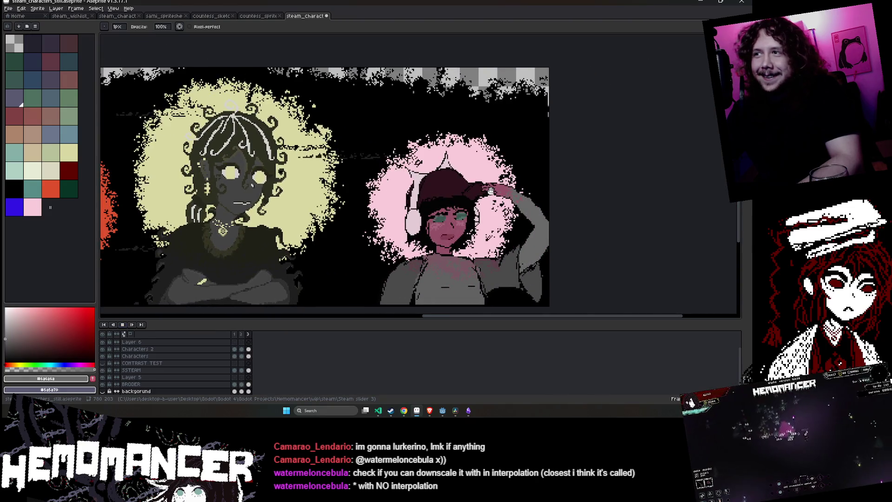
scroll(475, 188, "up", 2)
scroll(337, 160, "down", 4)
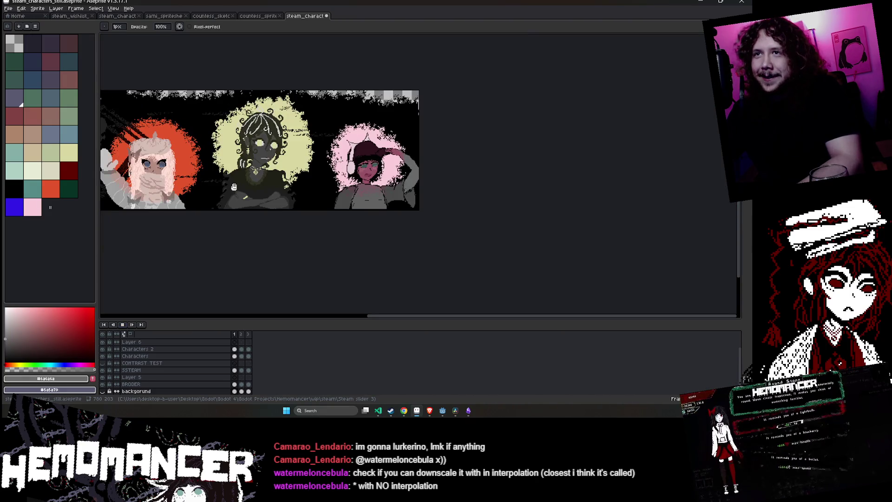
left_click_drag(453, 207, 398, 216)
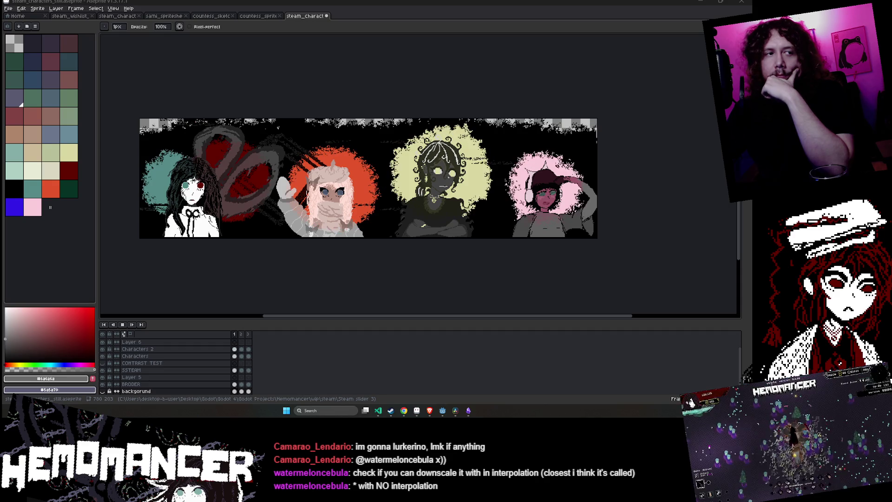
Stop the banner playback and save steam_characters_still.aseprite with Ctrl+S
left_click(122, 325)
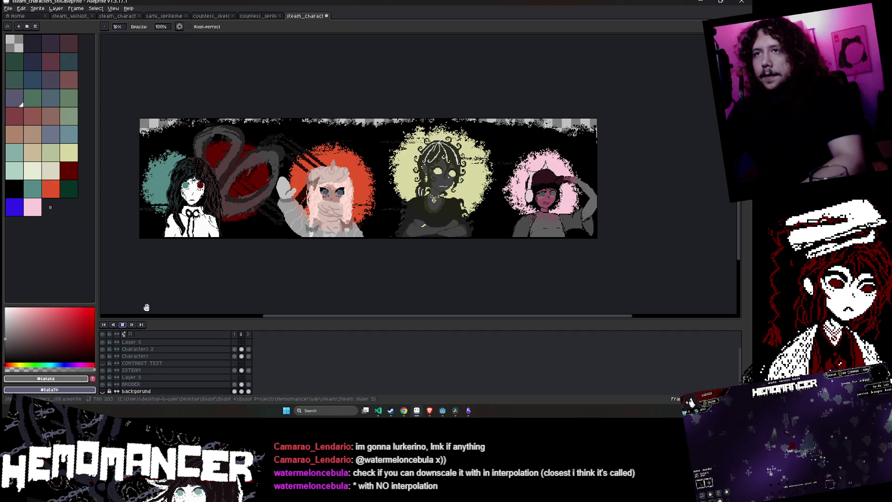
scroll(185, 293, "up", 1)
key("v")
key("ctrl+s")
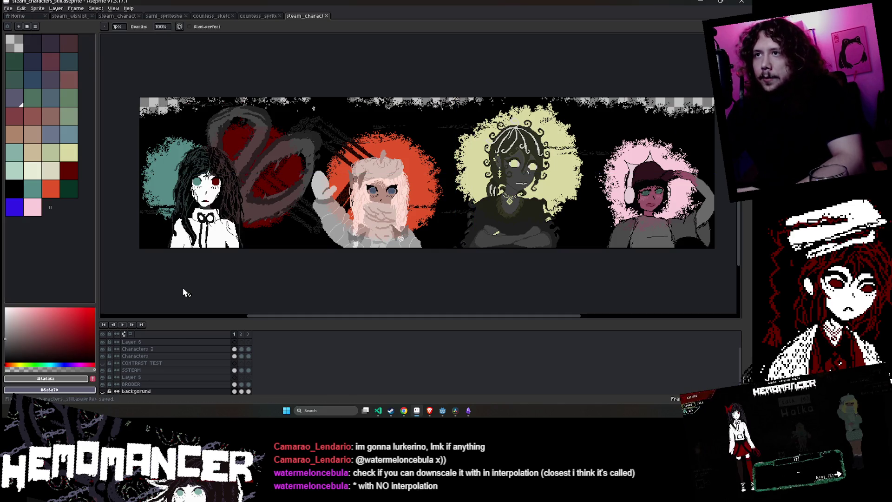
scroll(162, 362, "up", 2)
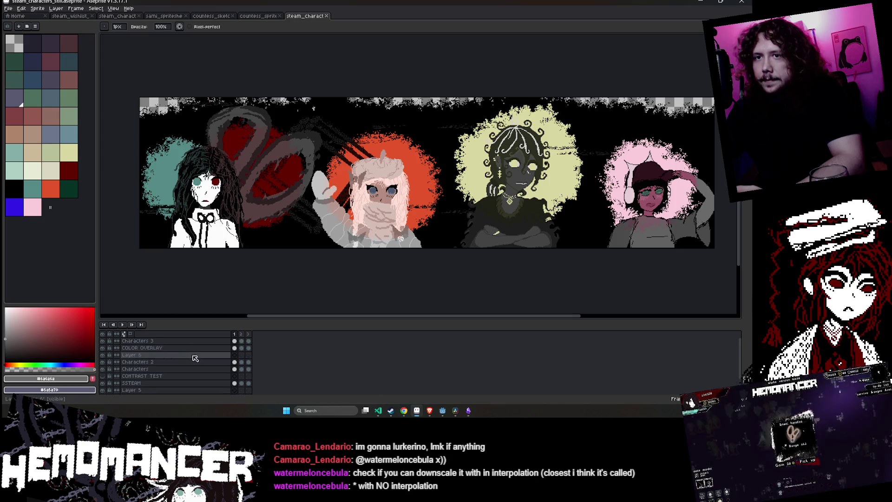
Marquee-select the rightmost character and try moving it on the Characters 2 and 3 layers, then cancel
left_click_drag(191, 299, 157, 297)
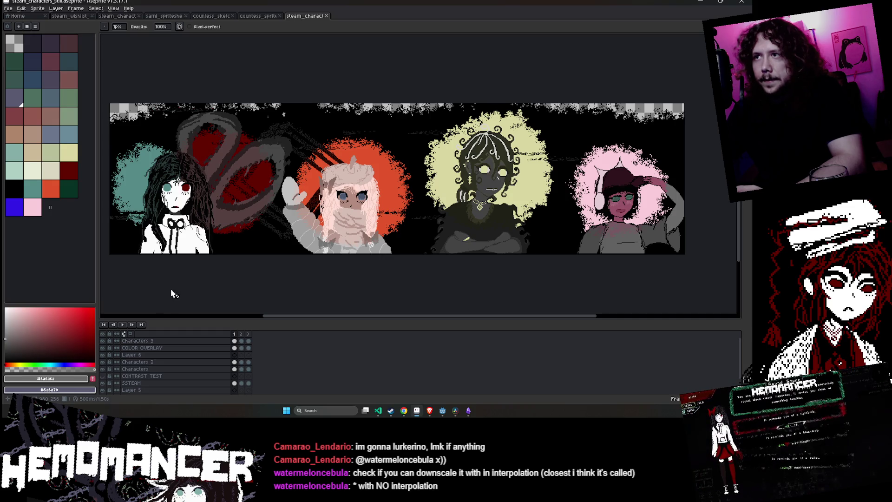
left_click(139, 361)
left_click(102, 368)
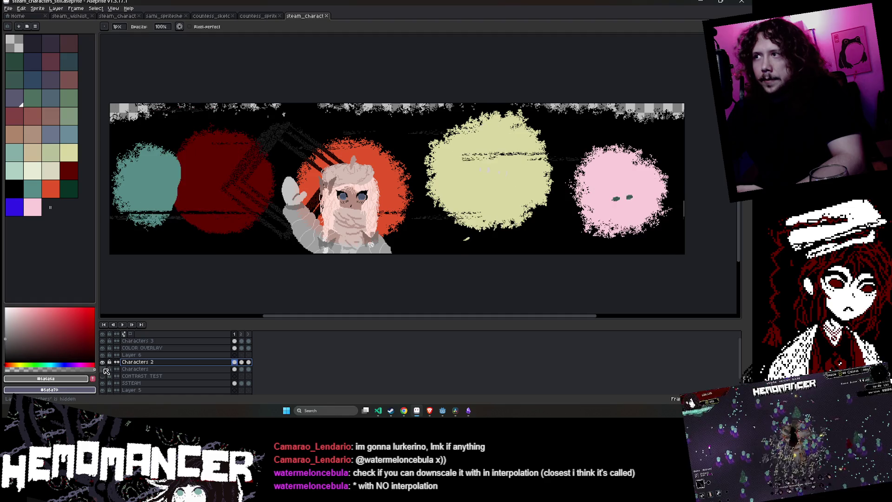
left_click(103, 369)
mouse_move(702, 39)
left_mouse_down()
mouse_move(583, 69)
mouse_move(563, 260)
left_mouse_up()
left_click_drag(519, 171, 508, 173)
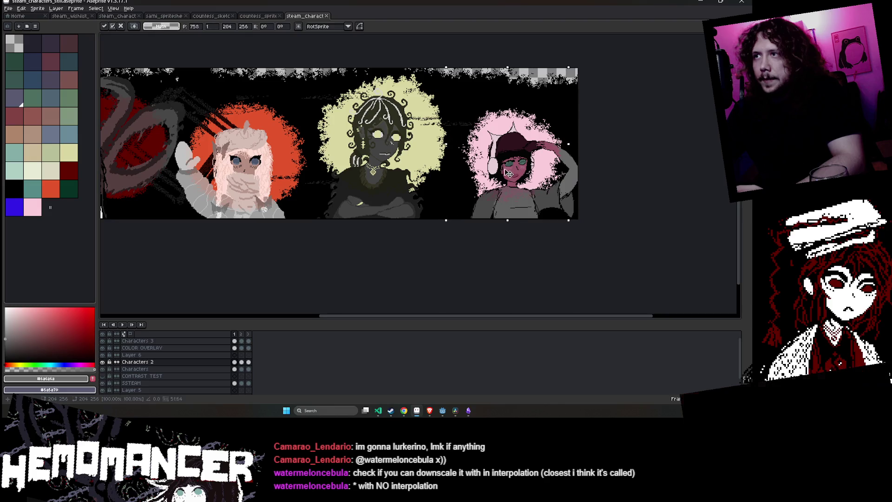
left_click(234, 340)
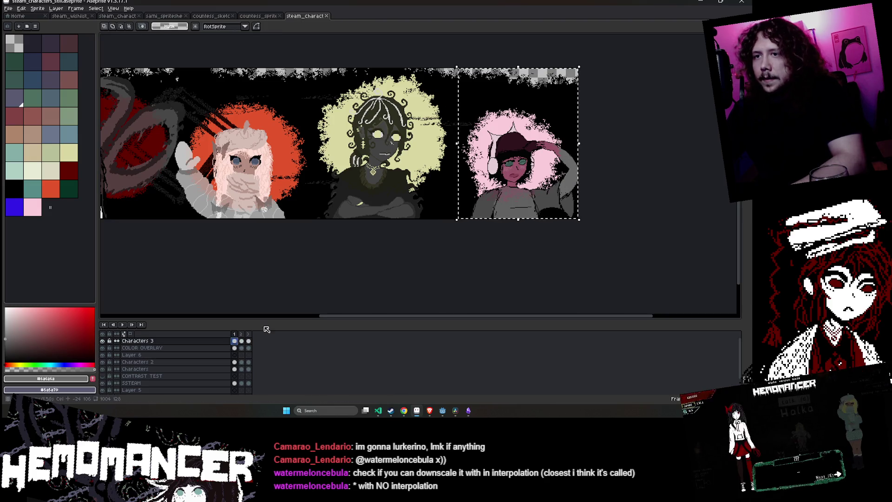
key("Return")
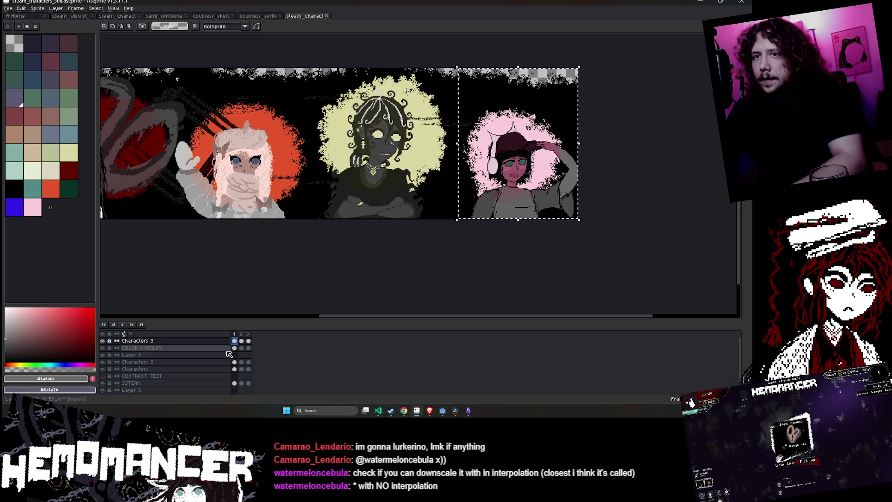
left_click(235, 362)
left_click(534, 200)
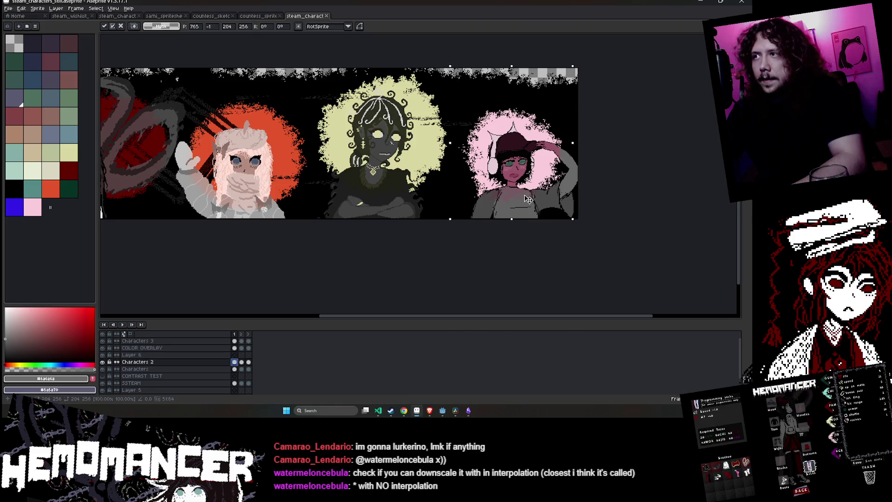
key("Return")
left_click(235, 369)
left_click_drag(557, 181, 550, 182)
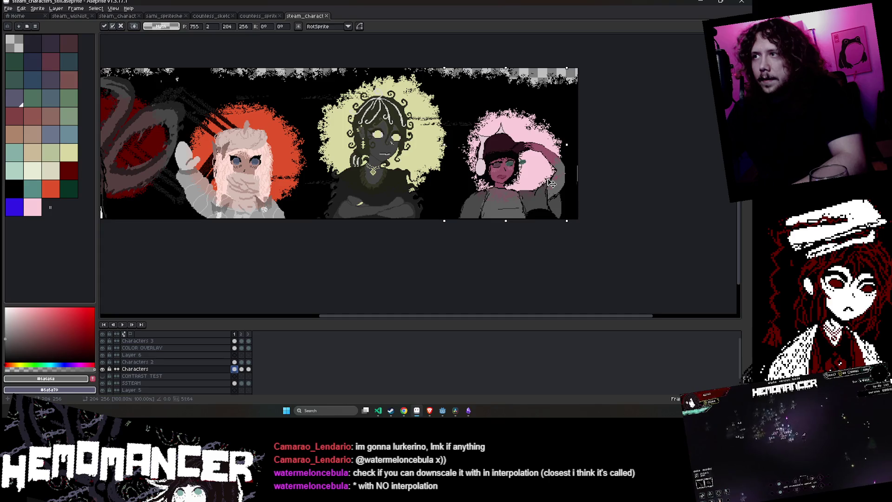
key("Escape")
Slide the right character about 40 px left in frame 3 of the Characters layer
left_click(249, 368)
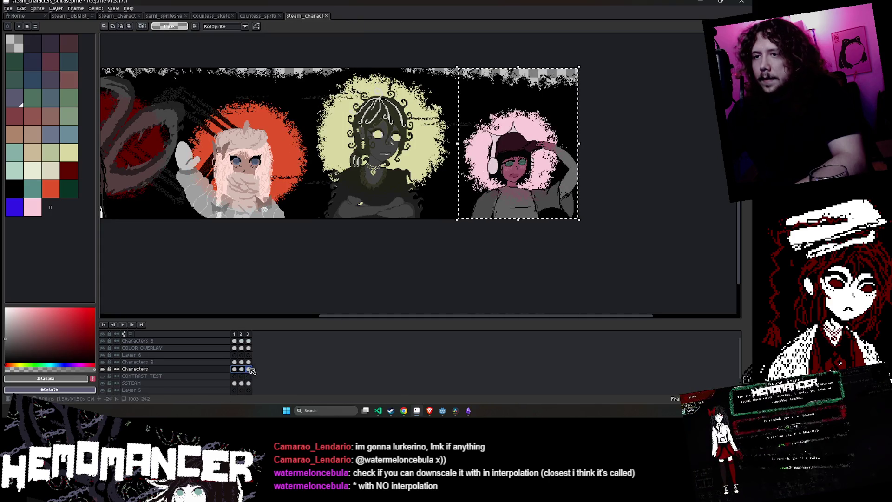
left_click_drag(549, 199, 530, 198)
key("Return")
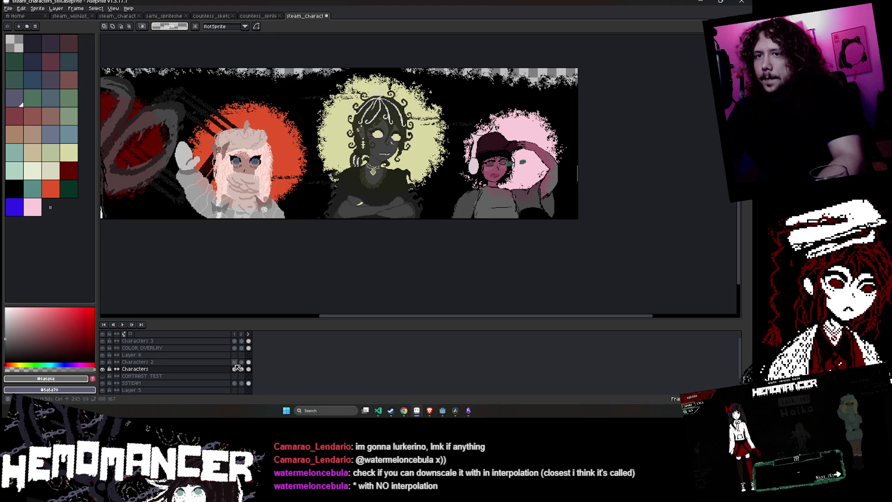
left_click(235, 340)
scroll(581, 112, "up", 1)
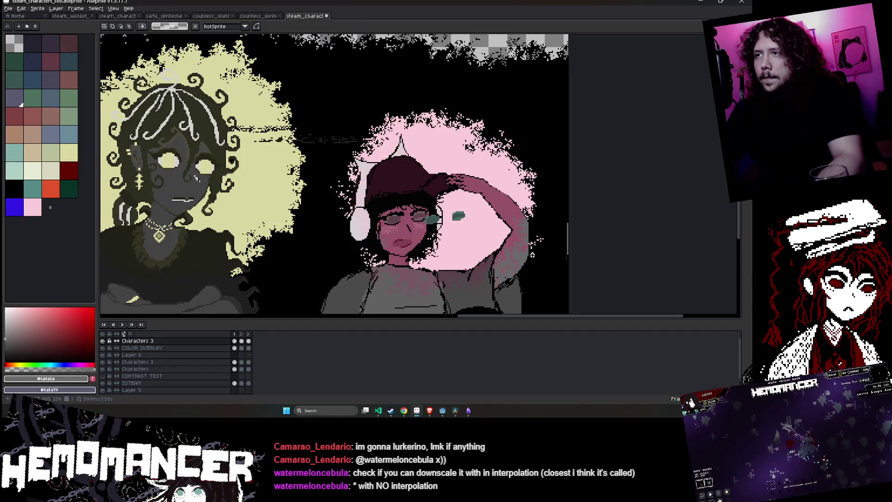
Select the right character's face and nudge it left, then undo the nudge and clear the selection
left_click_drag(488, 278, 348, 182)
key("Left")
key("Left")
key("Left")
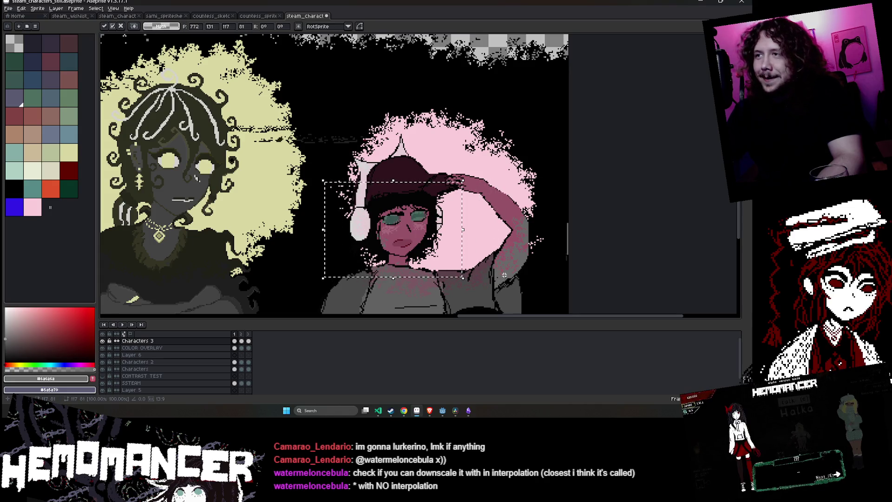
key("ctrl+d")
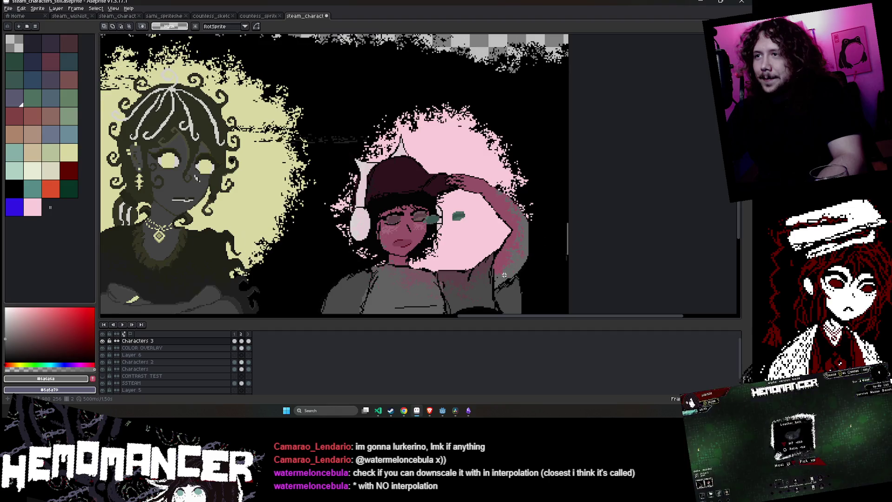
scroll(443, 240, "up", 2)
key("ctrl+z")
key("ctrl+z")
key("ctrl+z")
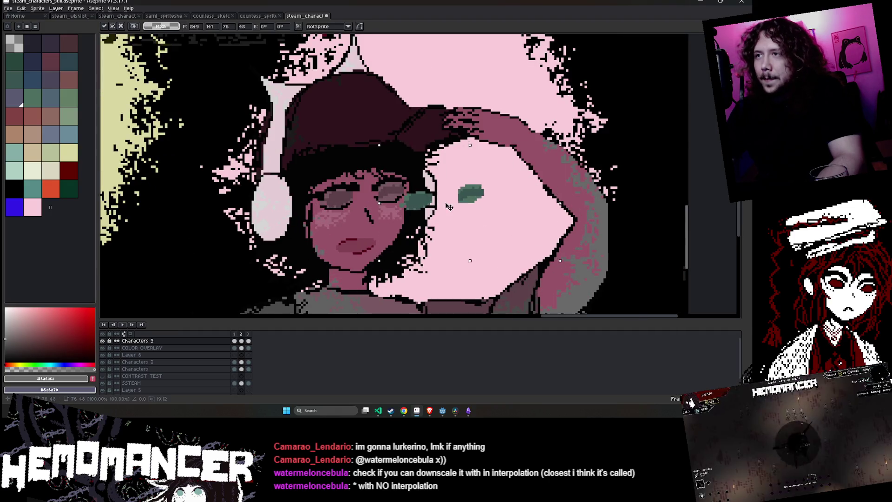
key("ctrl+d")
scroll(485, 205, "down", 2)
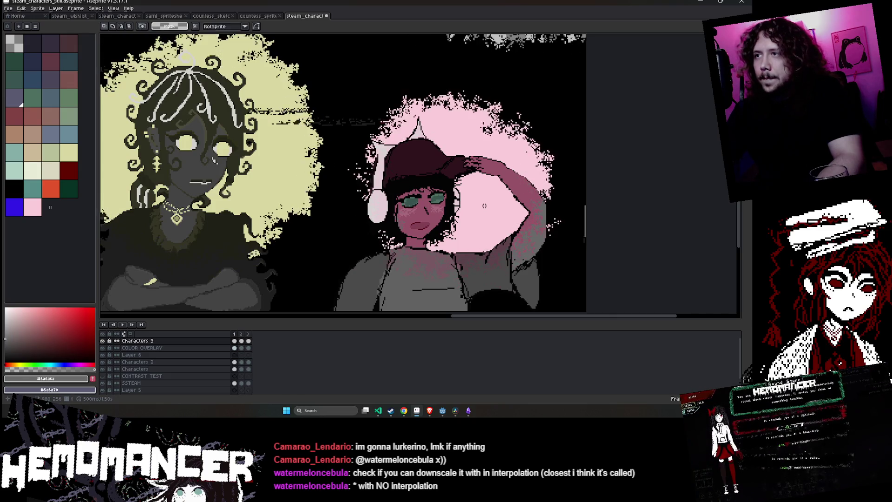
scroll(484, 205, "down", 2)
scroll(484, 205, "up", 1)
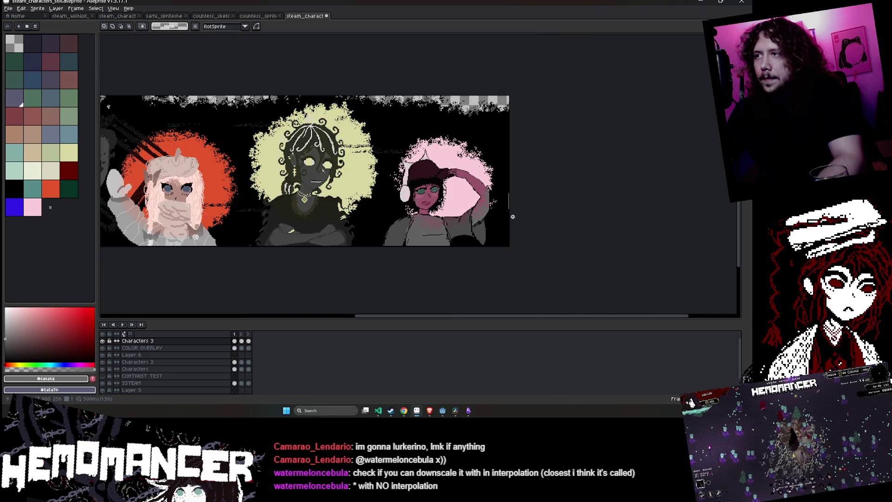
left_click(24, 9)
mouse_move(70, 165)
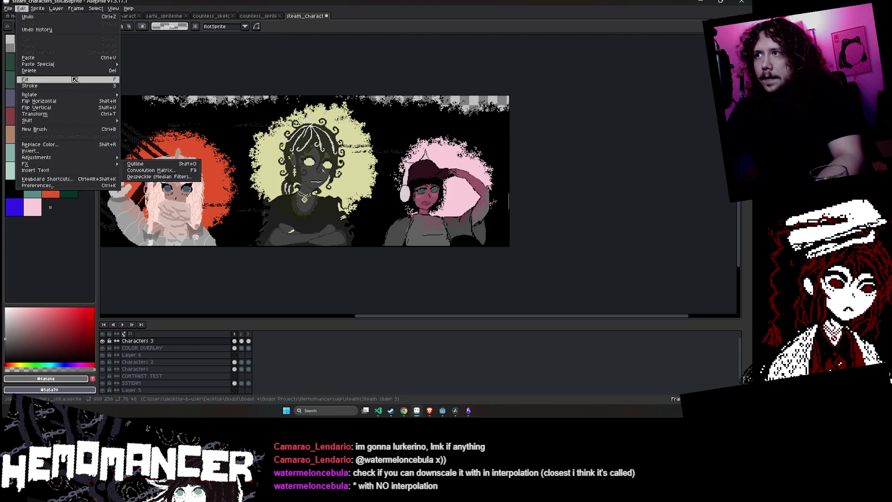
Select the COLOR OVERLAY layer and step through its first three frames
left_click(549, 163)
left_click(235, 348)
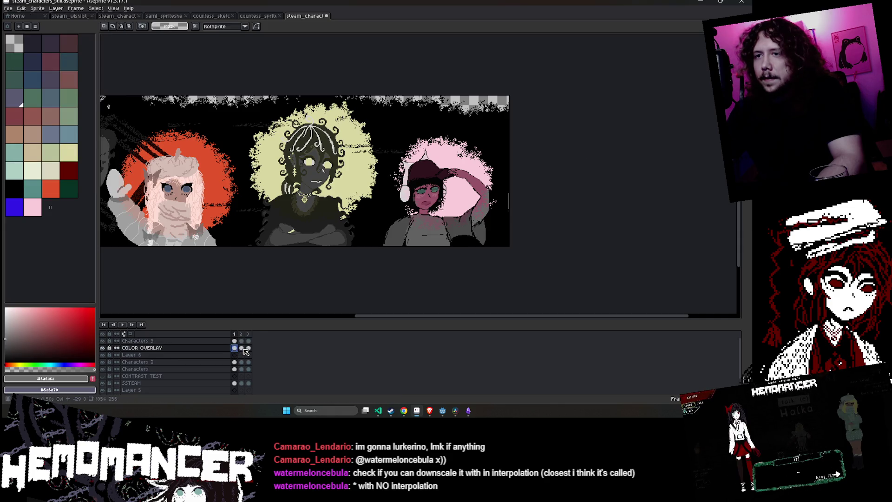
left_click(242, 348)
left_click(249, 349)
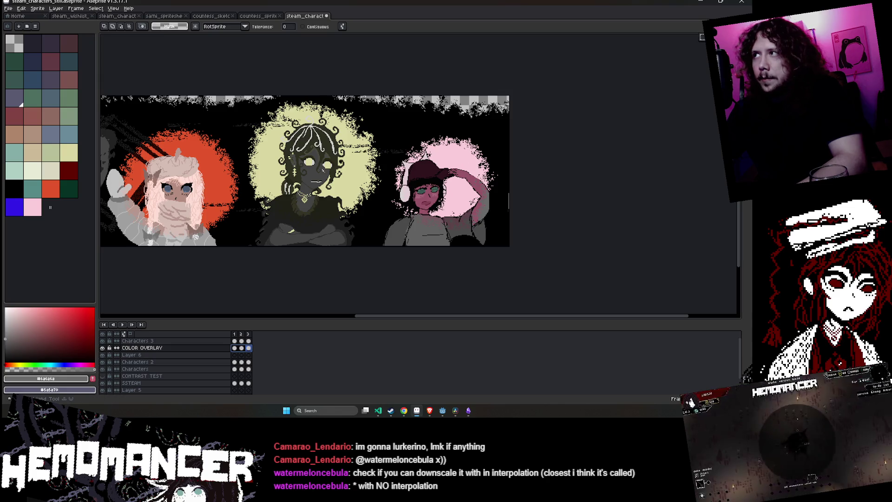
Lasso the pink character's glow on frame 1 and shift it slightly left
key("q")
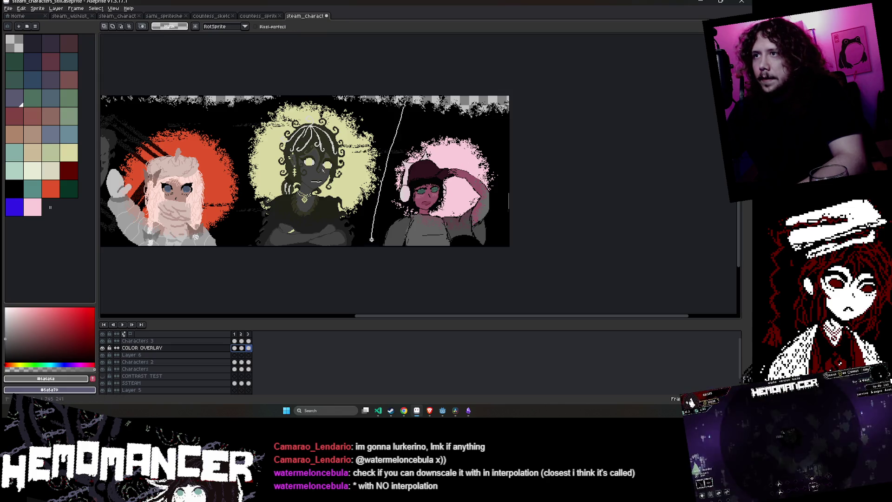
left_click_drag(372, 240, 371, 246)
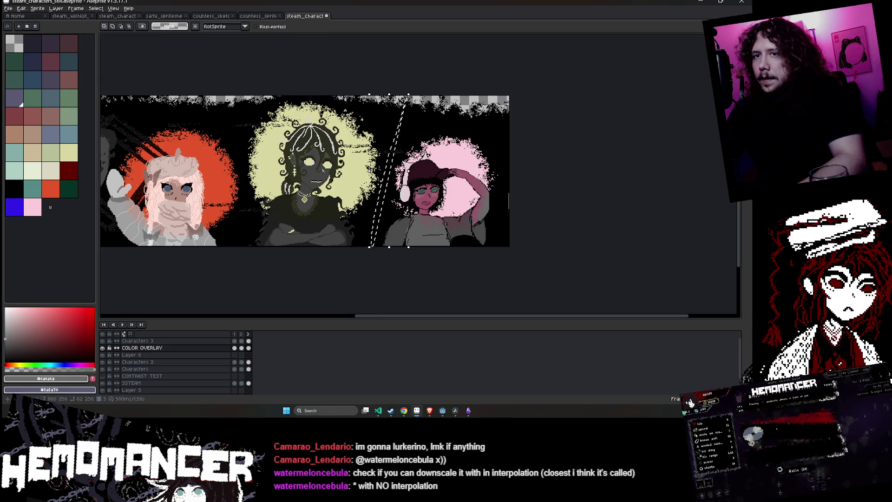
left_click(241, 348)
left_click(234, 348)
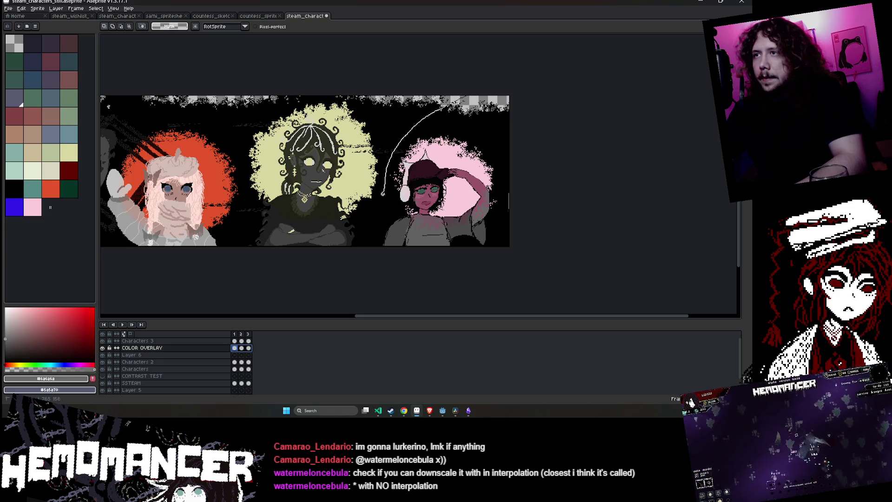
left_click_drag(471, 176, 467, 175)
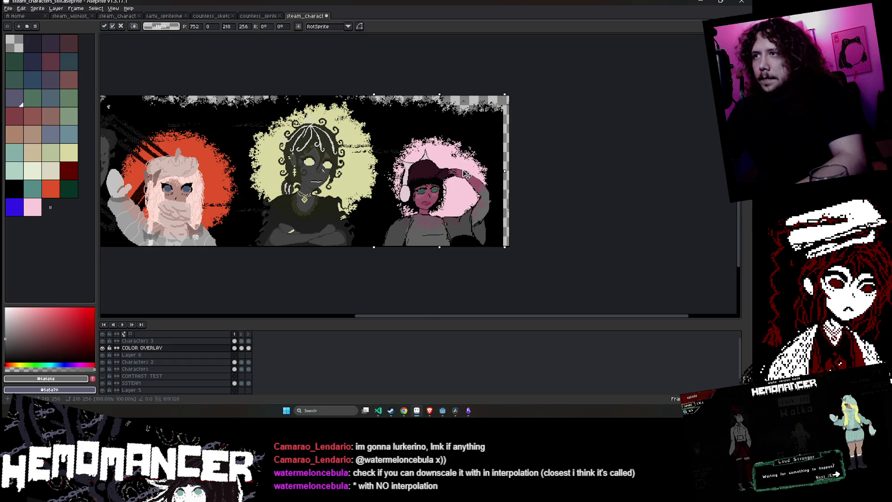
key("Return")
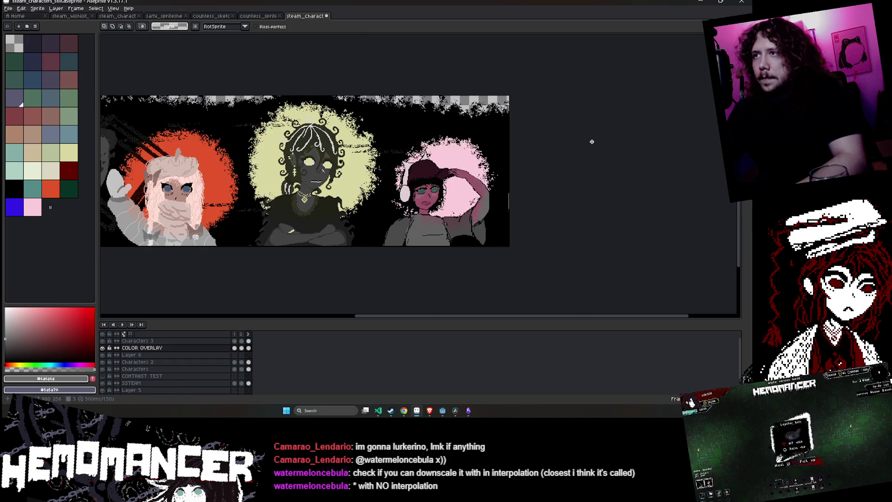
Undo the glow move, then set Canvas Size, pulling the right edge in 34 px
key("ctrl+z")
key("Return")
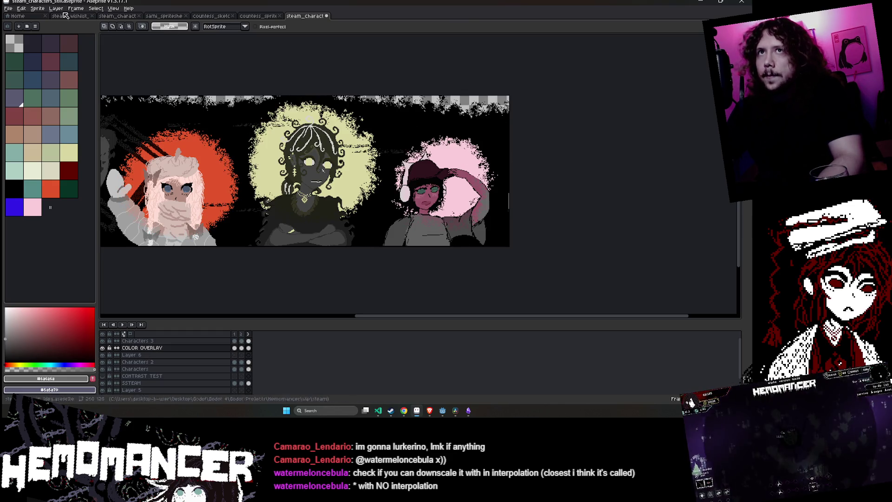
key("alt+s")
key("Down")
key("Down")
key("Down")
key("Return")
left_click_drag(528, 190, 451, 192)
Apply the new 946 px canvas width, trimming 34 px from the right
scroll(520, 191, "up", 5)
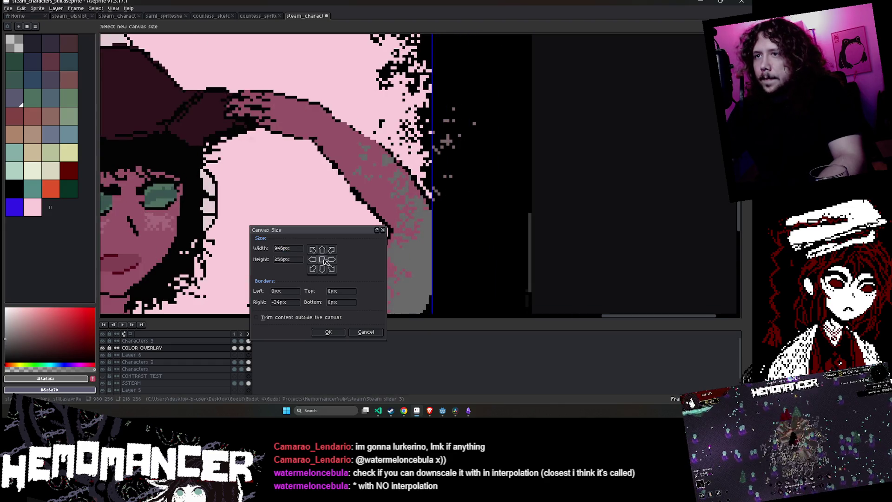
left_click(328, 332)
scroll(478, 273, "down", 5)
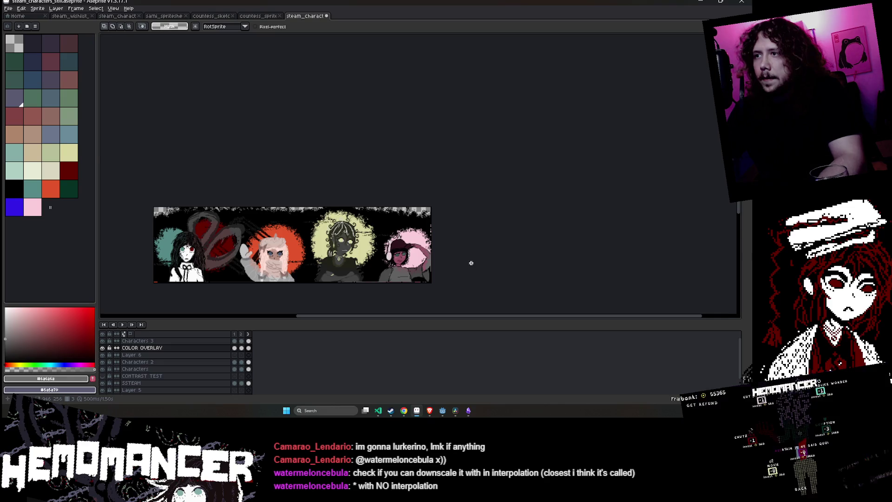
Play the banner animation and pan the cropped canvas into view
scroll(561, 217, "up", 1)
left_click(124, 324)
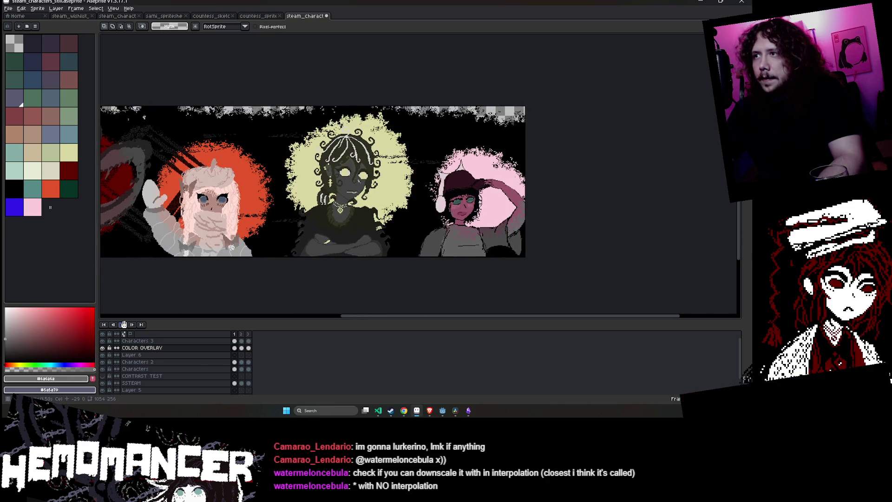
left_click_drag(351, 298, 430, 284)
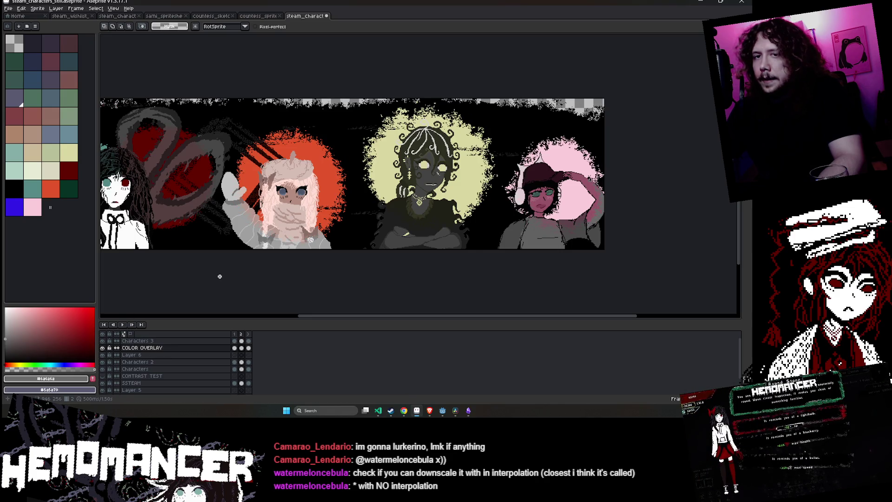
mouse_move(405, 413)
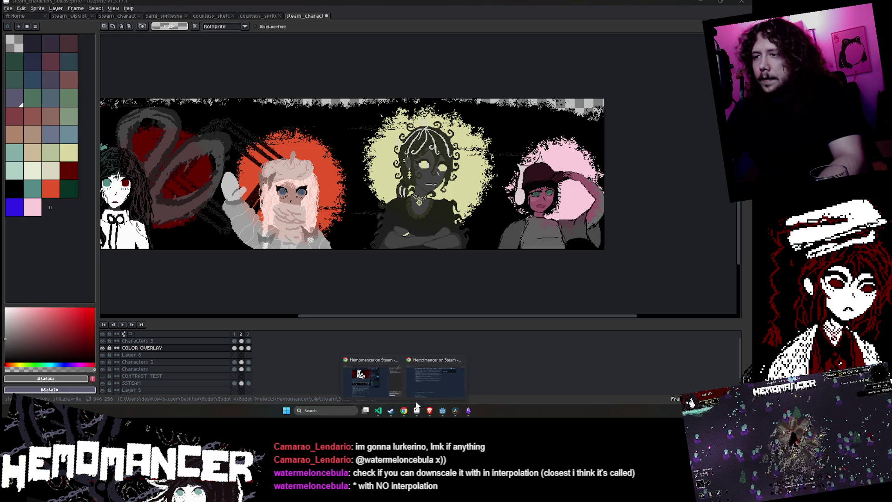
left_click(434, 376)
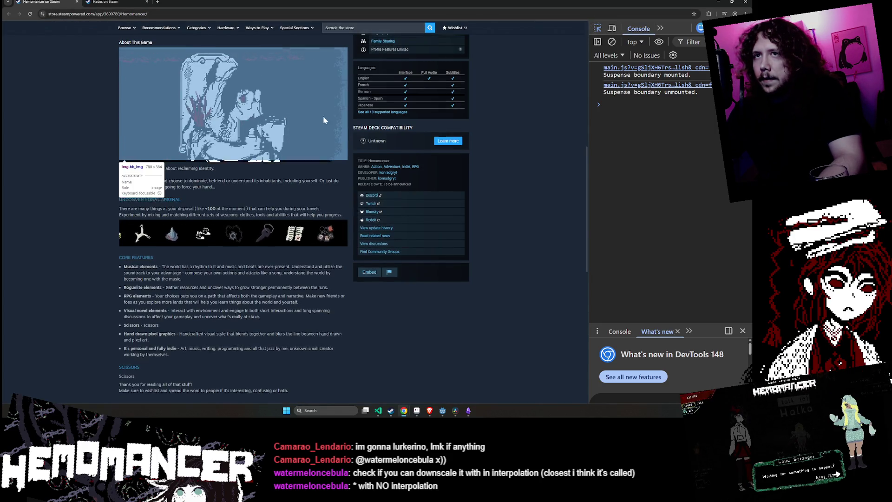
scroll(326, 169, "up", 1)
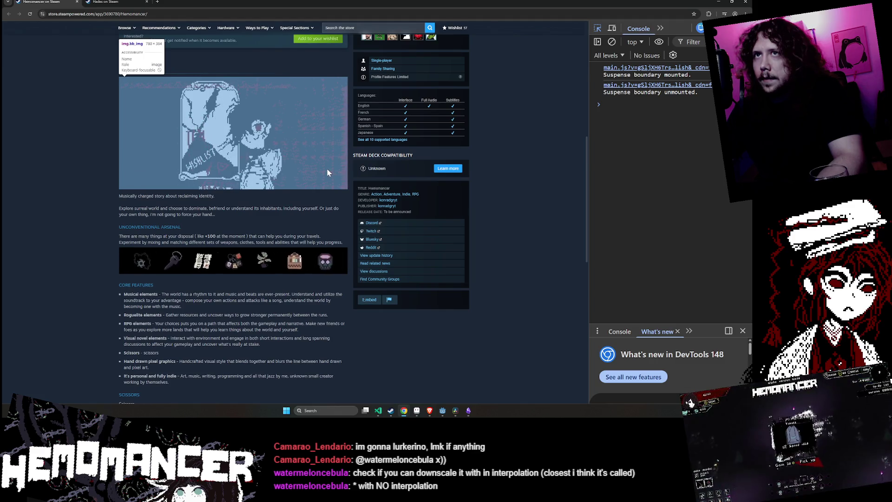
key("alt+Tab")
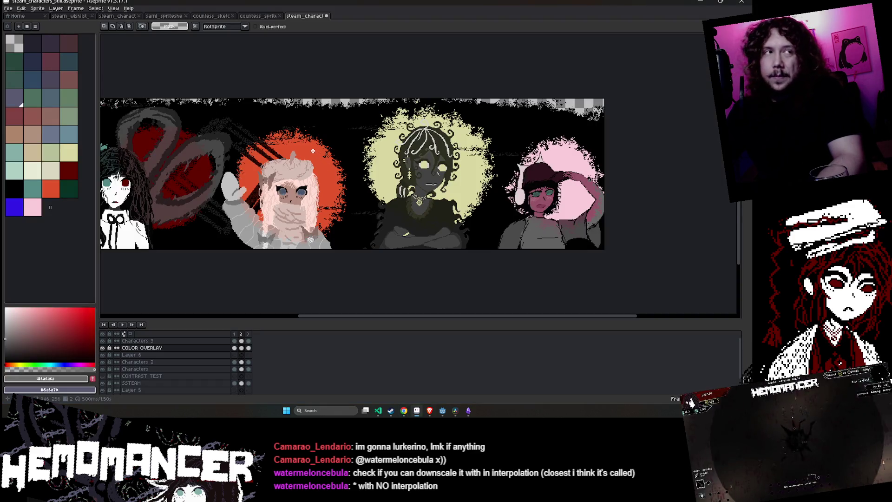
Pan across the left and right characters, then save the banner sprite
mouse_move(350, 270)
left_mouse_down()
mouse_move(342, 281)
mouse_move(408, 275)
left_mouse_up()
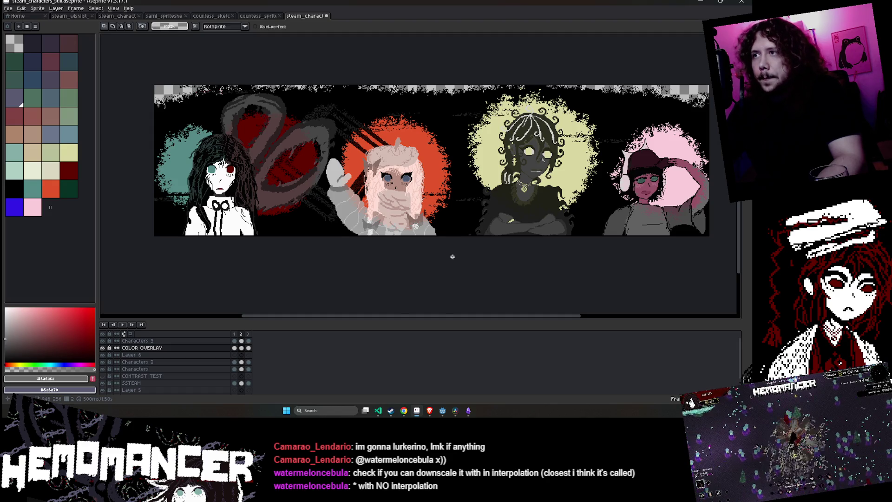
left_click_drag(452, 256, 384, 265)
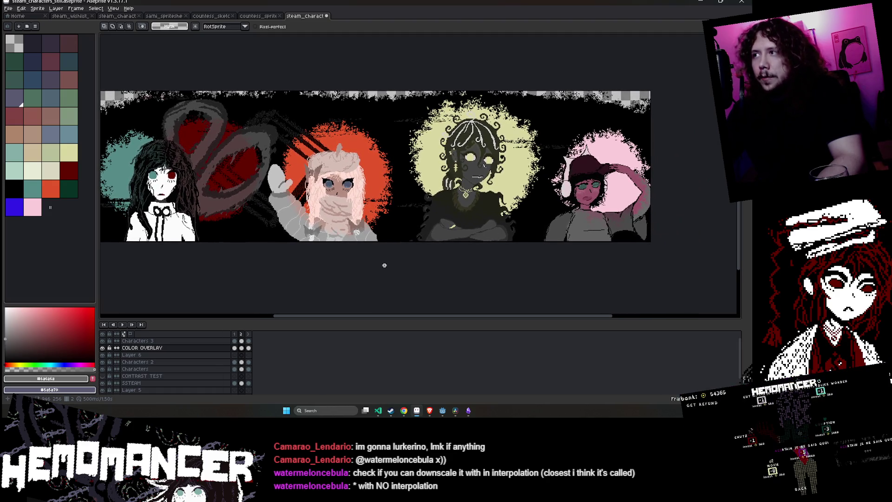
scroll(385, 265, "down", 1)
scroll(383, 268, "up", 1)
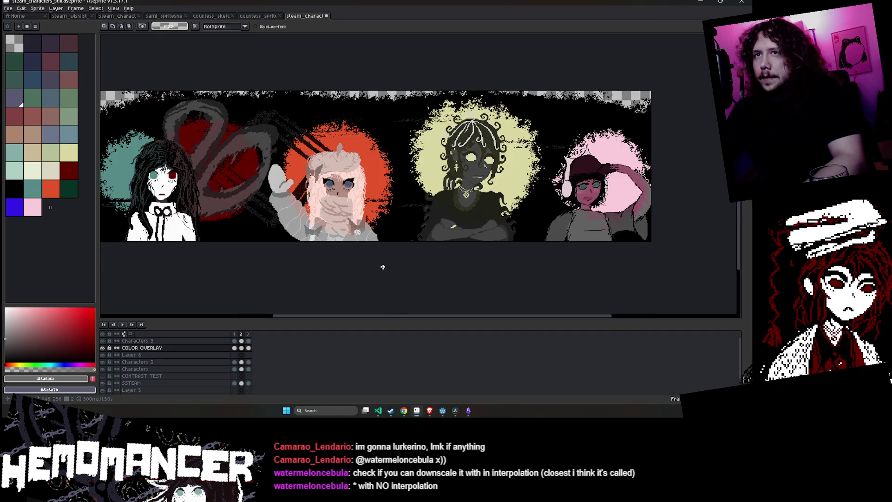
key("ctrl+s")
scroll(383, 267, "down", 1)
scroll(444, 243, "up", 1)
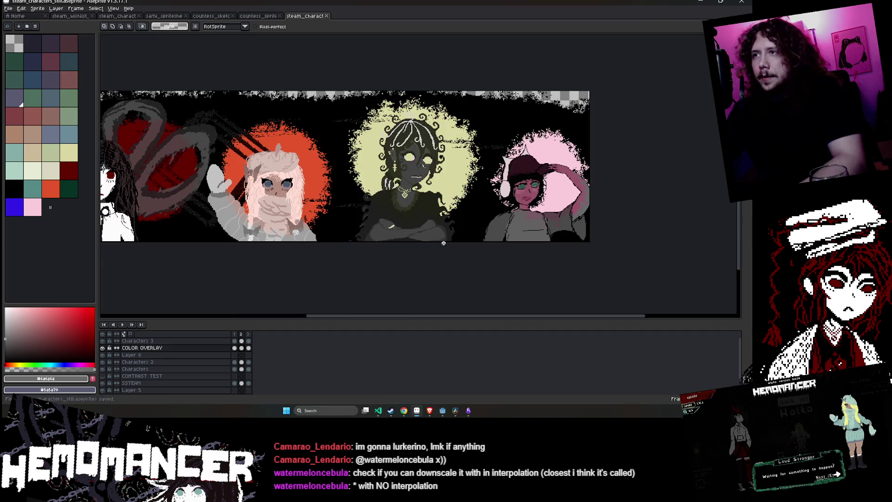
scroll(444, 242, "down", 1)
scroll(437, 247, "up", 1)
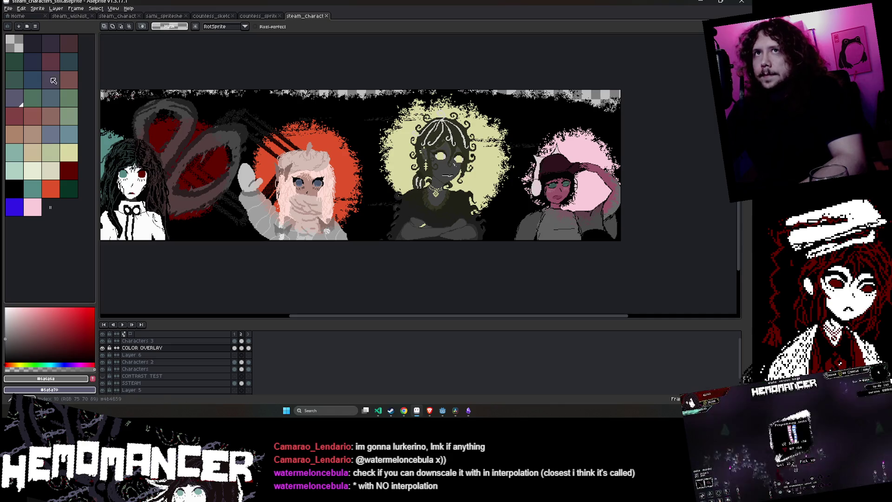
Export the banner as steam_characters_still.gif, accepting the warning and GIF options
left_click(14, 15)
left_click(307, 16)
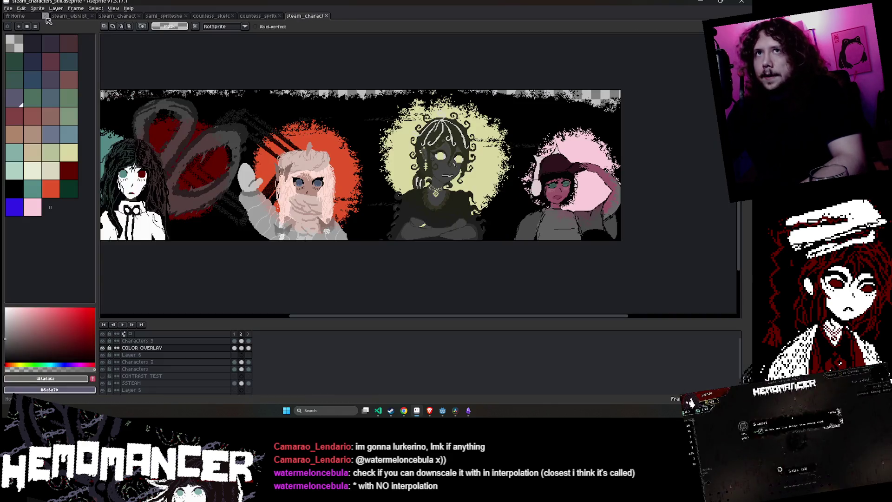
left_click(8, 8)
mouse_move(32, 64)
left_click(93, 74)
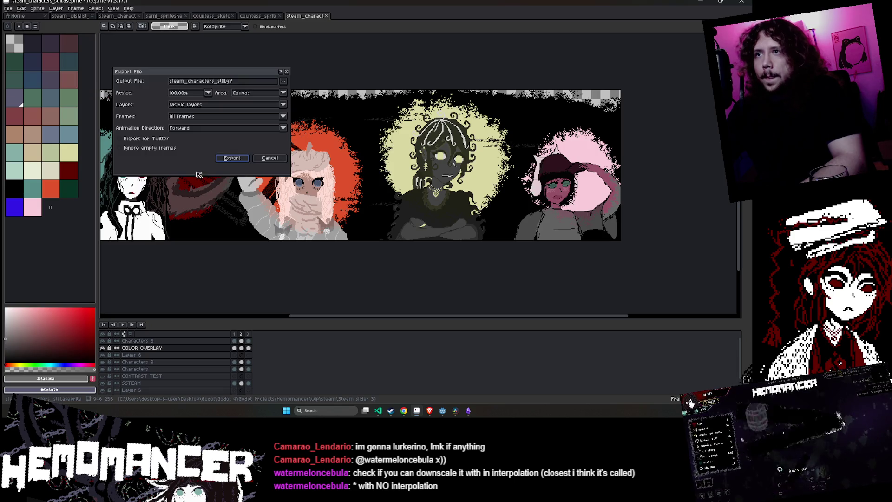
left_click(233, 159)
left_click(358, 237)
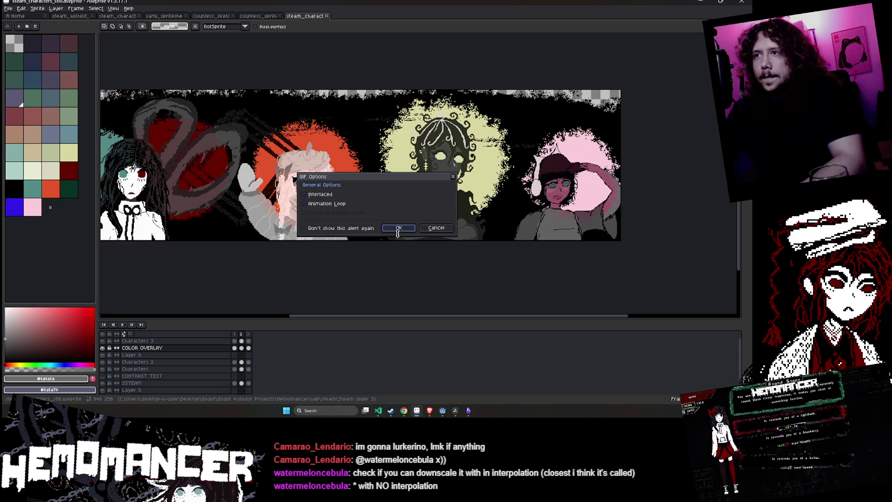
left_click(397, 229)
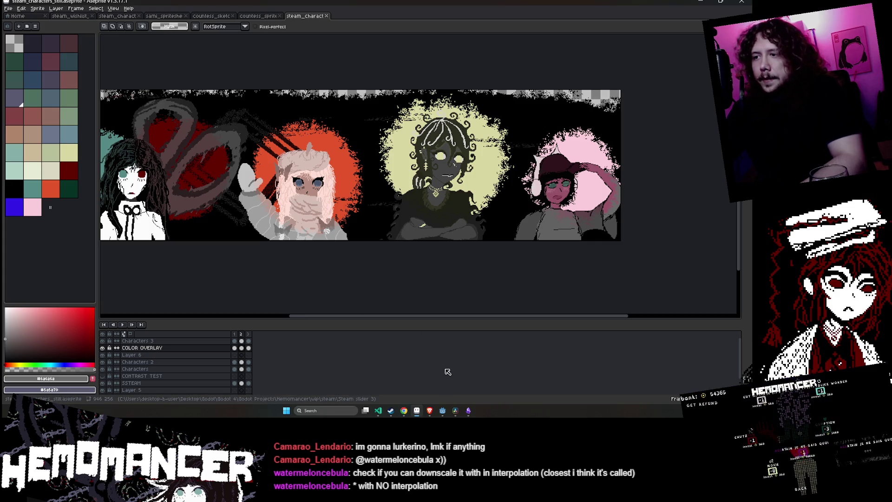
mouse_move(407, 413)
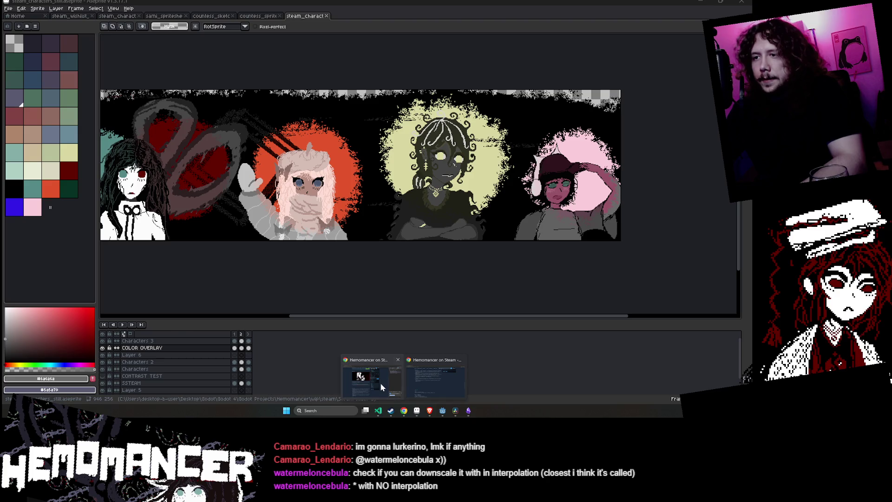
left_click(380, 383)
scroll(257, 251, "up", 3)
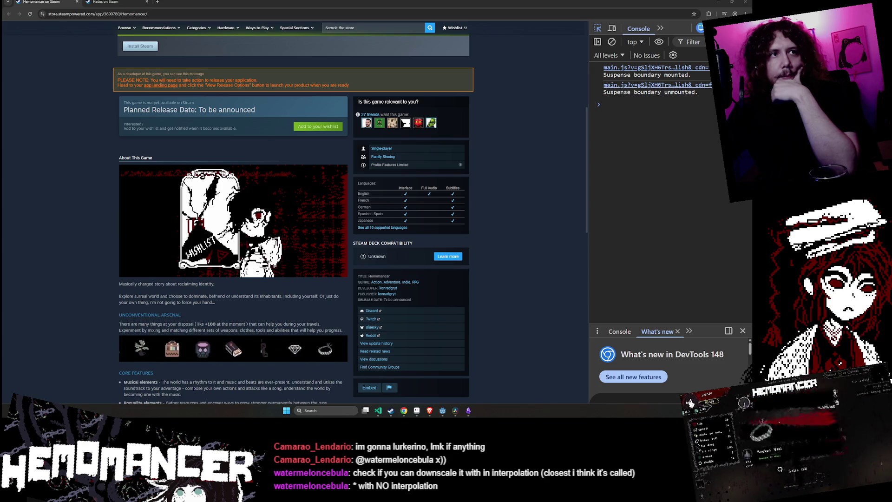
key("ctrl+shift+c")
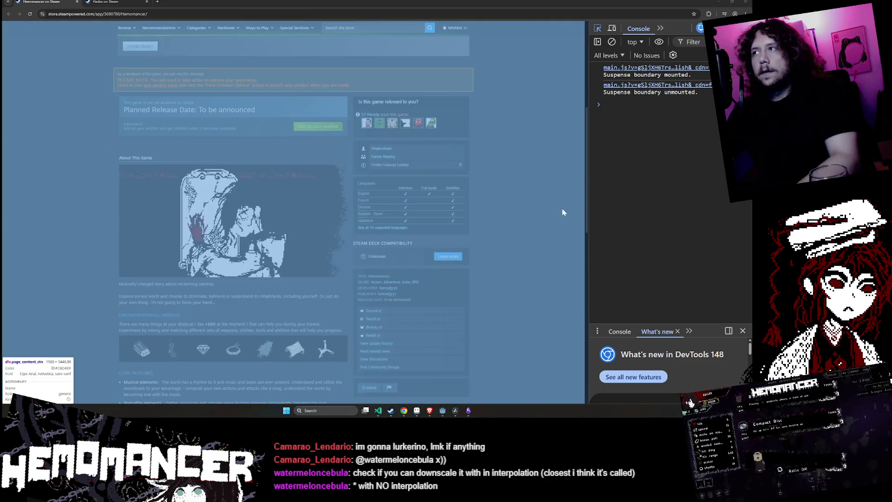
left_click(596, 27)
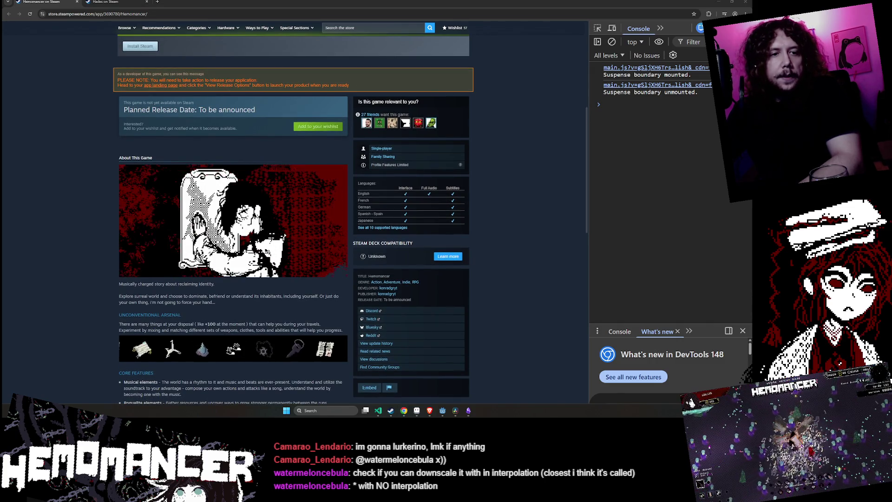
key("super+d")
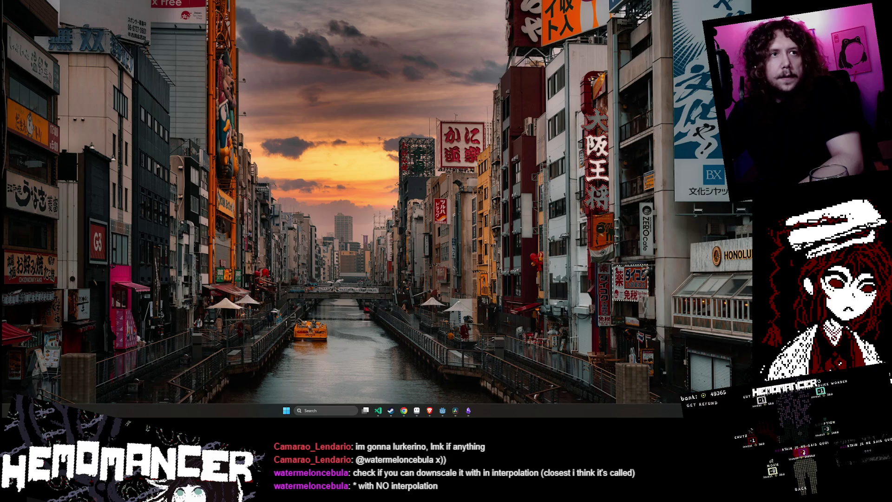
key("super+d")
key("super+d")
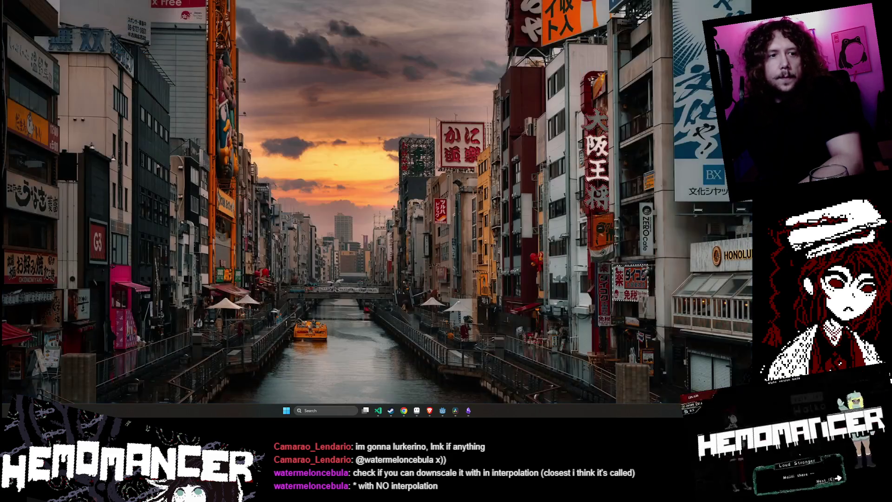
key("super+d")
key("super+d")
key("super+d")
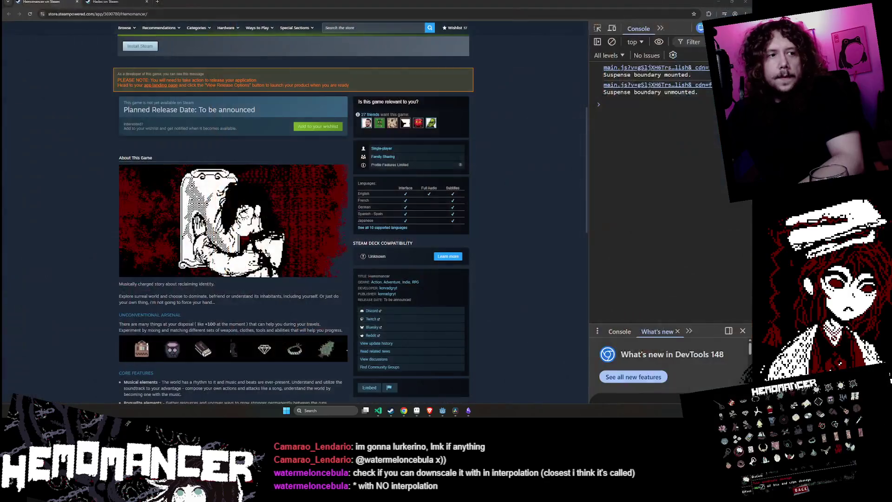
key("super+d")
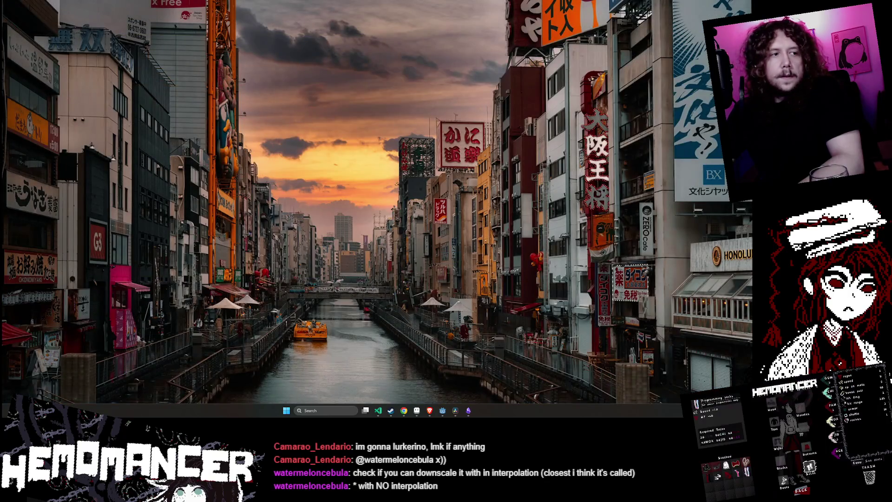
key("super+d")
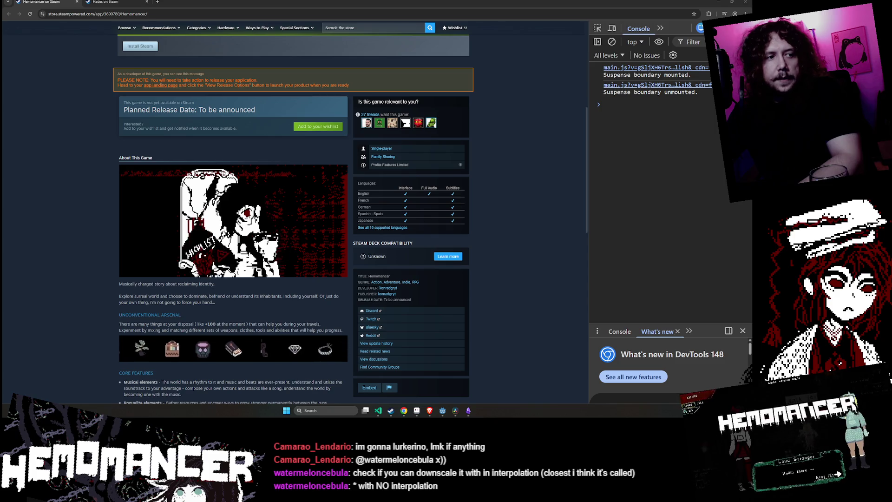
scroll(528, 194, "up", 6)
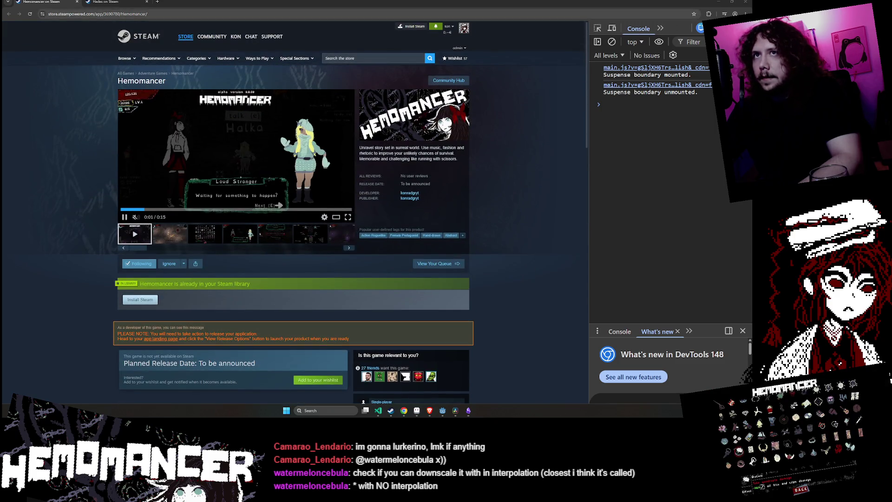
scroll(293, 210, "down", 10)
key("alt+Tab")
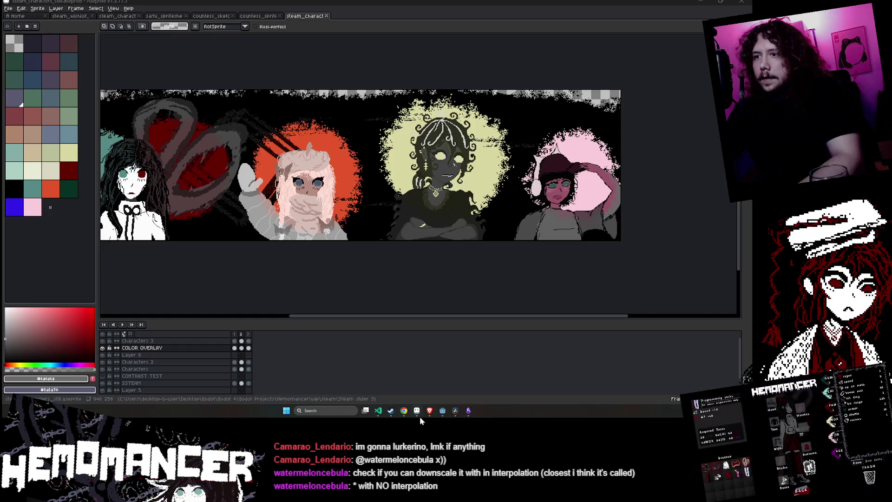
left_click(403, 411)
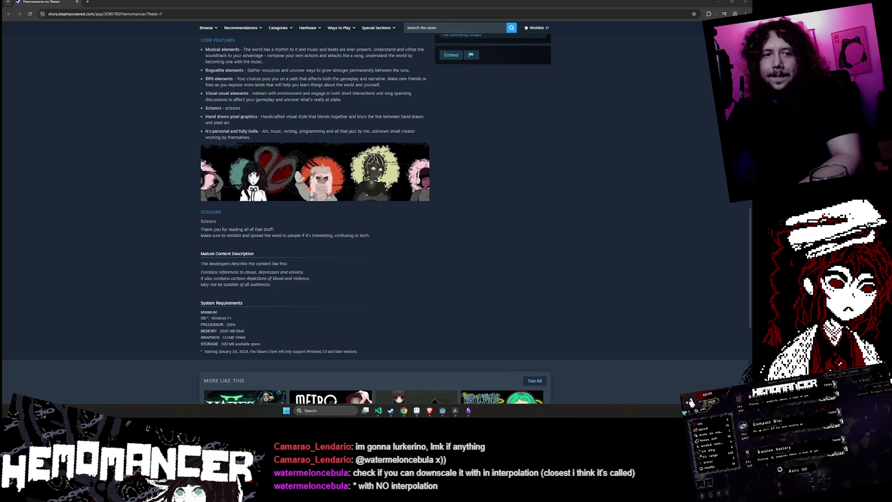
Reload the Hemomancer store page and expand the full description with READ MORE
key("F5")
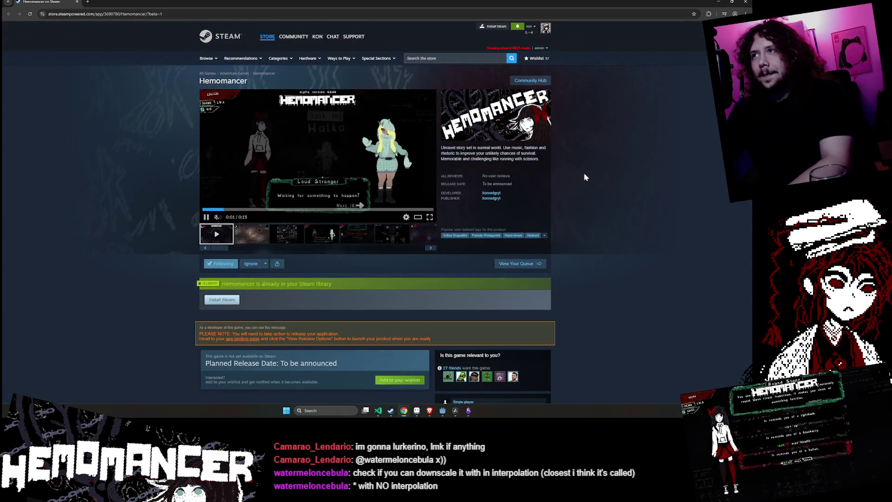
scroll(635, 141, "down", 10)
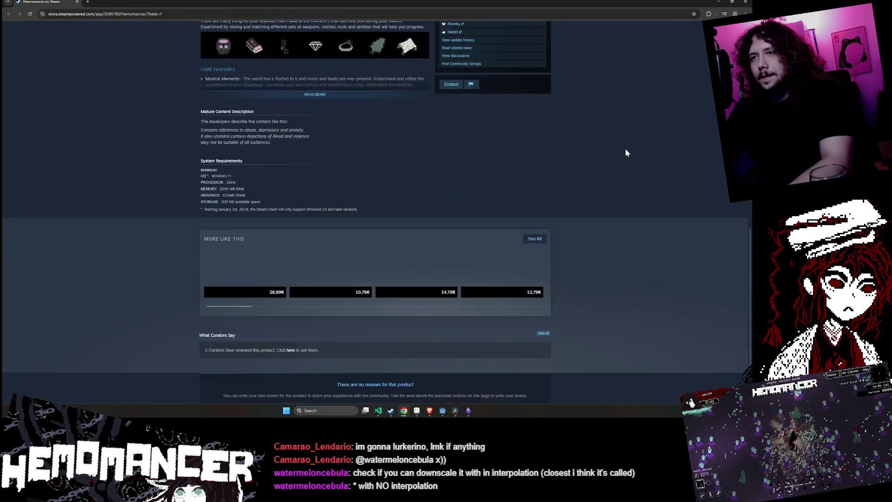
left_click(286, 210)
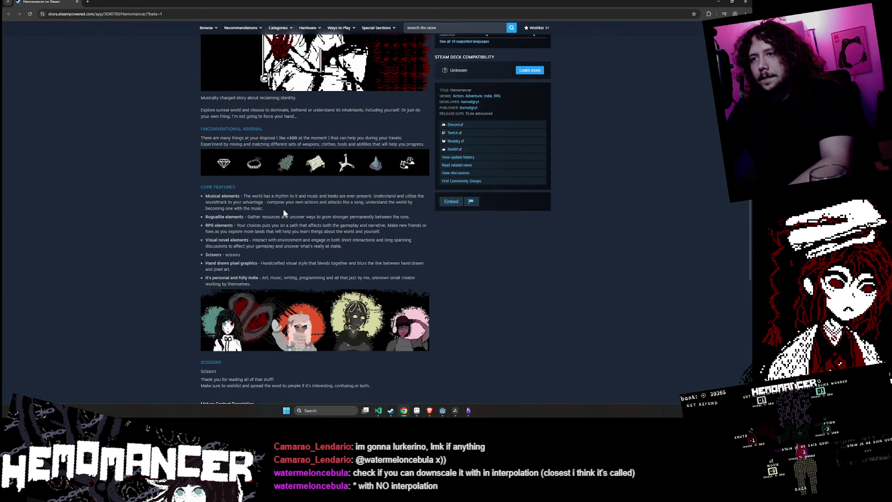
scroll(154, 207, "down", 1)
scroll(152, 207, "down", 1)
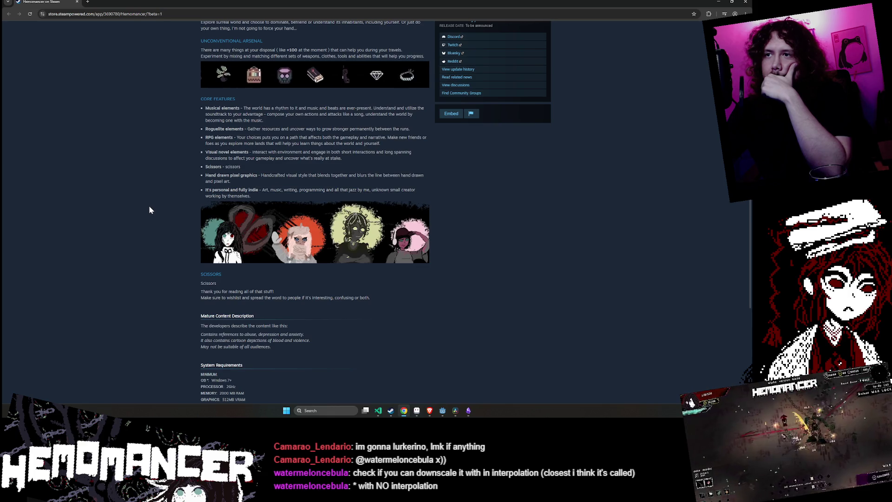
Check the four-character banner between Core Features and Scissors, briefly selecting the surrounding text
scroll(150, 207, "up", 3)
scroll(148, 212, "down", 3)
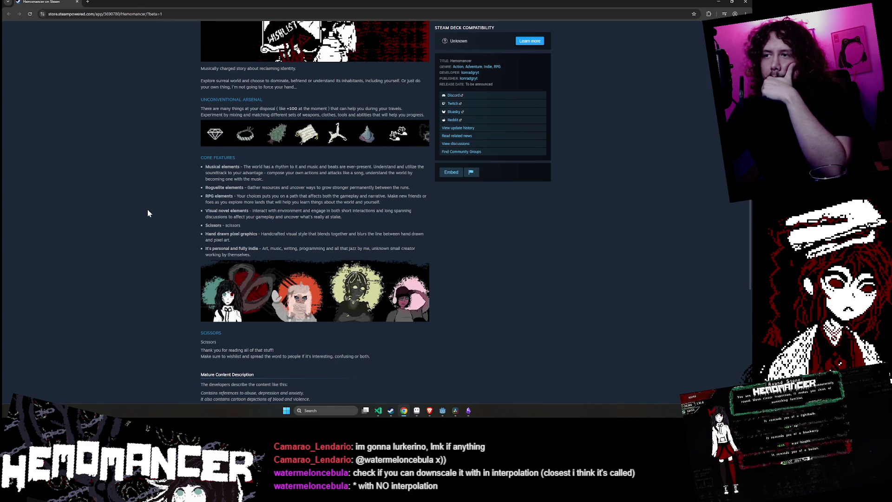
scroll(147, 213, "up", 3)
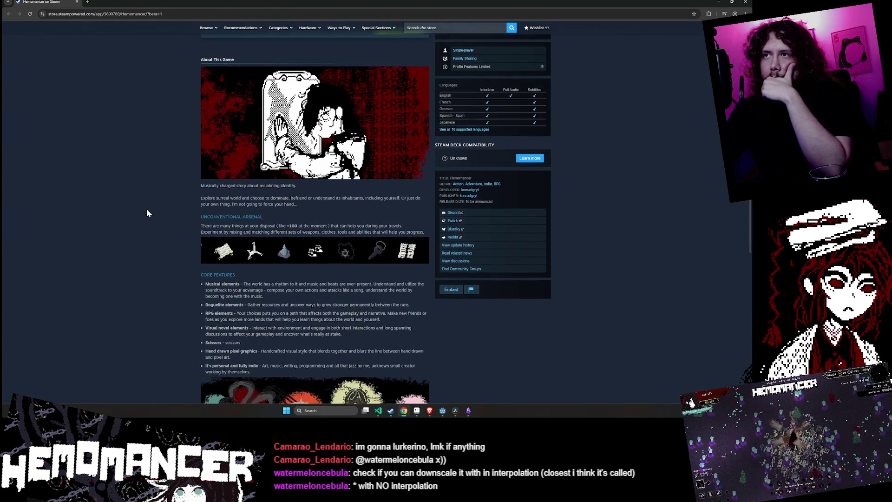
scroll(147, 213, "down", 3)
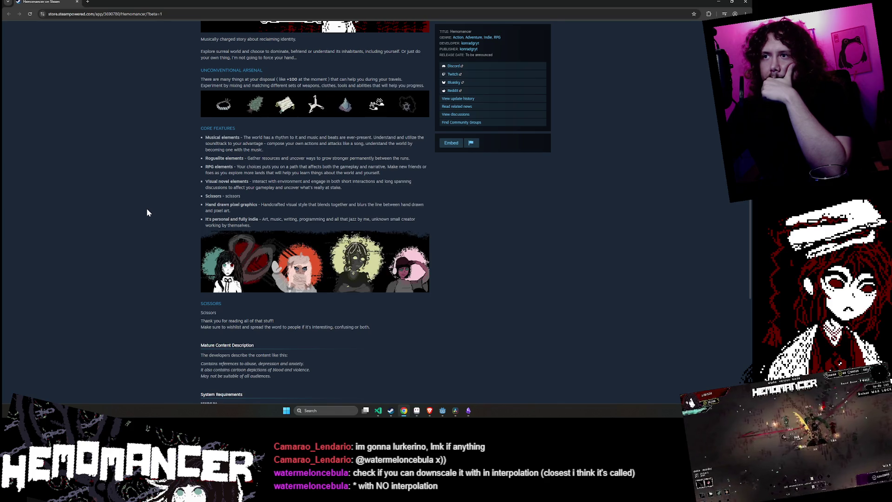
scroll(147, 208, "up", 1)
left_click_drag(215, 149, 261, 397)
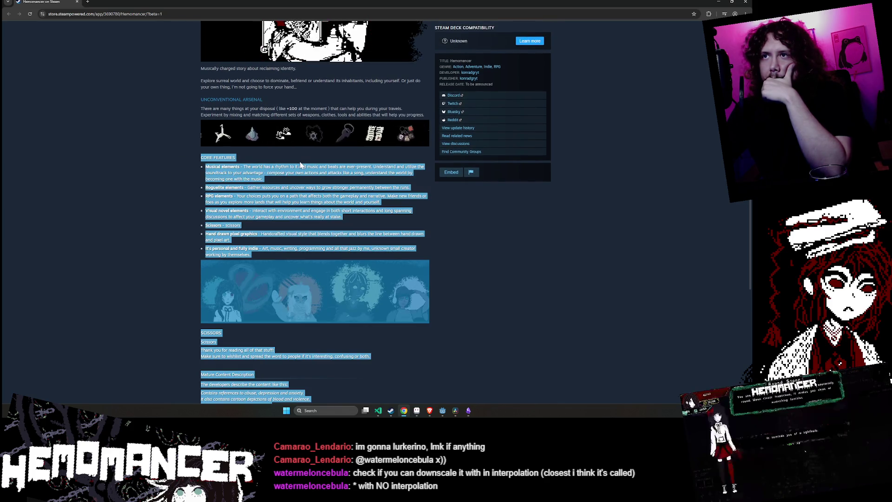
left_click(297, 166)
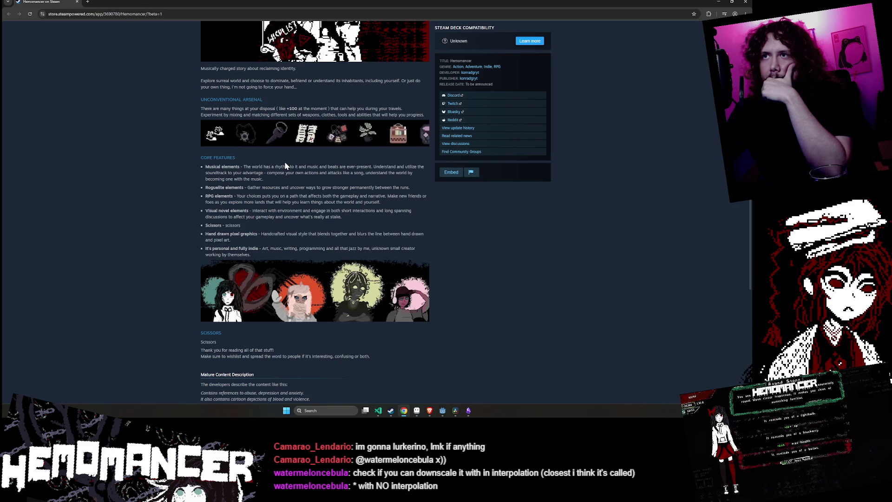
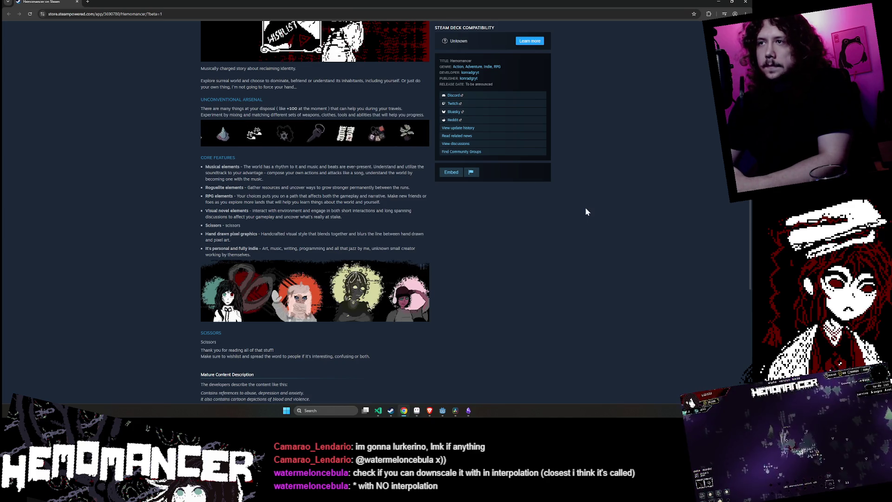
Scroll through the Hemomancer Steam page's banner art, then switch to the banner file in Aseprite
scroll(579, 216, "up", 1)
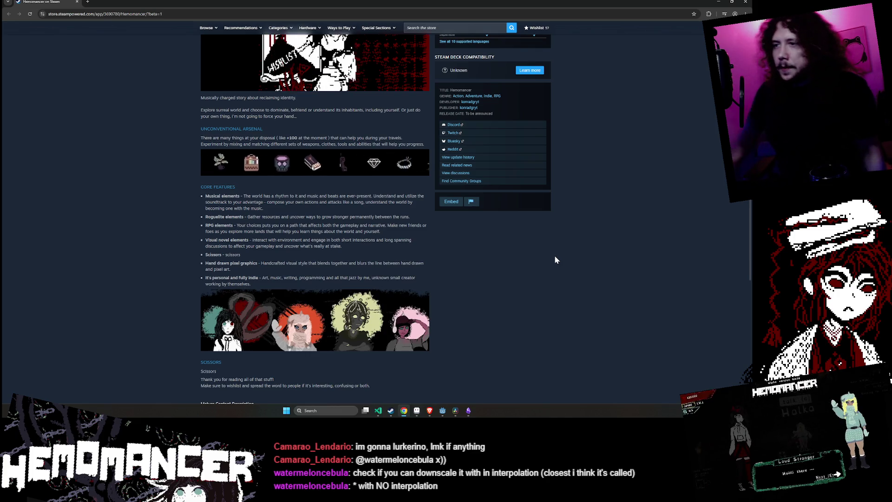
scroll(584, 275, "down", 1)
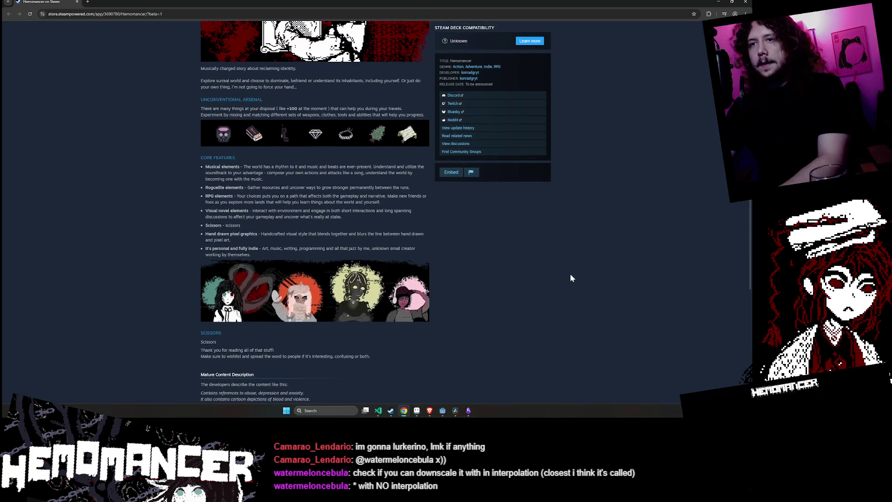
scroll(528, 247, "down", 2)
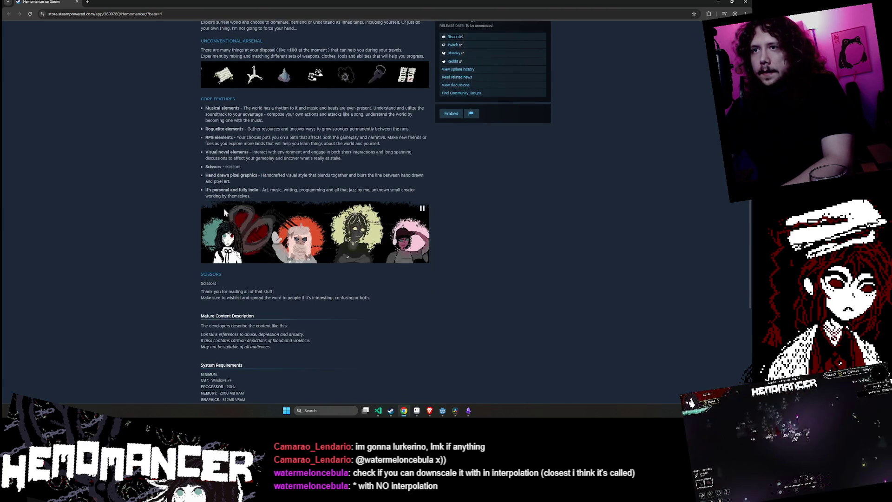
left_click(417, 410)
scroll(567, 280, "left", 5)
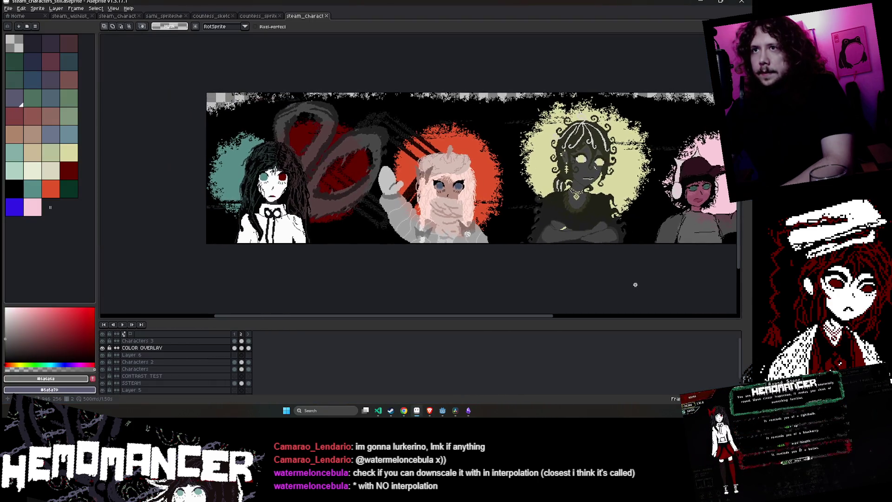
left_click(235, 340)
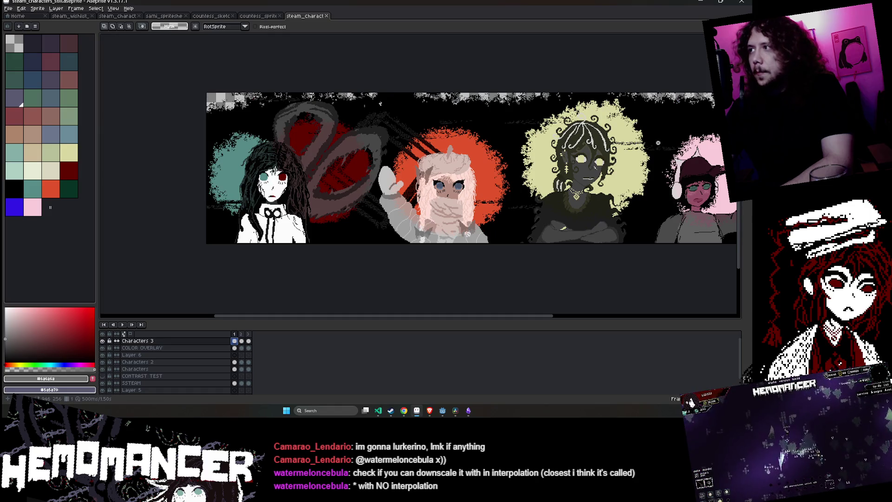
key("e")
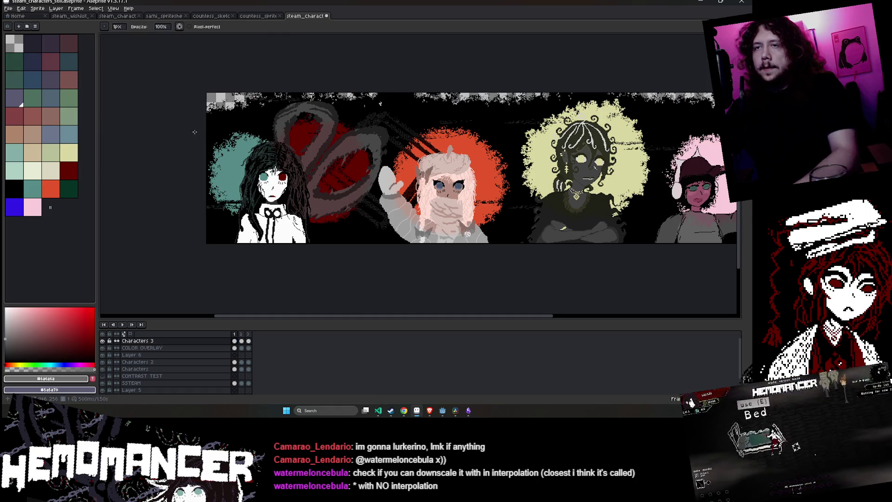
scroll(202, 117, "up", 1)
left_click(205, 349)
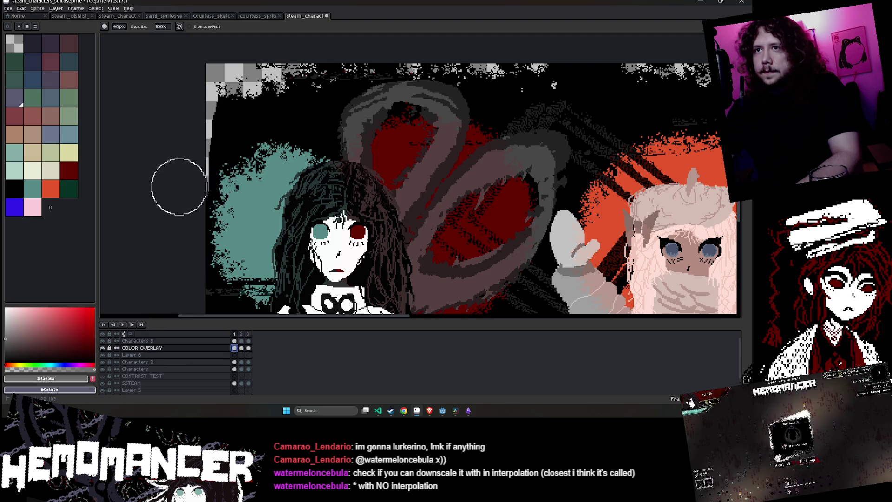
left_click_drag(176, 235, 177, 172)
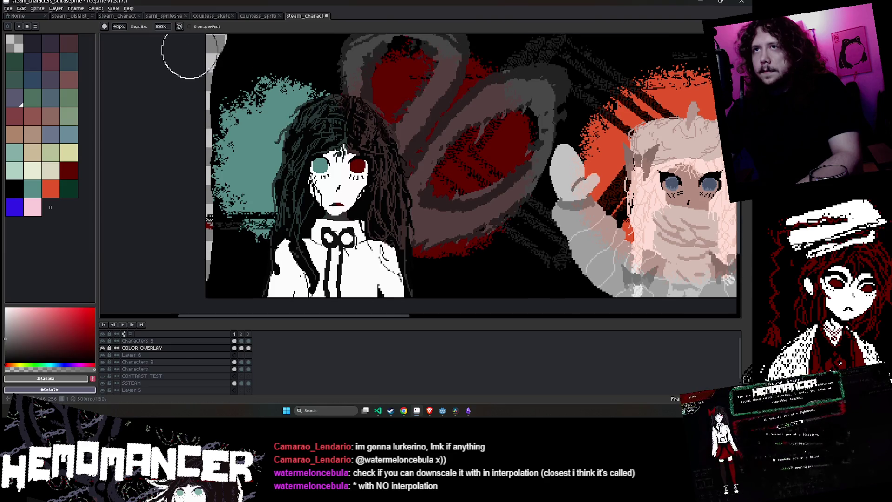
left_click_drag(184, 55, 163, 127)
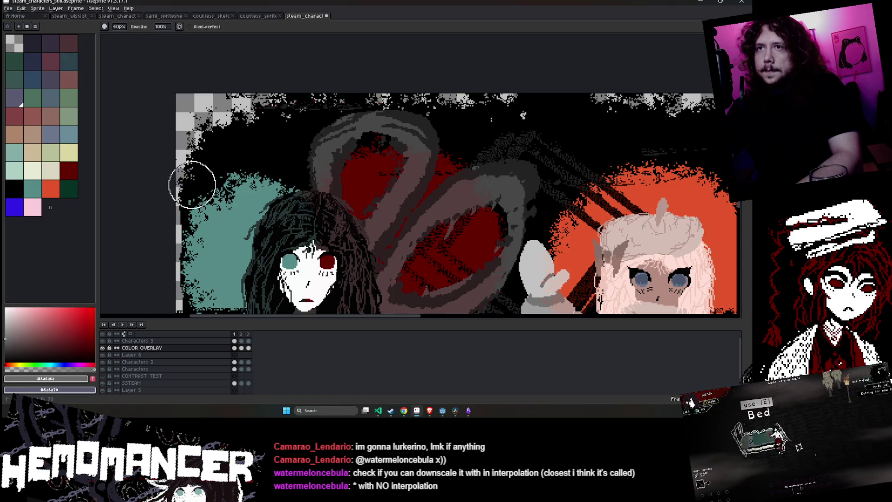
scroll(200, 171, "down", 3)
scroll(204, 171, "down", 2)
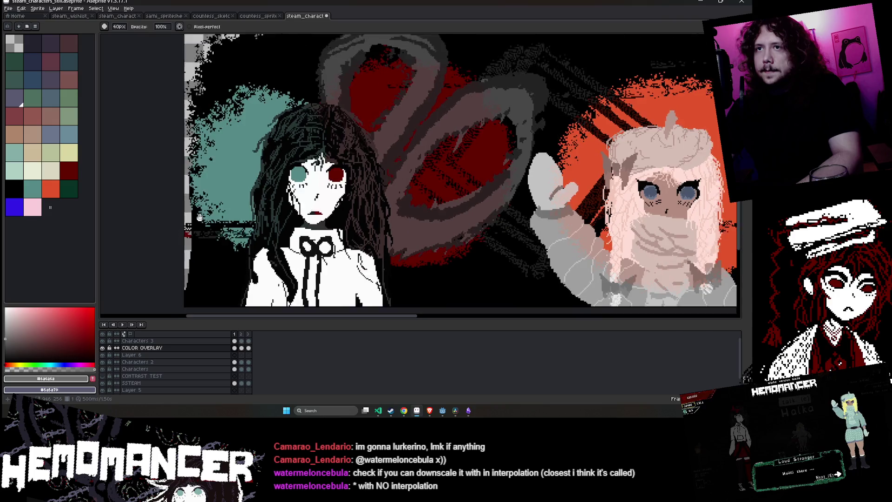
key("v")
key("b")
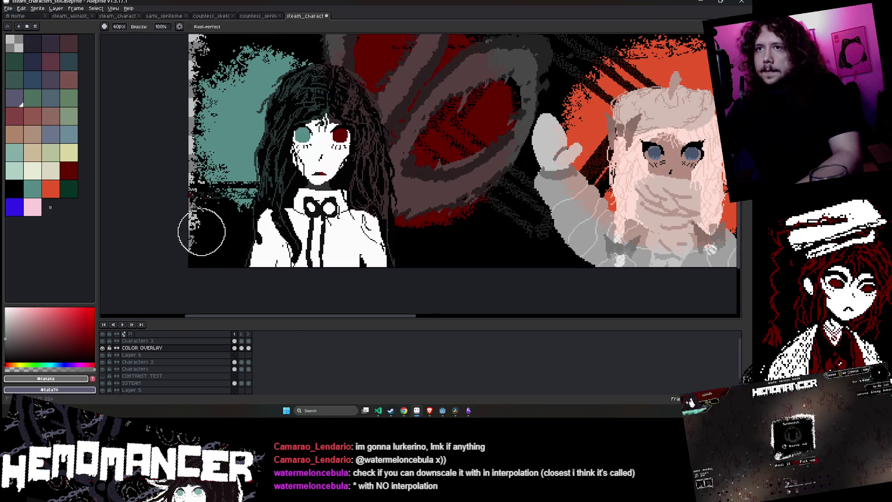
scroll(287, 132, "down", 3)
scroll(287, 132, "up", 2)
left_click_drag(304, 95, 270, 153)
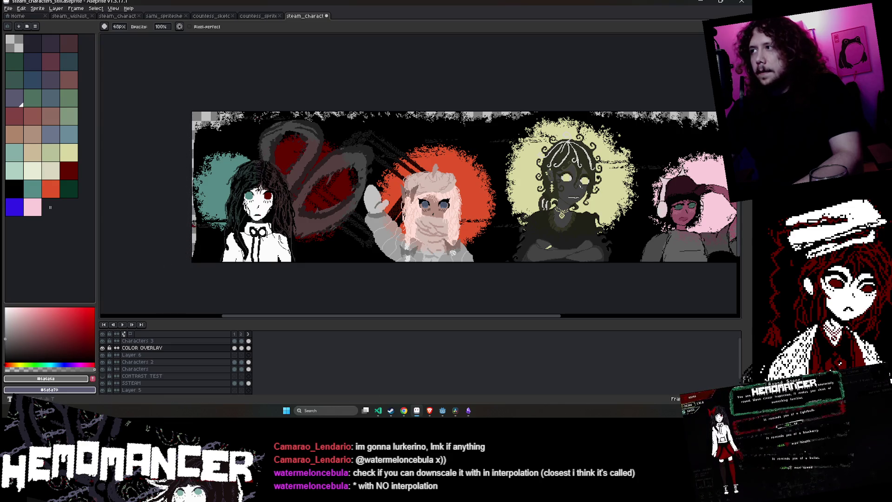
Stop the banner animation and make the COLOR OVERLAY layer active on frame 1
scroll(188, 245, "up", 2)
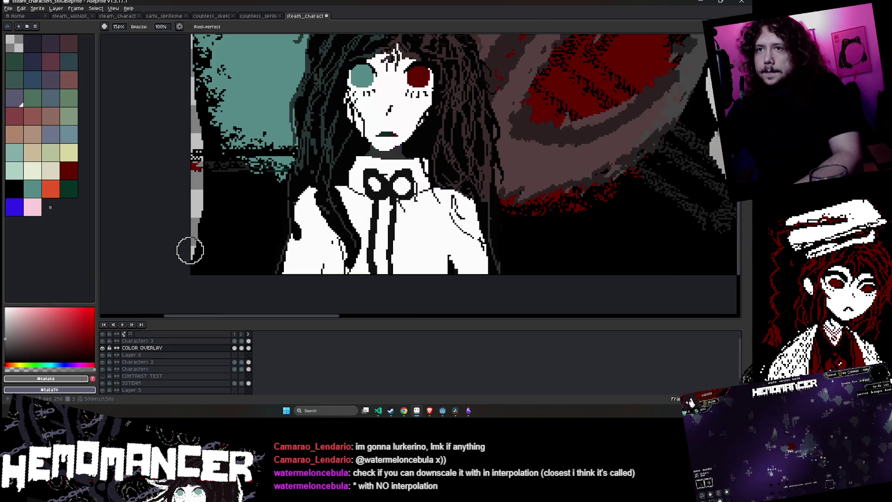
scroll(202, 149, "down", 1)
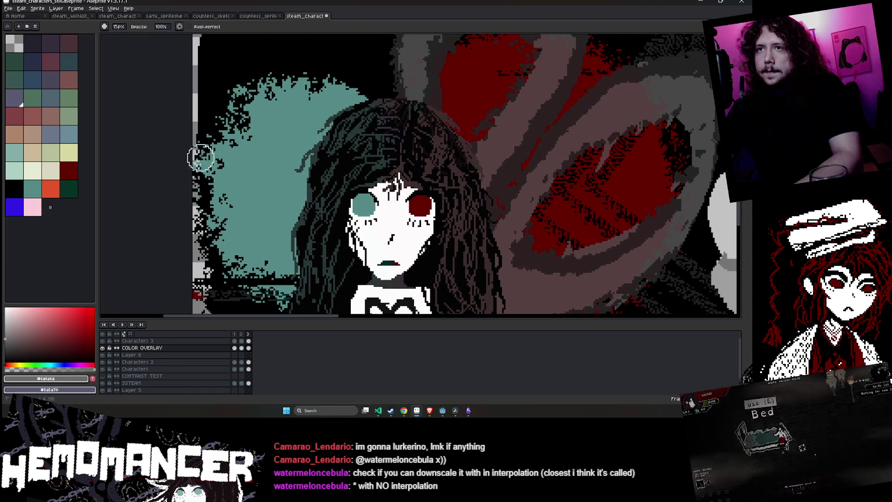
scroll(199, 140, "down", 1)
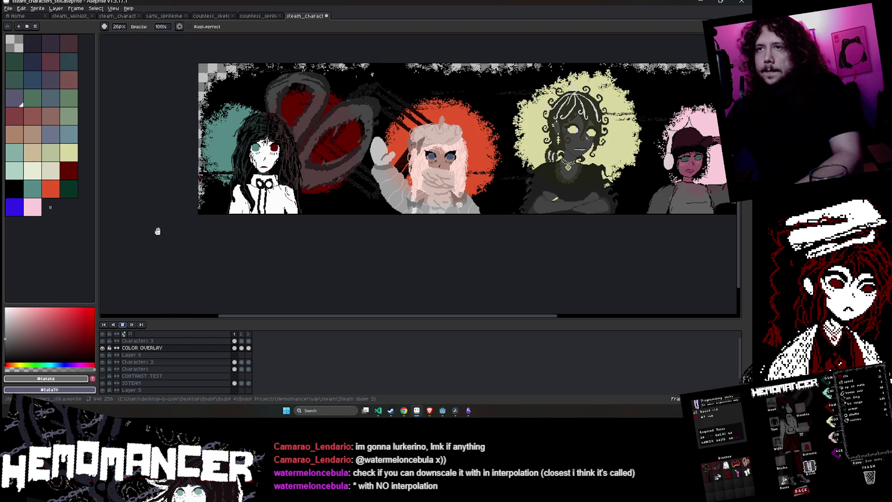
left_click_drag(180, 203, 129, 225)
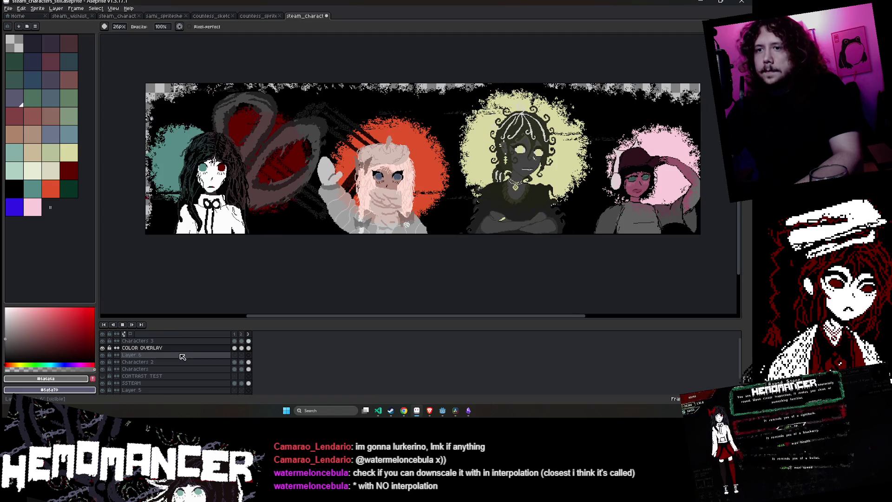
left_click(125, 325)
left_click(236, 343)
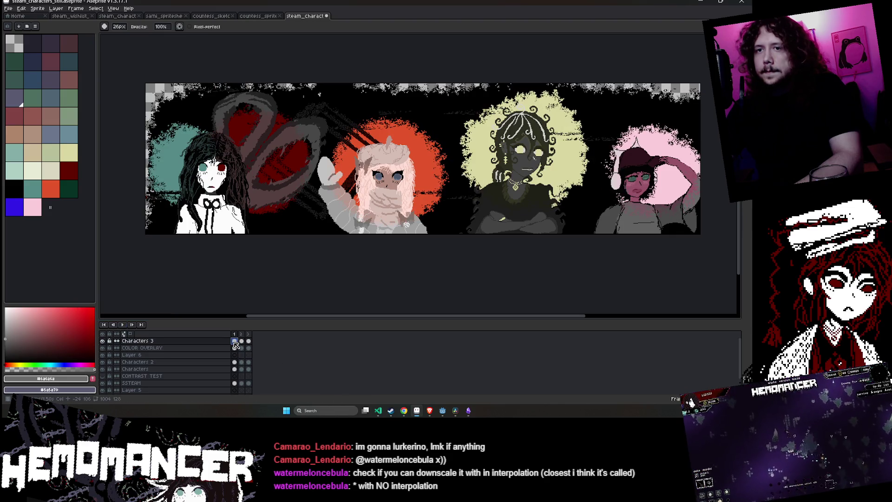
left_click(235, 348)
Erase the black in the banner's upper-left corner with a 54 px eraser
scroll(158, 118, "up", 2)
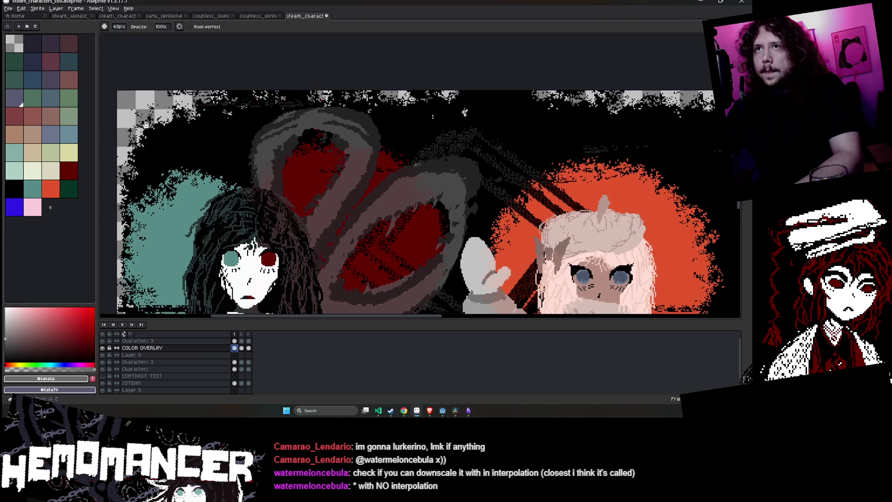
left_click_drag(157, 119, 272, 89)
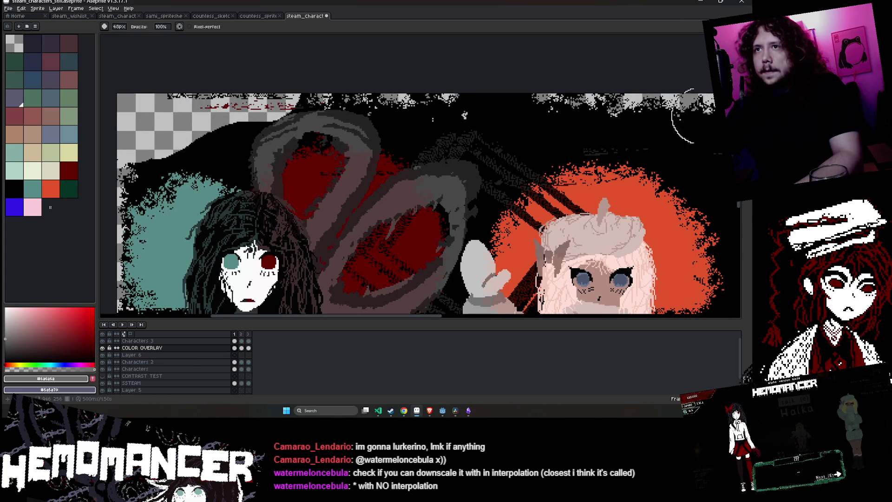
scroll(144, 163, "up", 5)
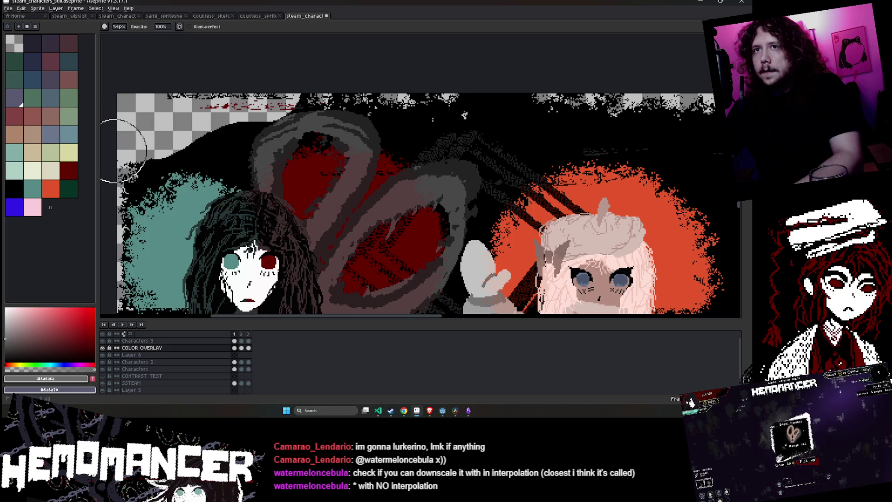
key("v")
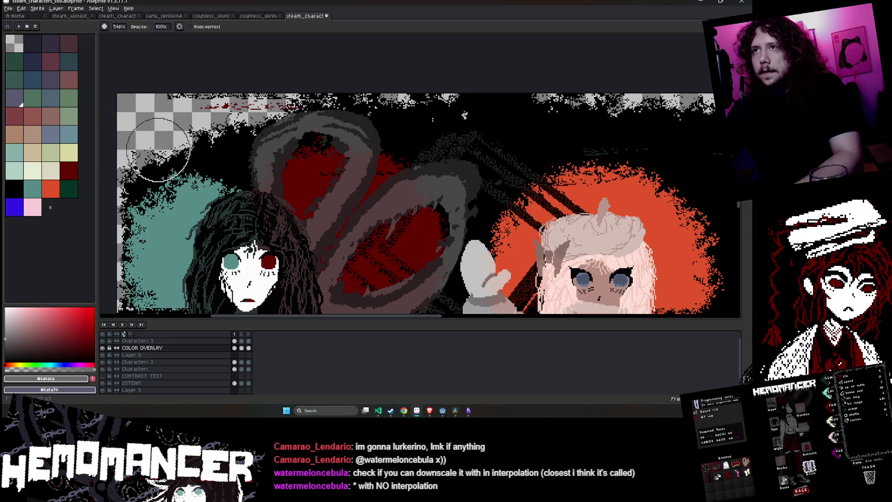
scroll(237, 88, "down", 4)
scroll(158, 133, "up", 5)
key("e")
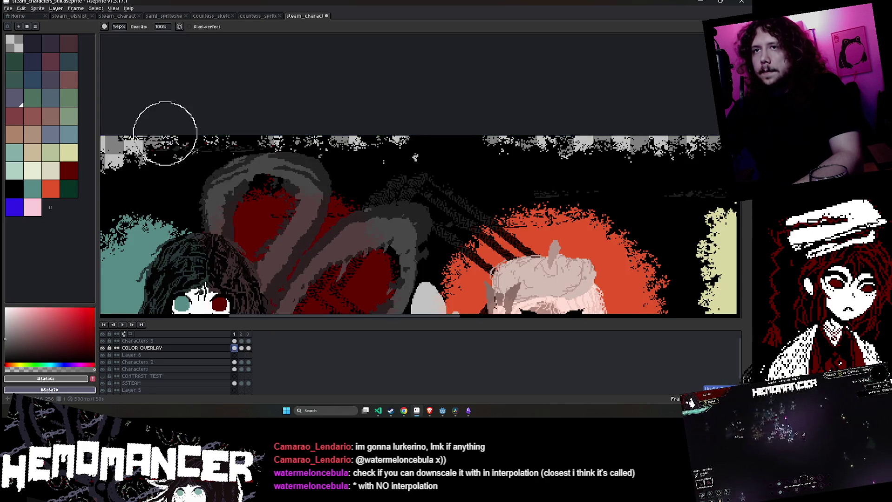
scroll(271, 119, "down", 2)
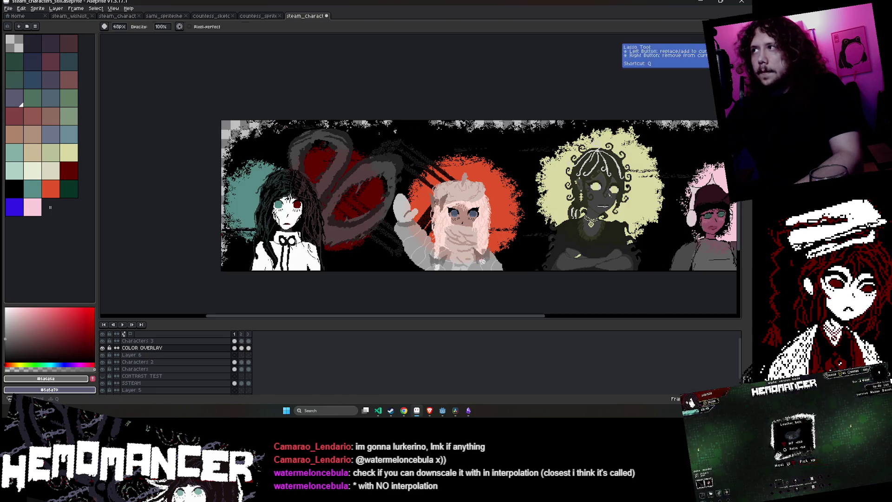
Shrink the eraser to 48 px and erase a hole along the top edge on frames 2–3
key("m")
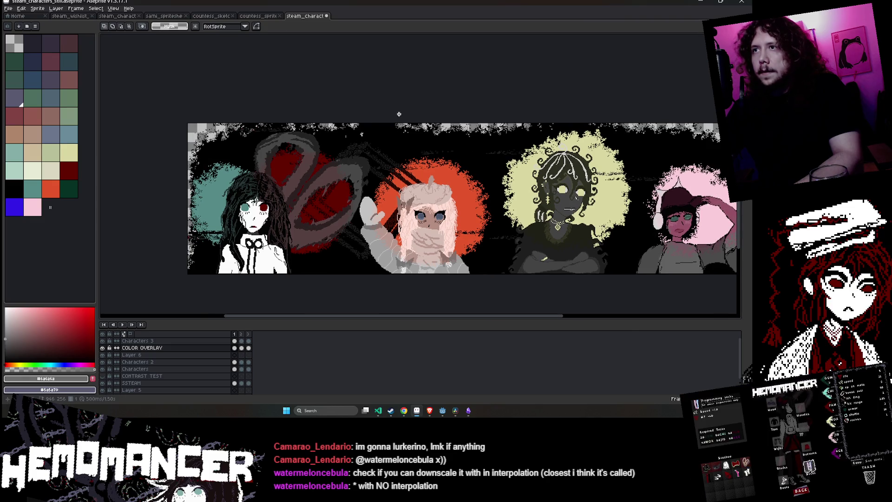
key("b")
scroll(399, 114, "up", 2)
scroll(289, 126, "down", 3)
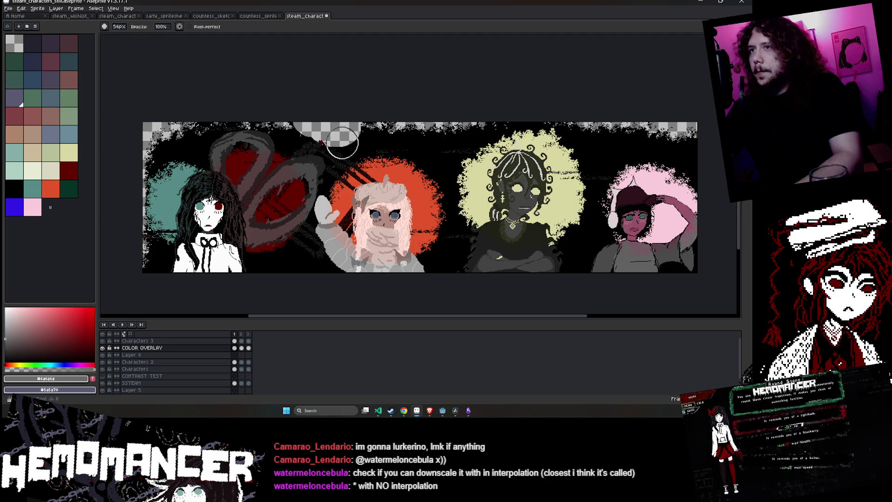
key("minus")
key("minus")
key("minus")
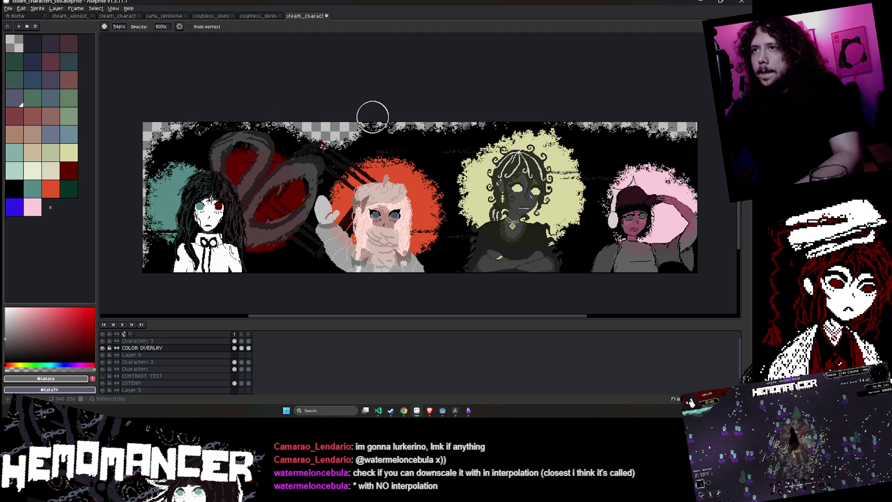
key("period")
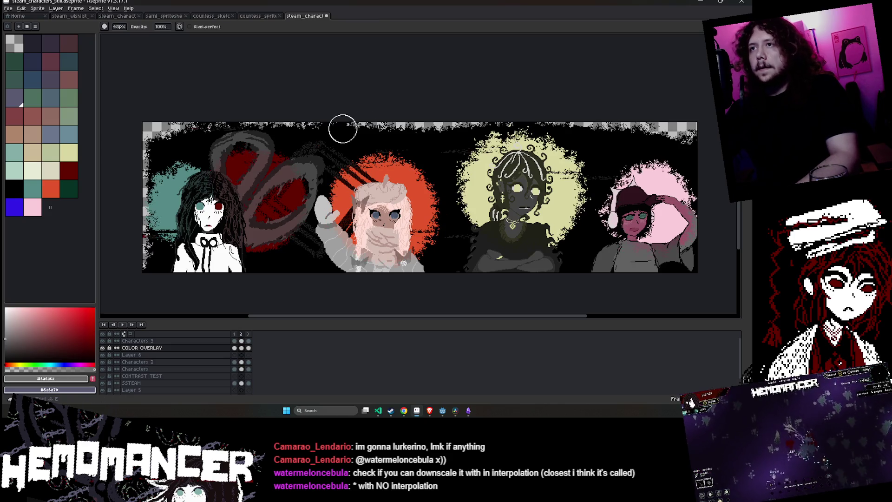
key("period")
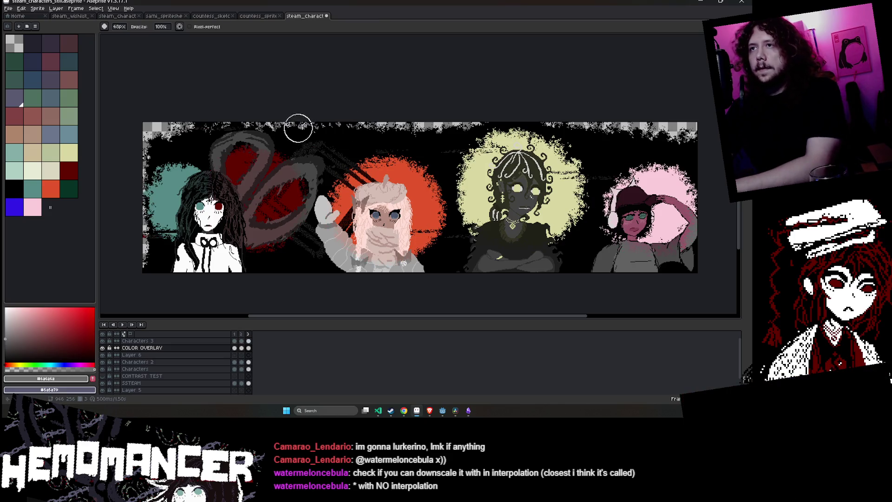
left_click_drag(298, 126, 340, 131)
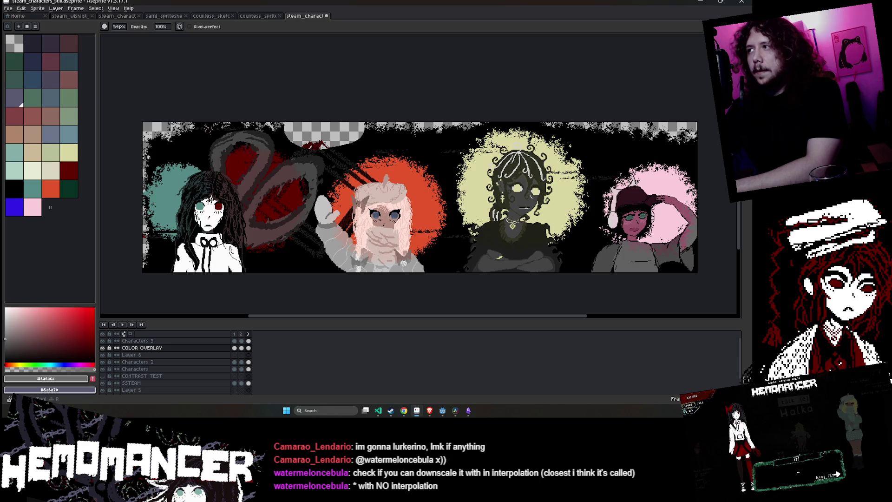
key("period")
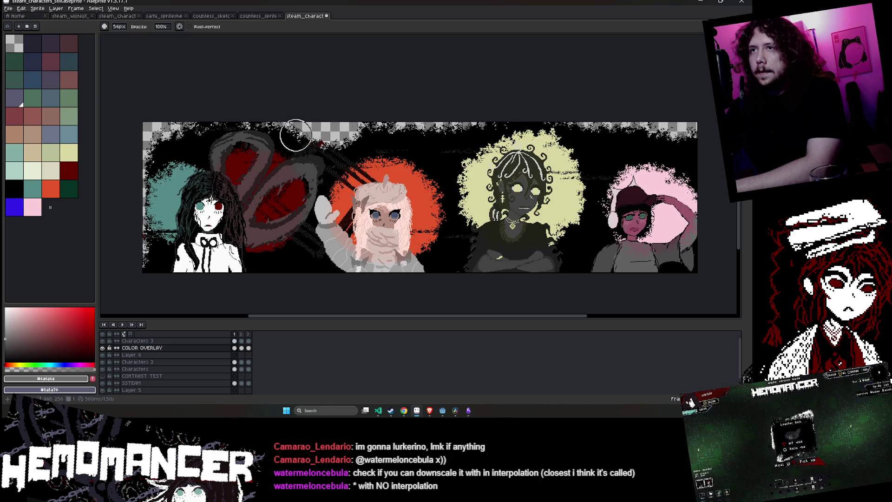
key("period")
left_click_drag(297, 132, 326, 137)
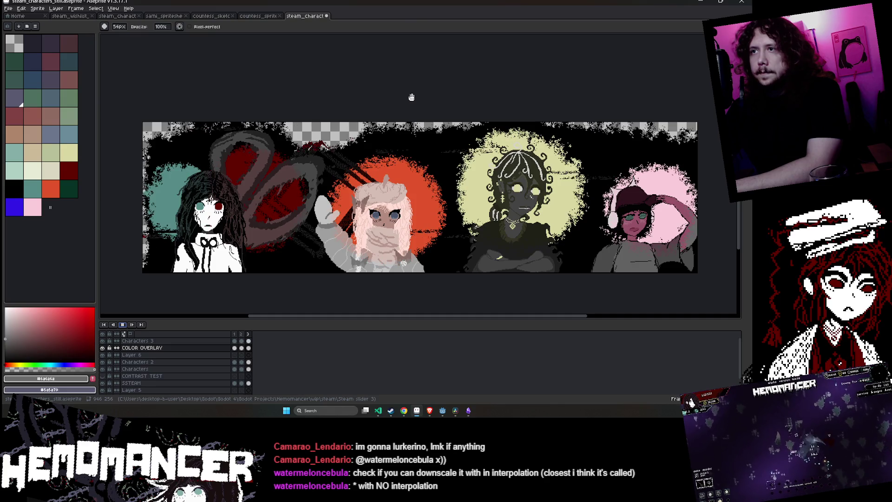
left_click_drag(454, 93, 412, 93)
On frame 1's COLOR OVERLAY cel, erase a ragged gap stretching left across the top edge
left_click(127, 324)
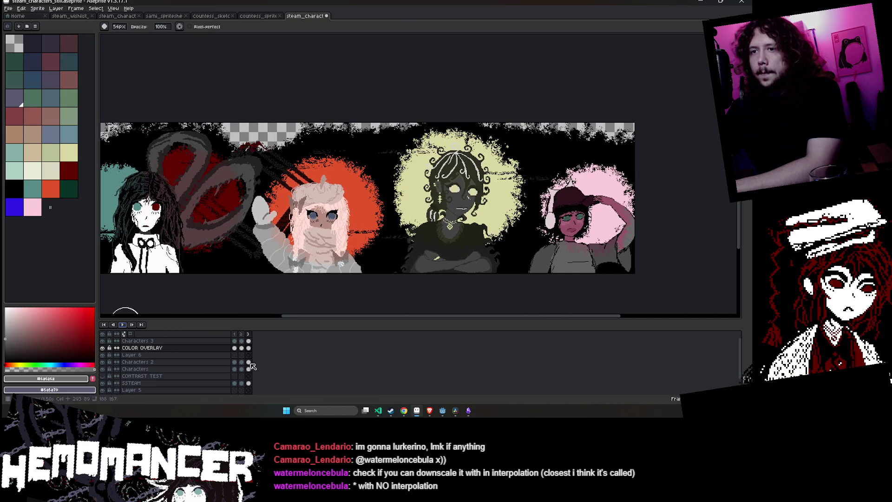
left_click(234, 348)
left_click_drag(376, 125, 314, 151)
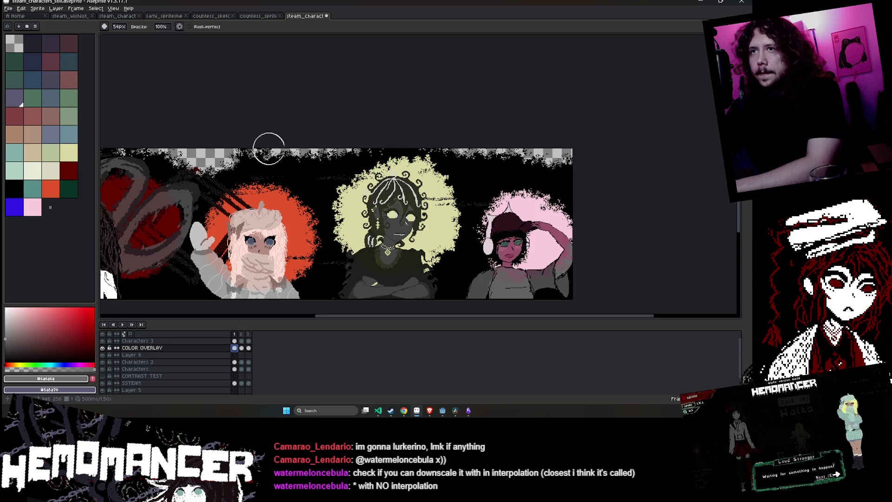
left_click(231, 347)
key("shift+q")
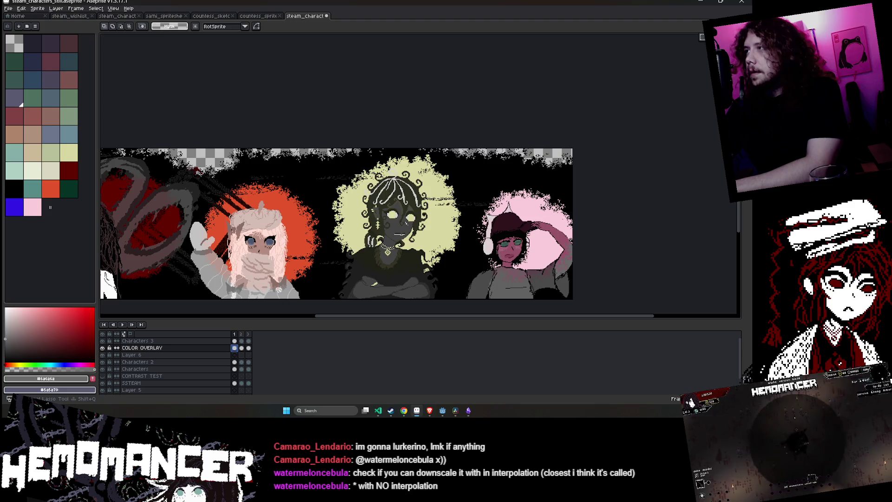
key("shift+q")
key("v")
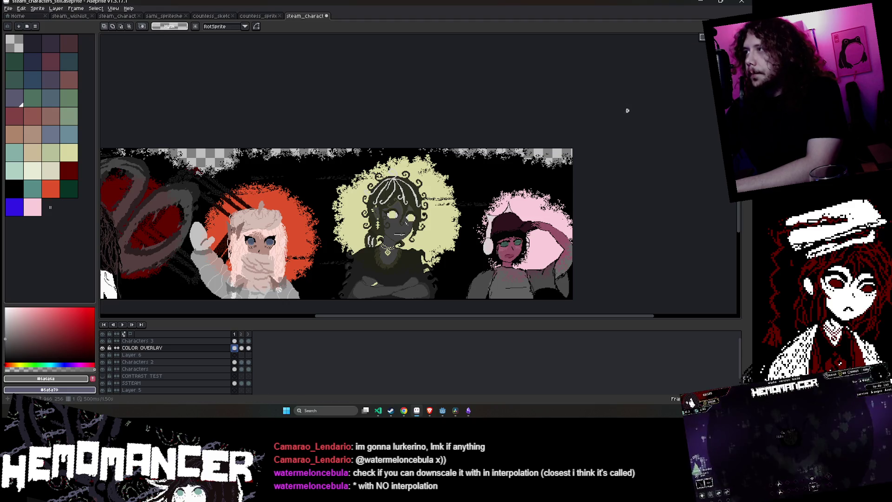
scroll(317, 167, "up", 3)
key("e")
mouse_move(318, 155)
left_mouse_down()
mouse_move(295, 131)
mouse_move(368, 107)
mouse_move(259, 107)
mouse_move(389, 107)
left_mouse_up()
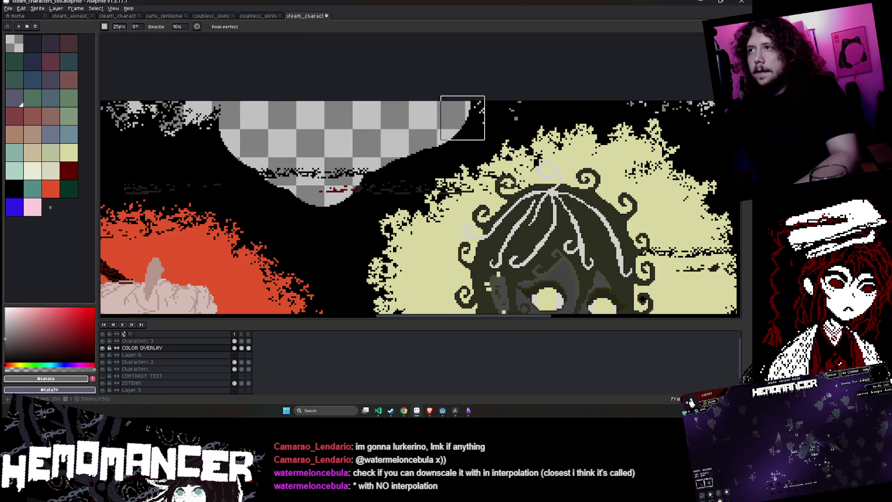
key("b")
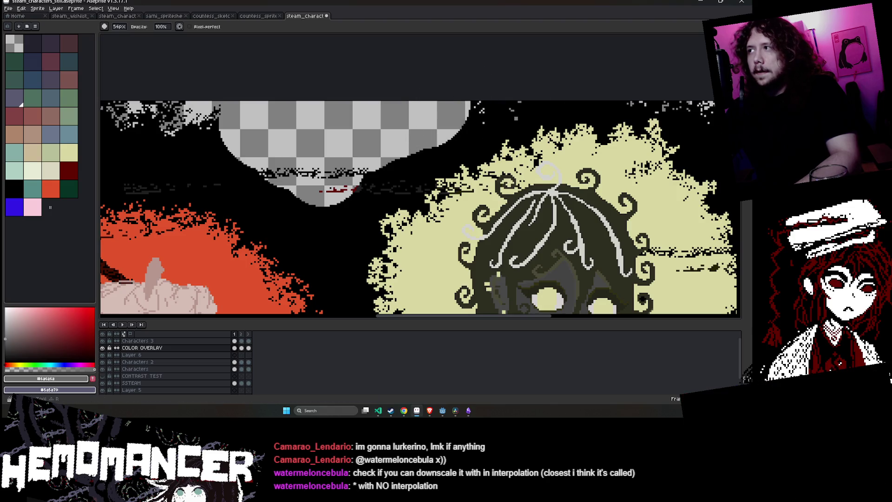
key("e")
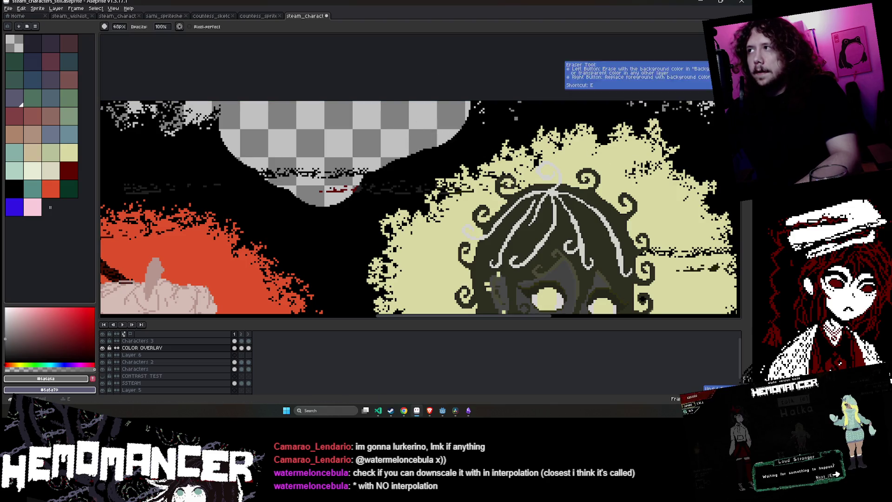
mouse_move(734, 126)
left_mouse_down()
mouse_move(442, 99)
mouse_move(374, 155)
mouse_move(196, 110)
left_mouse_up()
Erase a transparent patch at the top edge on frame 3, undoing the excess on the right
scroll(289, 103, "down", 3)
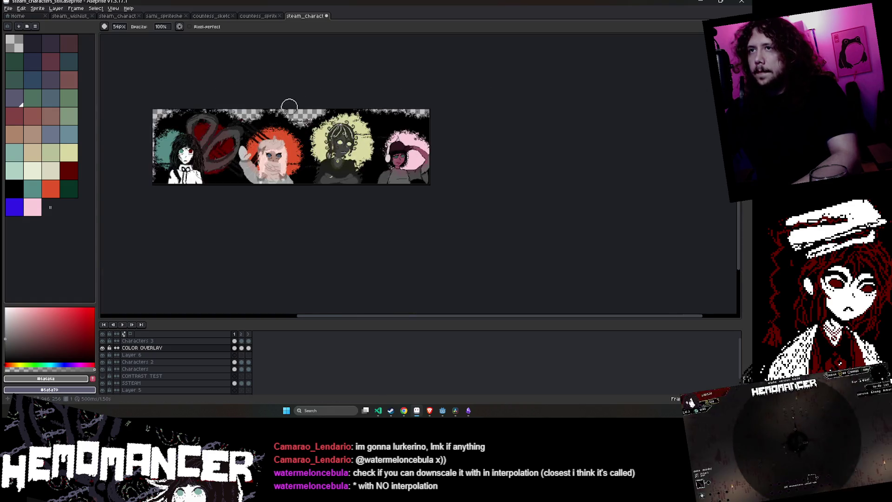
scroll(288, 103, "up", 1)
key("Right")
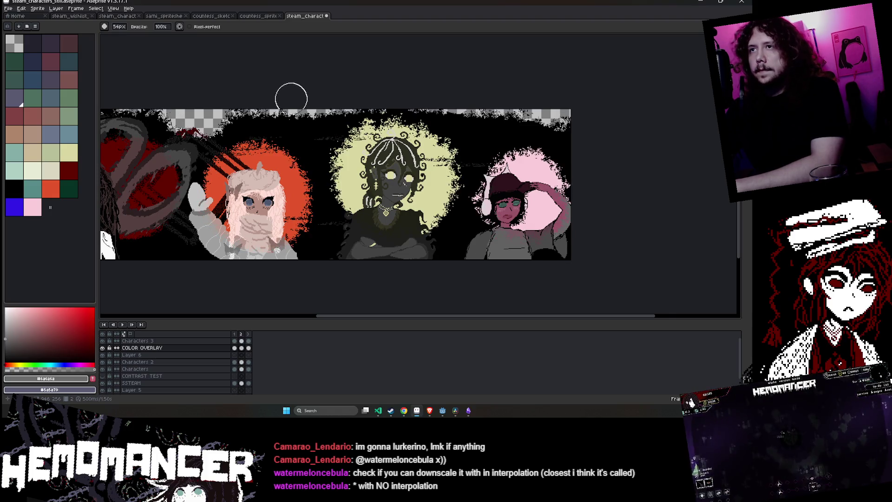
key("Left")
key("Right")
key("e")
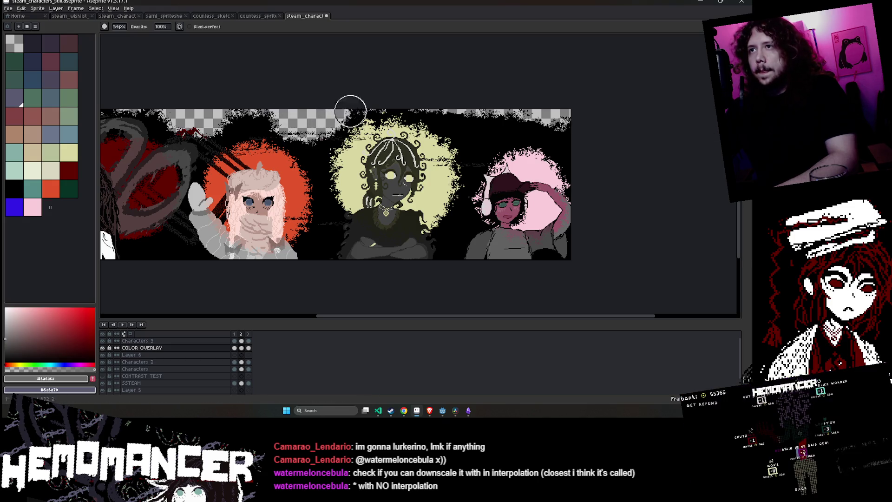
key("Right")
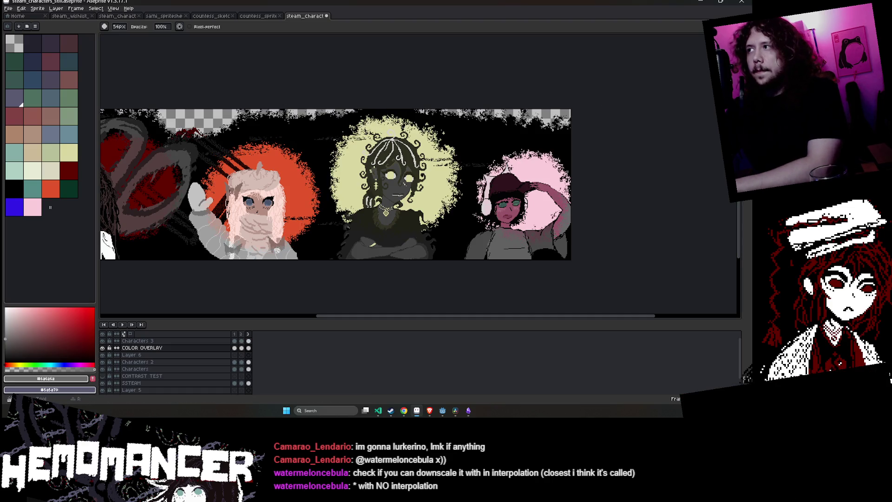
key("e")
mouse_move(309, 121)
left_mouse_down()
mouse_move(325, 121)
mouse_move(304, 120)
left_mouse_up()
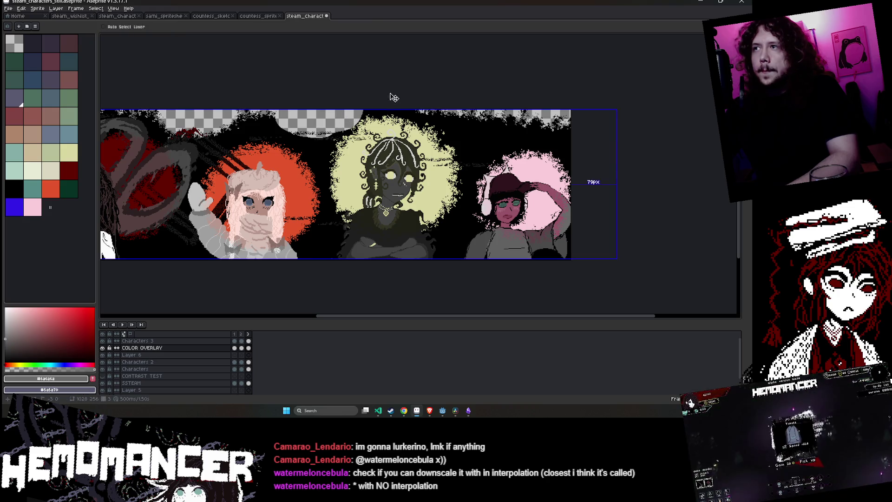
key("ctrl+z")
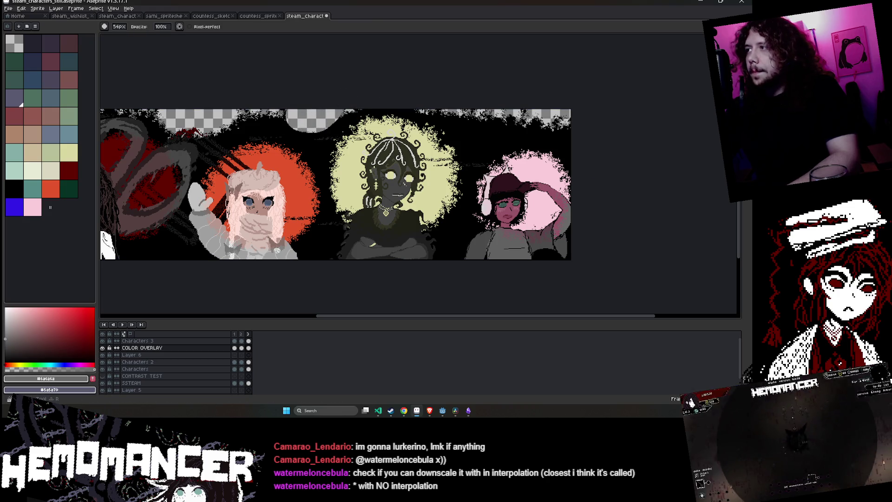
key("ctrl+z")
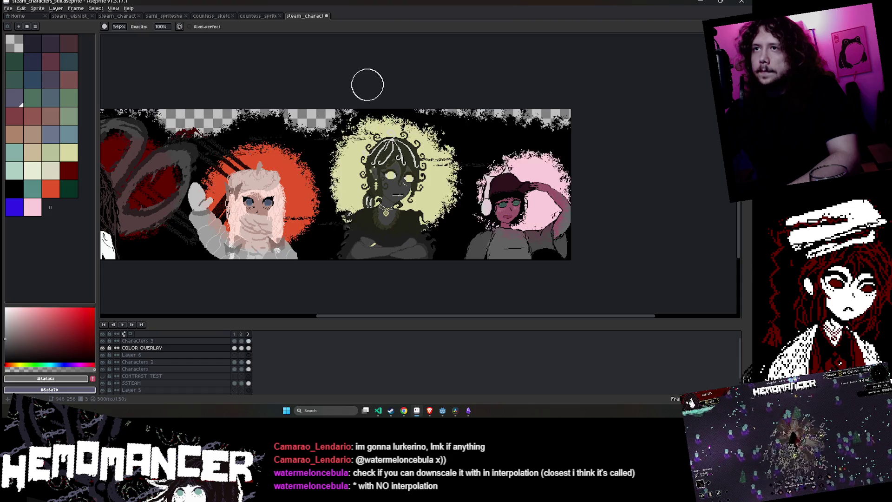
scroll(232, 93, "up", 2)
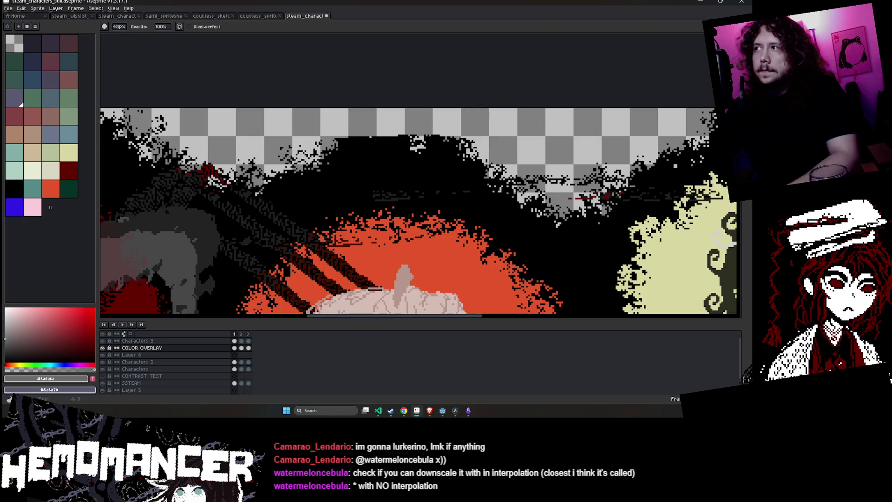
scroll(464, 131, "up", 2)
scroll(352, 138, "down", 2)
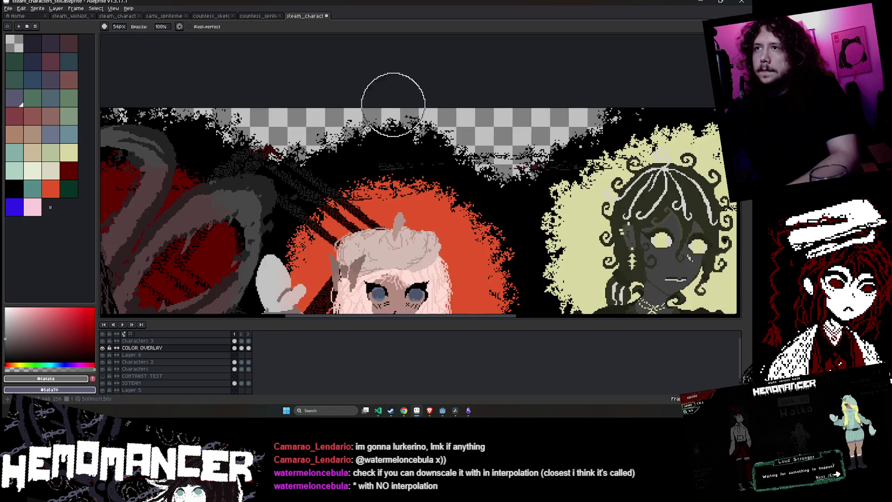
scroll(421, 100, "up", 2)
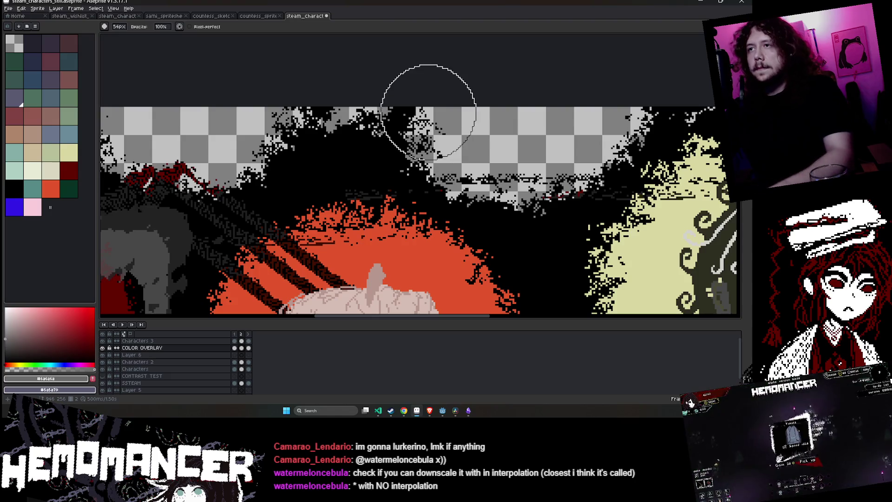
scroll(325, 84, "down", 2)
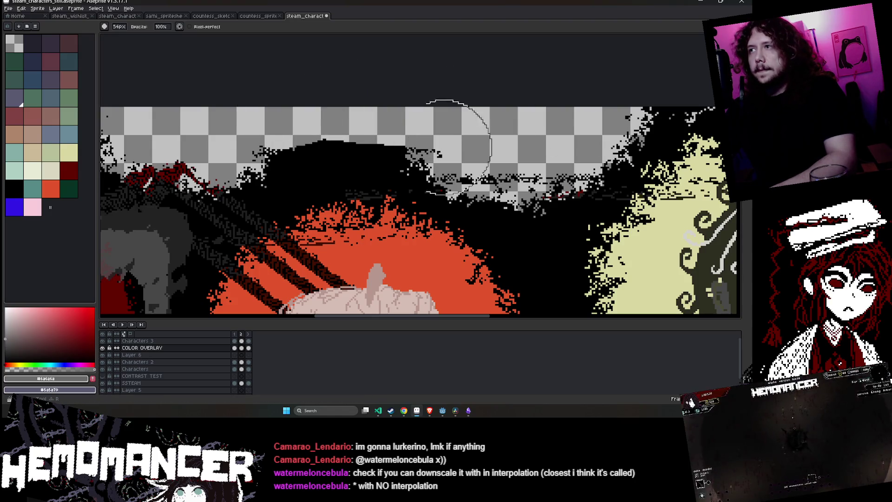
scroll(334, 126, "down", 3)
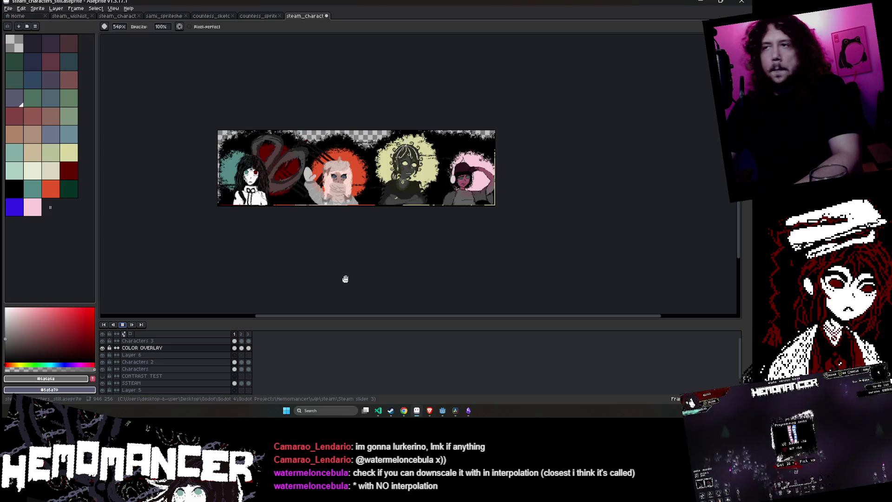
Stop playback and erase the black along the banner's top edge with a resized eraser
scroll(347, 80, "up", 1)
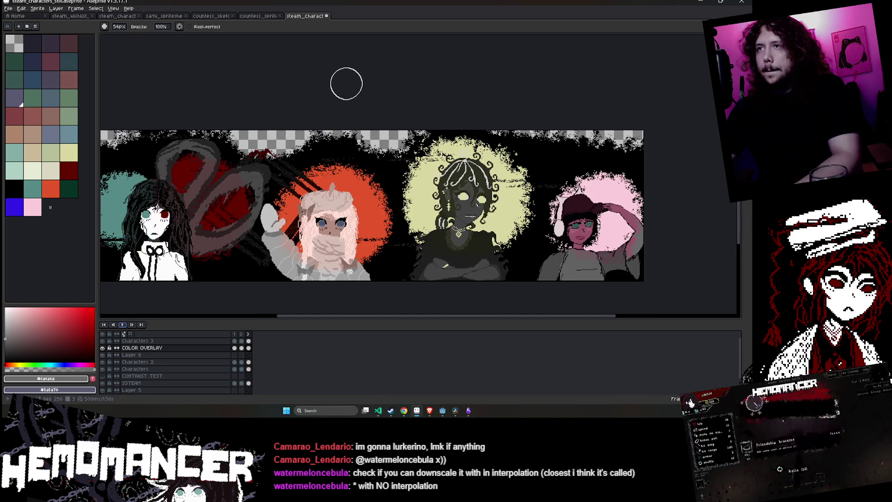
key("Return")
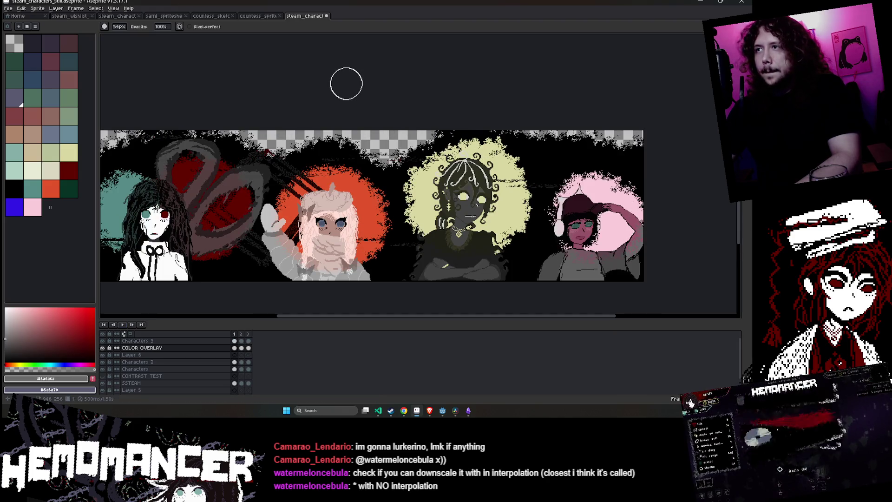
scroll(446, 84, "right", 3)
scroll(319, 96, "up", 2)
scroll(235, 99, "down", 1)
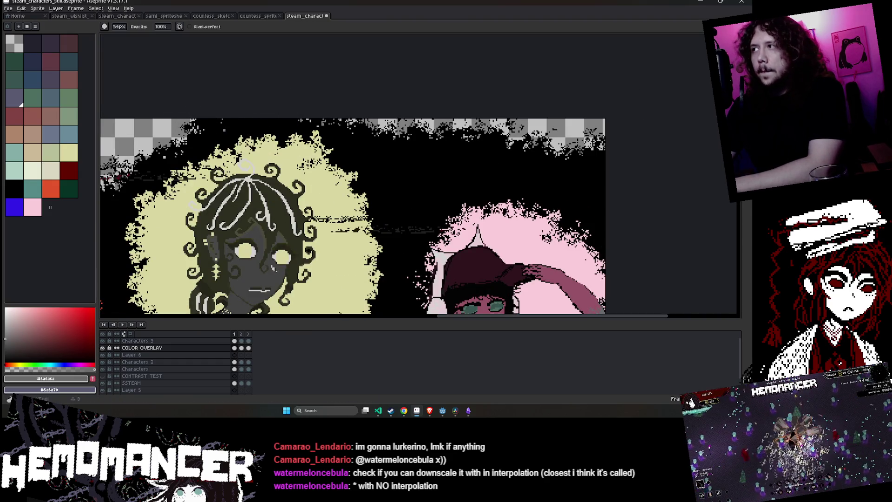
left_click(745, 60)
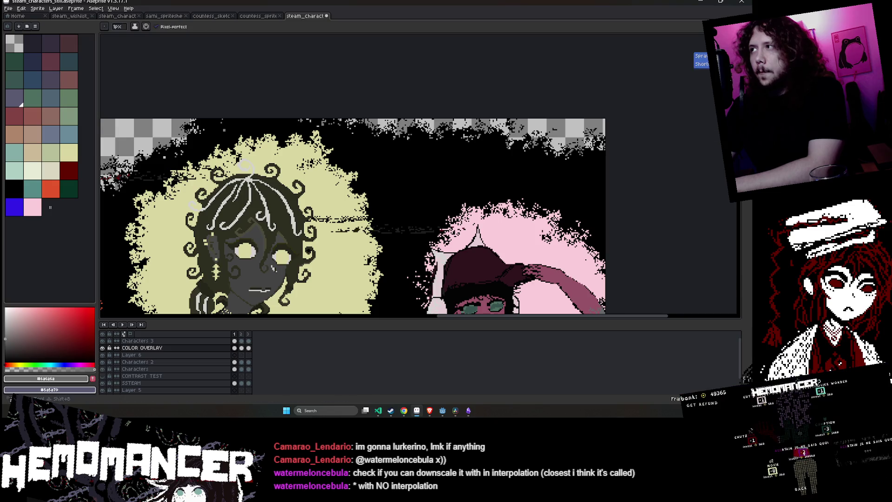
key("e")
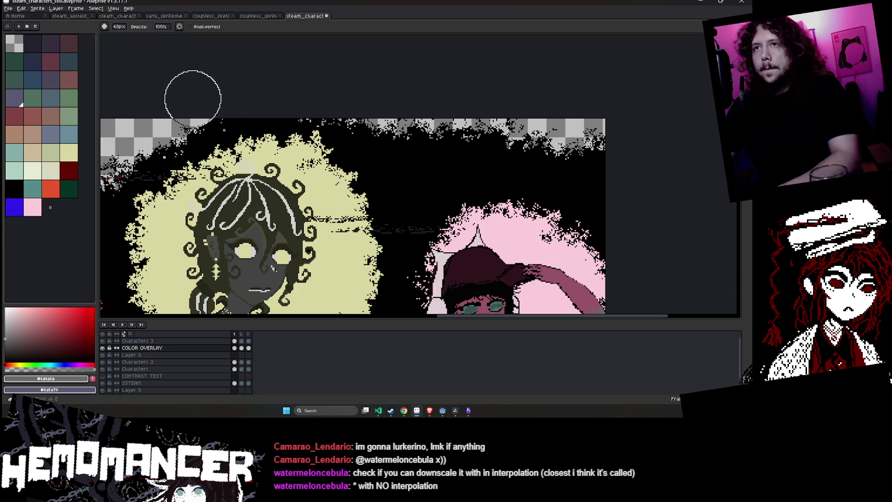
mouse_move(193, 93)
left_mouse_down()
mouse_move(255, 90)
mouse_move(547, 114)
mouse_move(508, 123)
left_mouse_up()
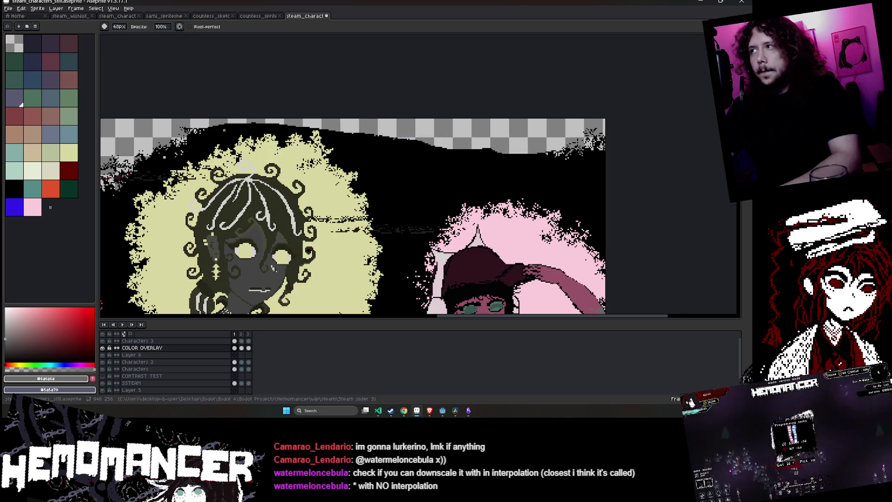
key("plus")
key("plus")
key("plus")
key("minus")
key("minus")
key("minus")
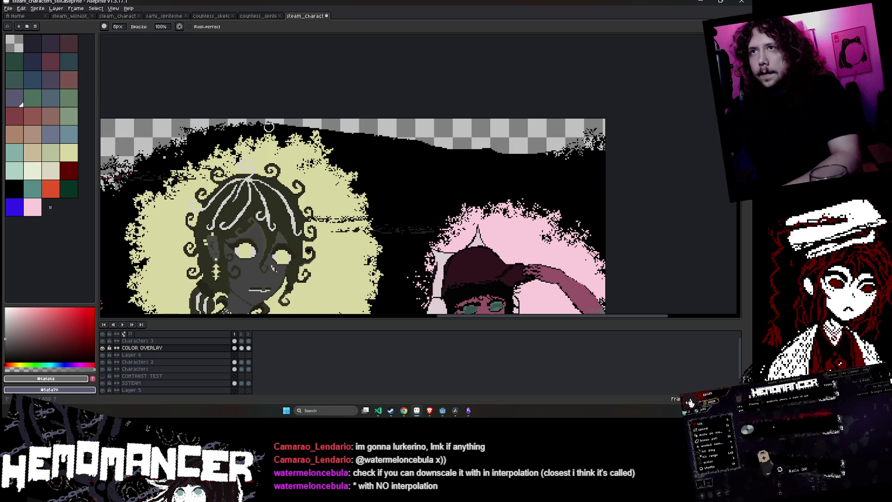
key("plus")
key("plus")
key("plus")
mouse_move(322, 130)
left_mouse_down()
mouse_move(424, 160)
mouse_move(549, 146)
left_mouse_up()
Erase more black above the pink-backdrop character at top right, undoing one stray bump
key("plus")
key("plus")
key("plus")
scroll(549, 145, "down", 5)
scroll(548, 146, "up", 4)
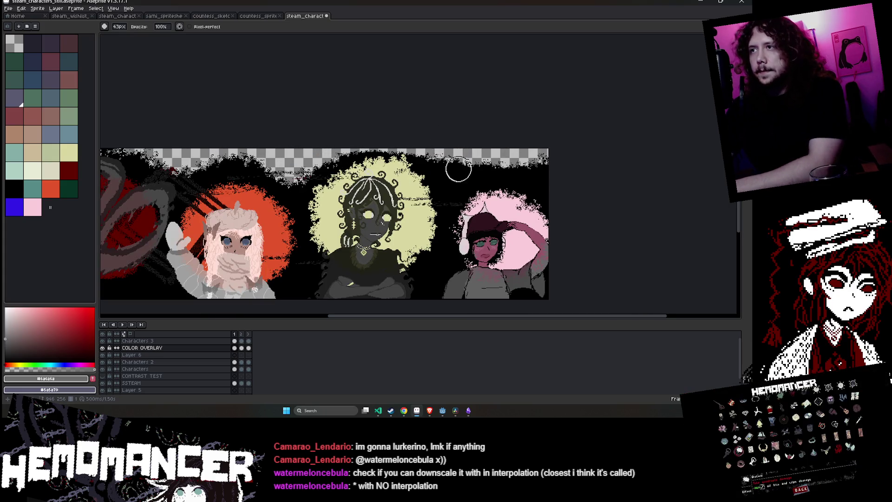
key("plus")
key("plus")
key("plus")
left_click_drag(459, 169, 453, 170)
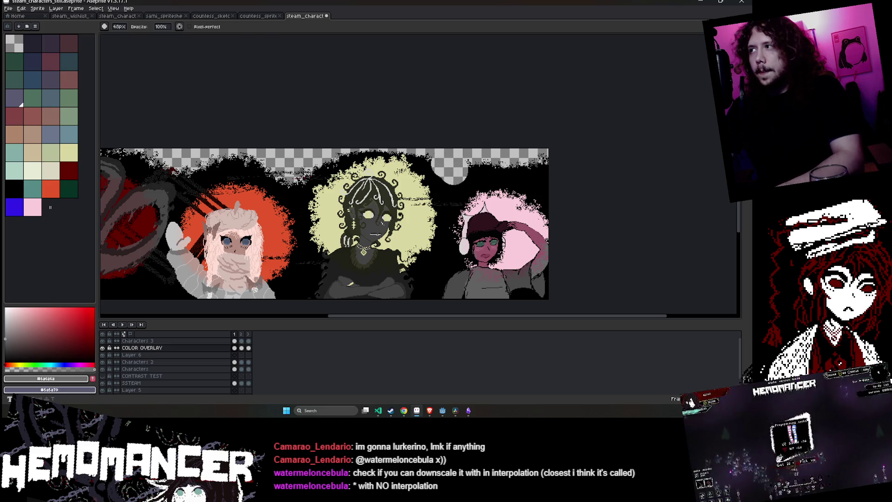
key("minus")
key("minus")
key("minus")
scroll(447, 172, "up", 2)
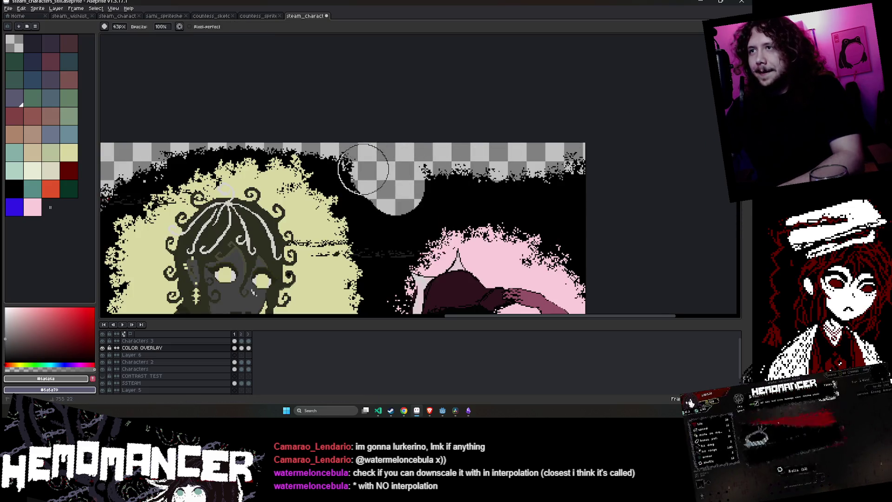
key("ctrl+z")
scroll(434, 175, "down", 2)
scroll(412, 186, "up", 1)
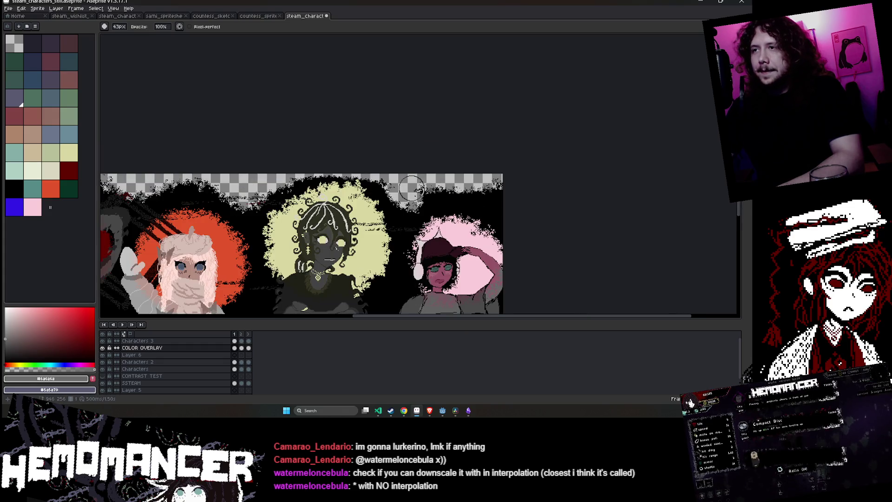
scroll(412, 188, "down", 1)
scroll(412, 188, "up", 2)
key("plus")
key("plus")
key("plus")
mouse_move(408, 175)
left_mouse_down()
mouse_move(577, 149)
mouse_move(590, 162)
left_mouse_up()
scroll(621, 192, "down", 1)
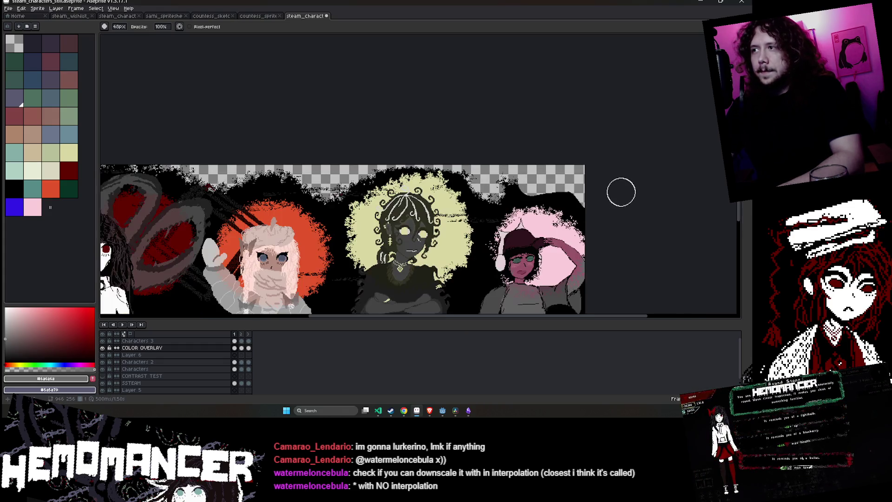
scroll(617, 195, "down", 1)
scroll(615, 199, "up", 2)
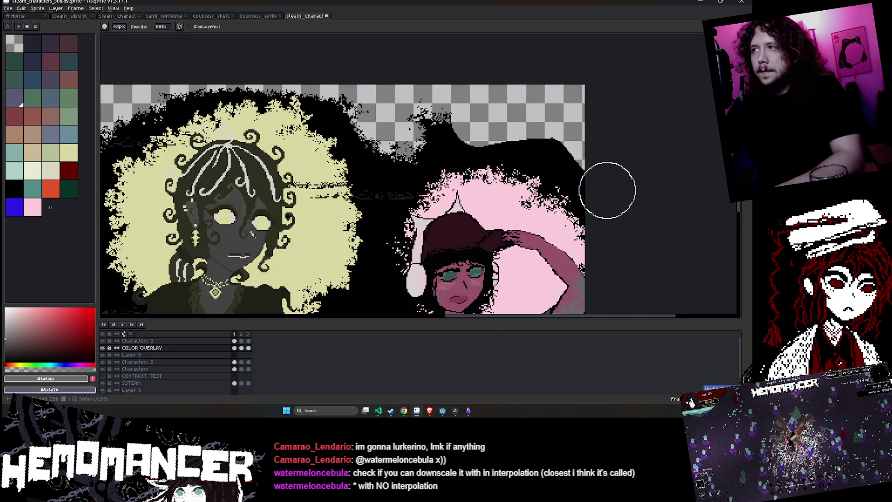
scroll(589, 136, "down", 3)
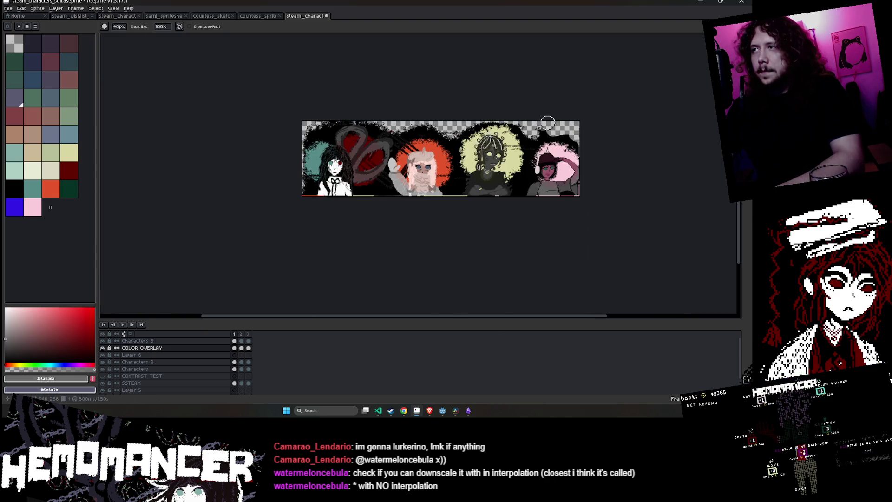
scroll(548, 123, "up", 3)
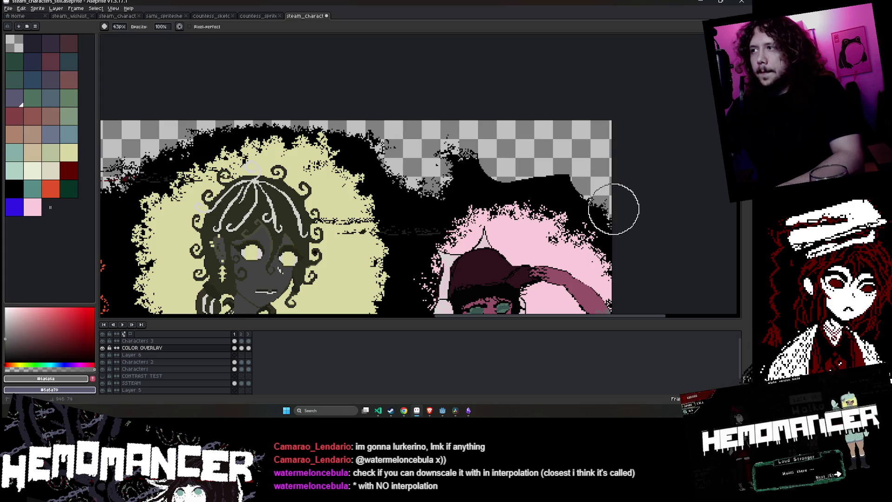
scroll(615, 185, "down", 3)
scroll(615, 185, "up", 2)
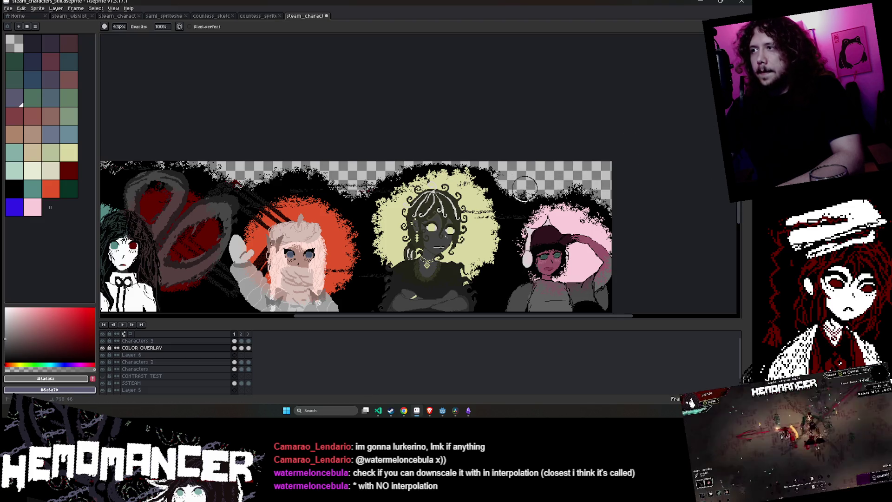
scroll(615, 185, "down", 2)
scroll(580, 187, "up", 3)
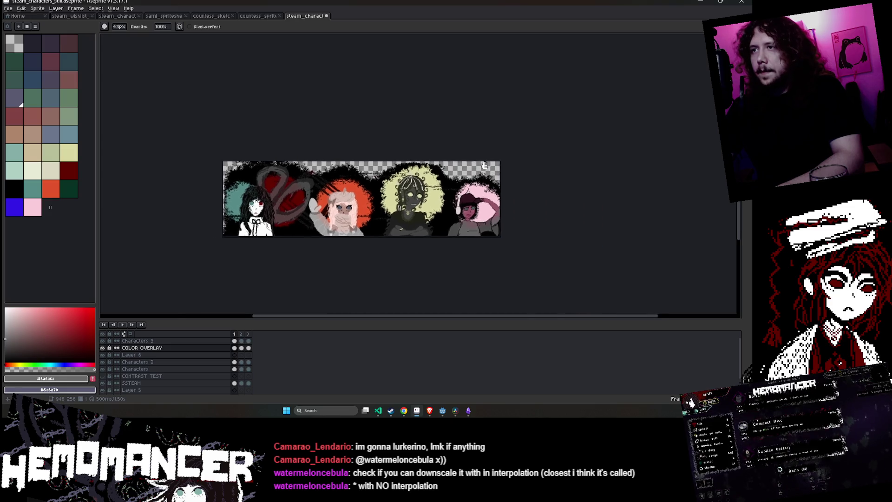
key("u")
left_click(331, 228, "alt")
Paint black back with the pencil along the edge above the pink glow
key("b")
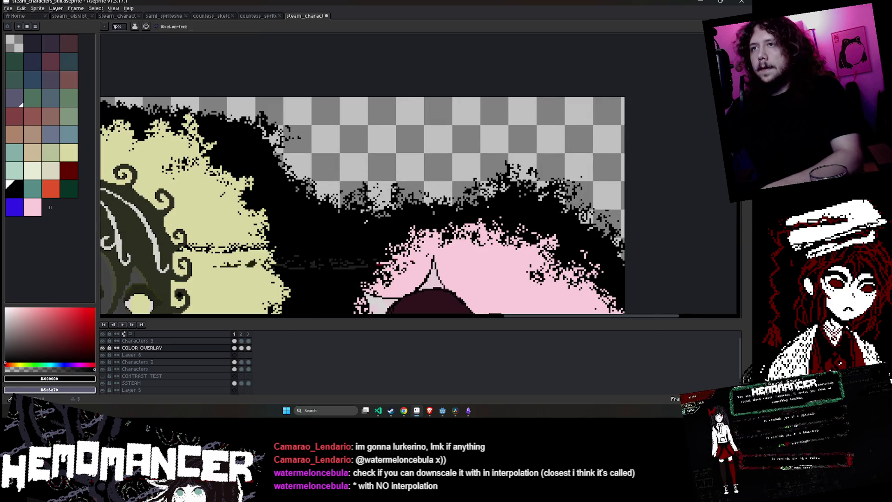
mouse_move(305, 179)
left_mouse_down()
mouse_move(291, 167)
mouse_move(328, 188)
mouse_move(448, 184)
mouse_move(424, 189)
mouse_move(307, 160)
left_mouse_up()
key("e")
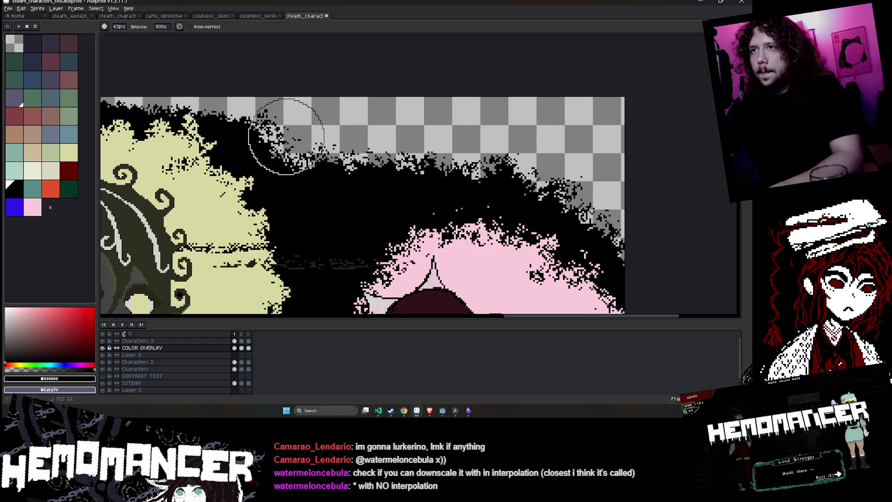
Zoom out to view the whole banner and return to the first animation frame
key("minus")
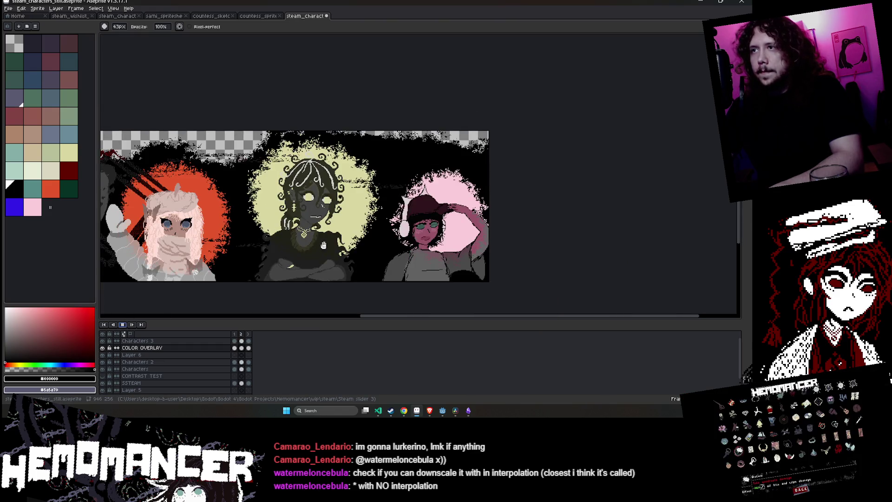
scroll(308, 265, "down", 2)
left_click_drag(309, 265, 405, 227)
scroll(405, 227, "up", 3)
scroll(406, 227, "down", 2)
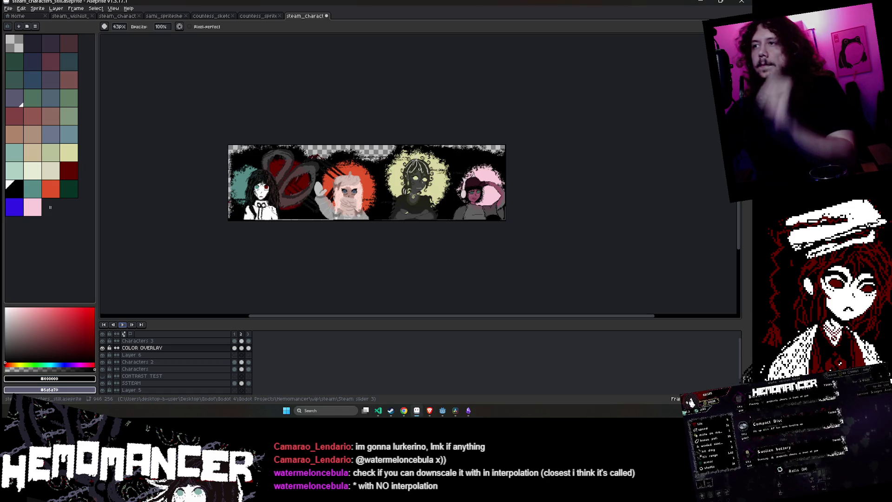
left_click(123, 326)
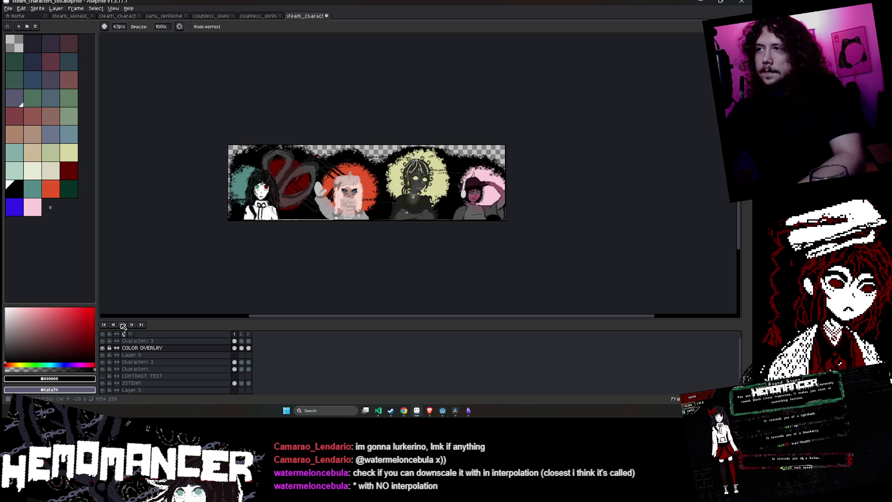
Magic-wand select the pink glow behind the capped character and shift it slightly
key("w")
scroll(493, 134, "up", 3)
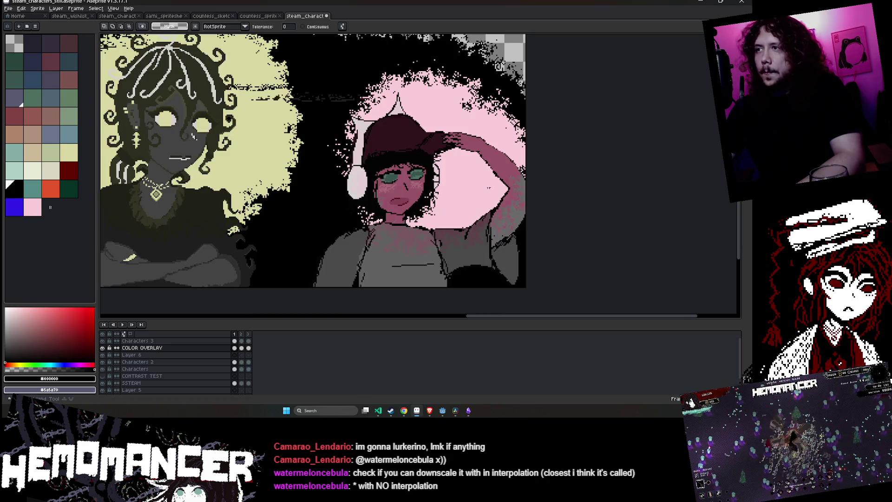
left_click(493, 134)
left_click_drag(493, 134, 470, 134)
left_click_drag(434, 144, 444, 143)
key("Return")
scroll(564, 136, "down", 3)
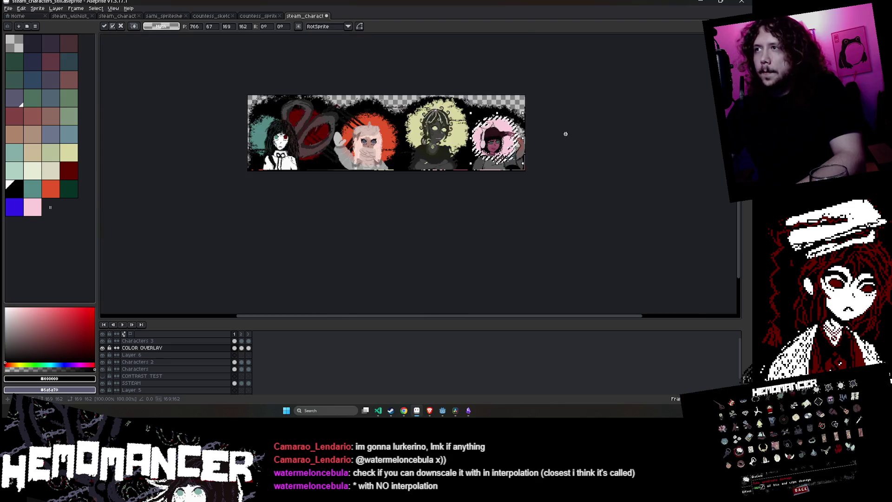
scroll(564, 139, "up", 1)
Delete the pink glow and bucket-fill the area behind her with black
key("b")
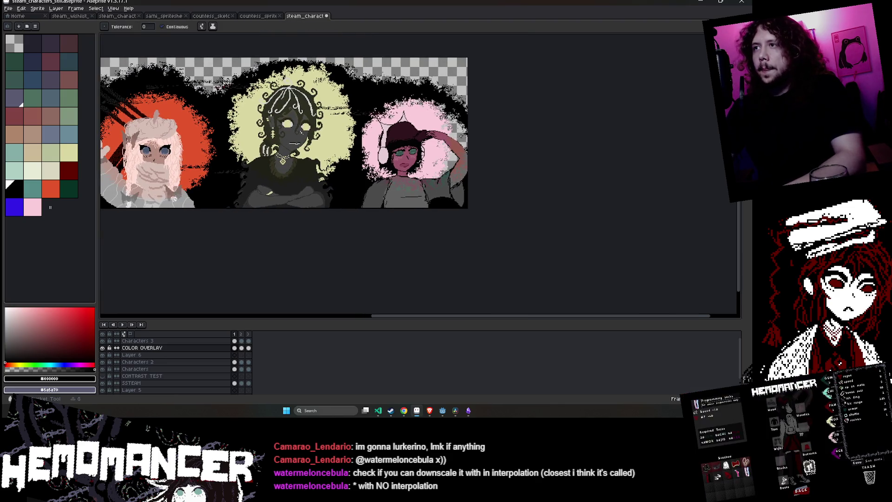
scroll(465, 134, "up", 3)
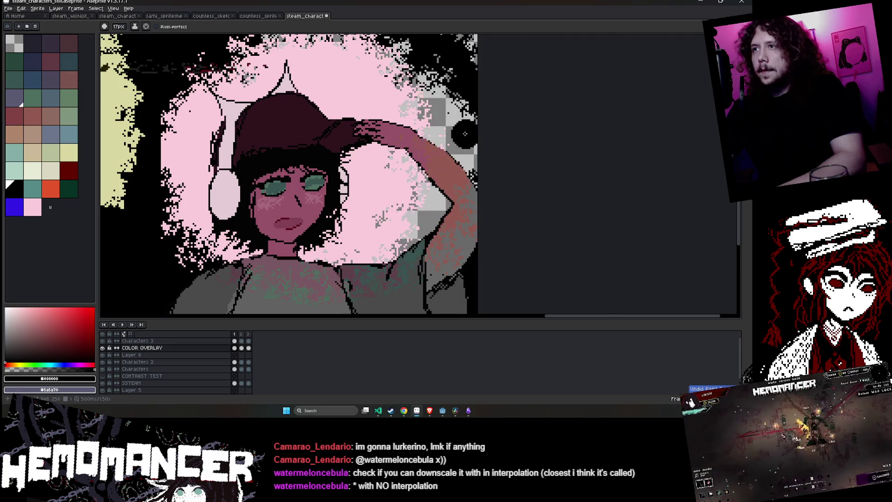
scroll(465, 134, "down", 1)
key("w")
left_click(396, 118)
key("Delete")
key("g")
left_click(393, 116)
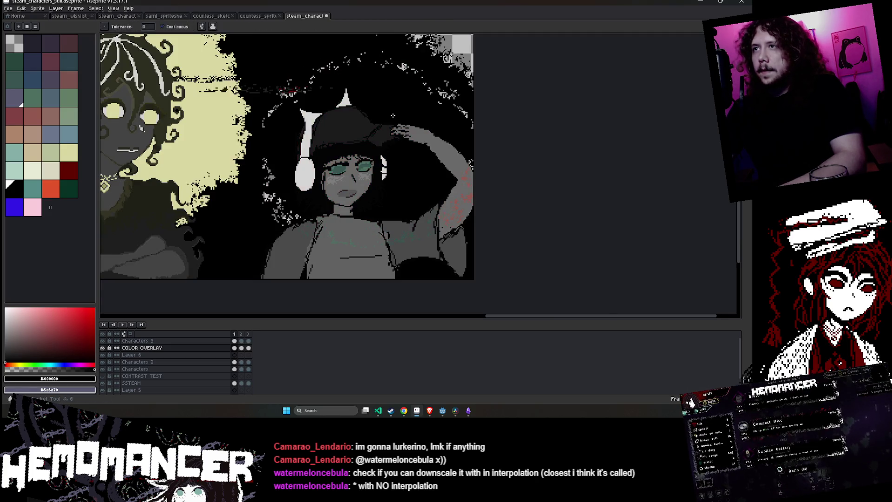
key("e")
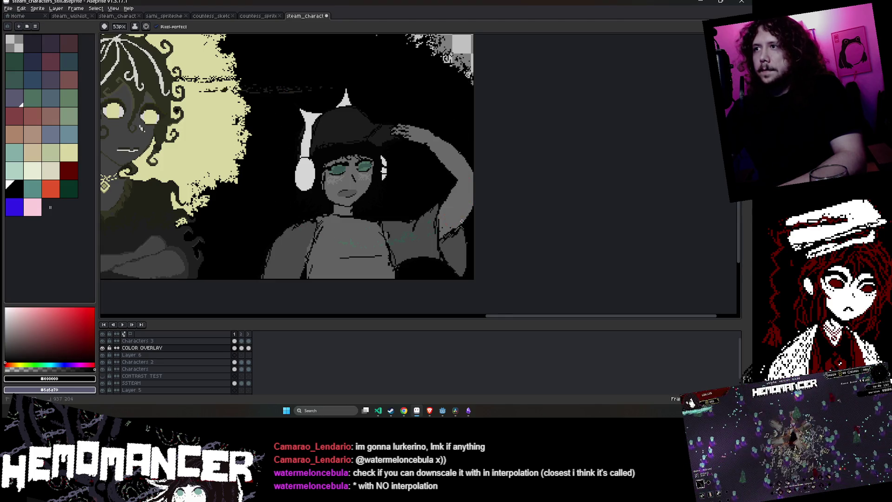
Paste the glow back, scale it to about 126×125, and place it around her head
key("ctrl+v")
scroll(521, 167, "down", 2)
scroll(521, 168, "up", 2)
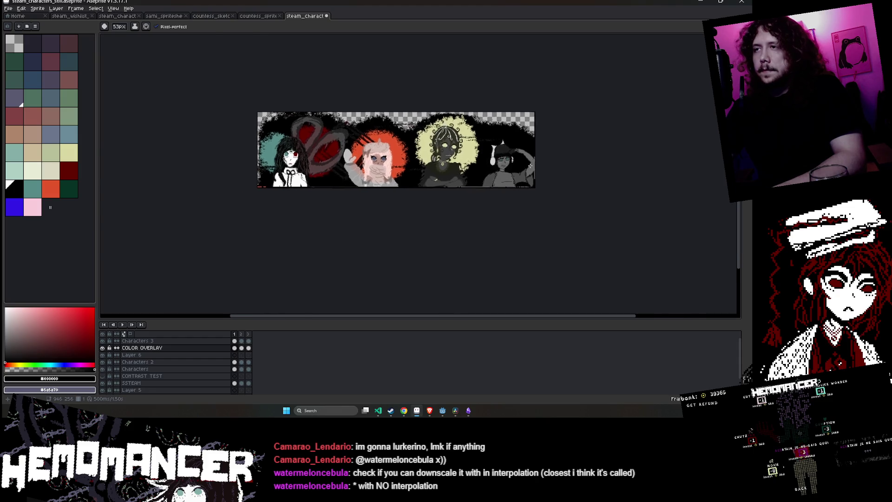
scroll(521, 167, "down", 3)
scroll(469, 149, "up", 4)
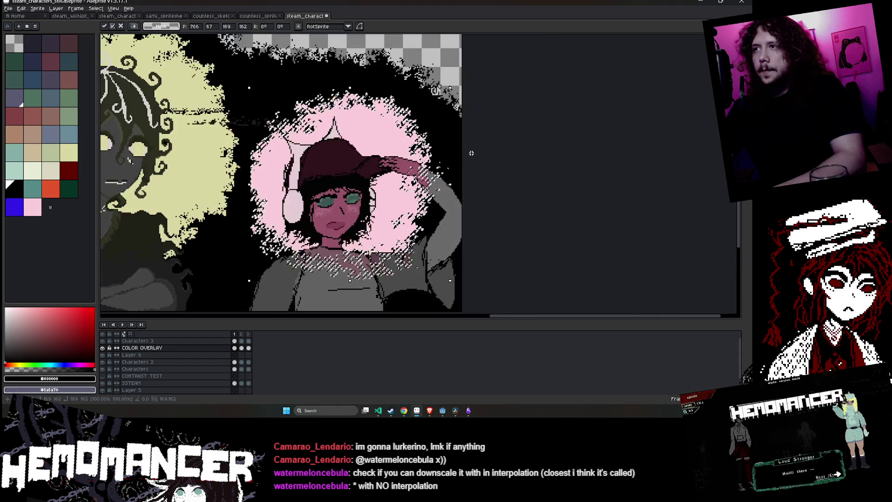
left_click_drag(249, 88, 302, 135)
left_click_drag(325, 163, 288, 150)
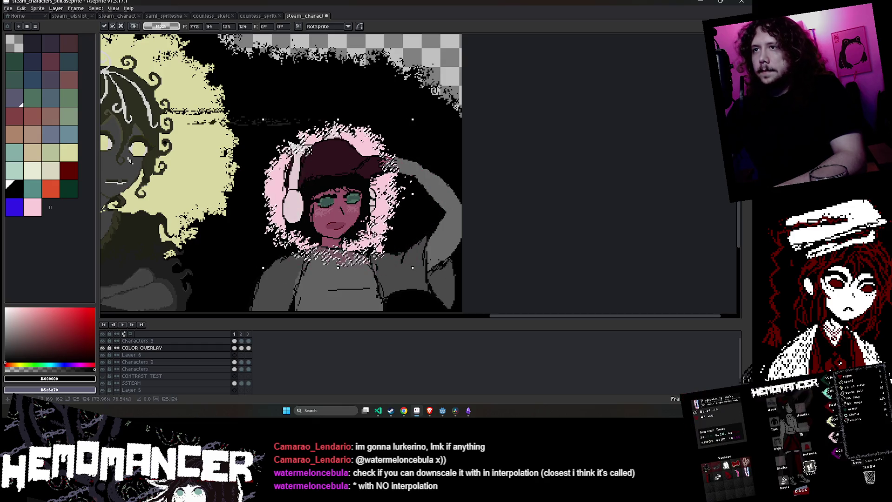
scroll(430, 227, "down", 3)
scroll(453, 200, "up", 5)
scroll(453, 200, "down", 3)
key("Return")
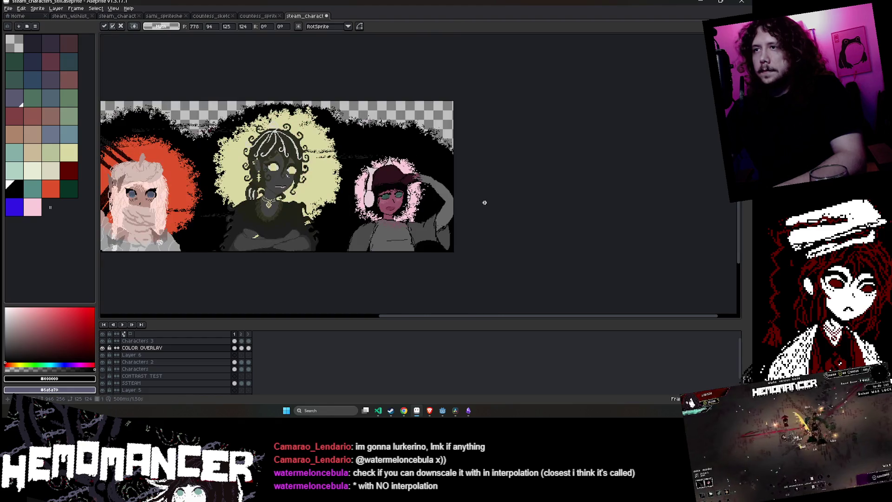
mouse_move(472, 207)
left_mouse_down()
mouse_move(484, 189)
mouse_move(512, 177)
left_mouse_up()
key("e")
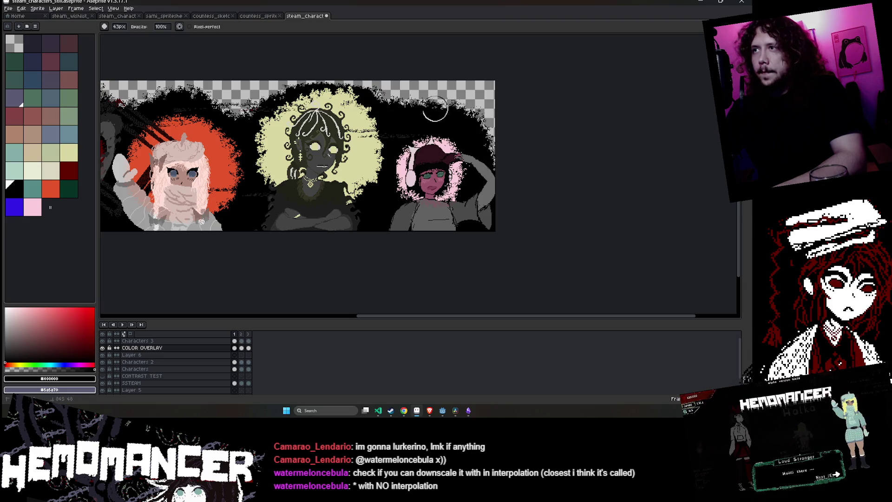
With a slightly smaller round brush, paint black over the pale moon circle at the top-right
scroll(520, 170, "down", 1)
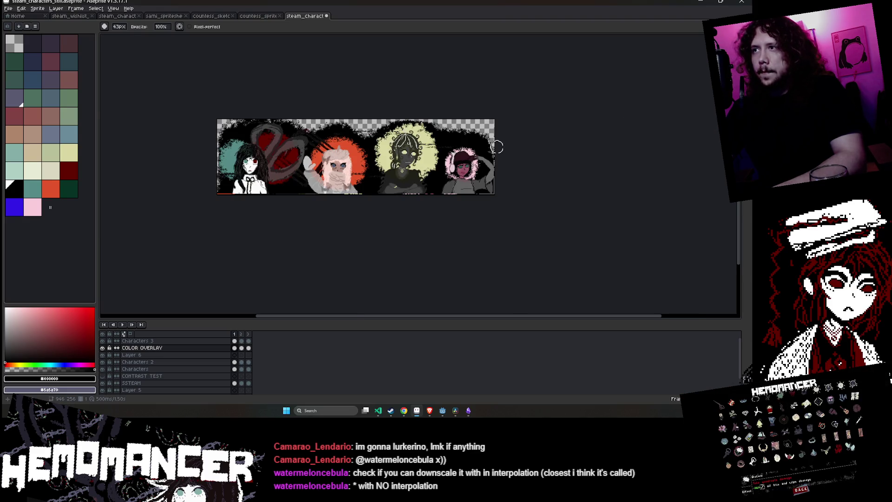
scroll(497, 147, "up", 1)
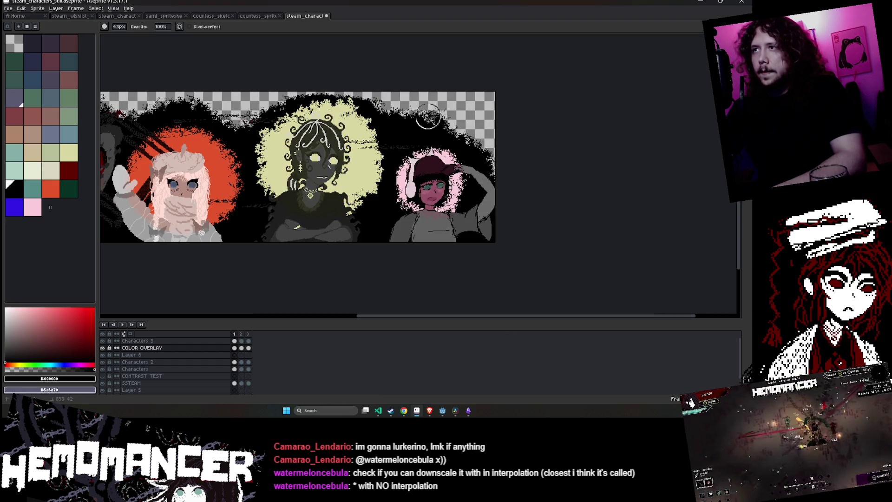
scroll(421, 114, "down", 1)
scroll(423, 105, "up", 1)
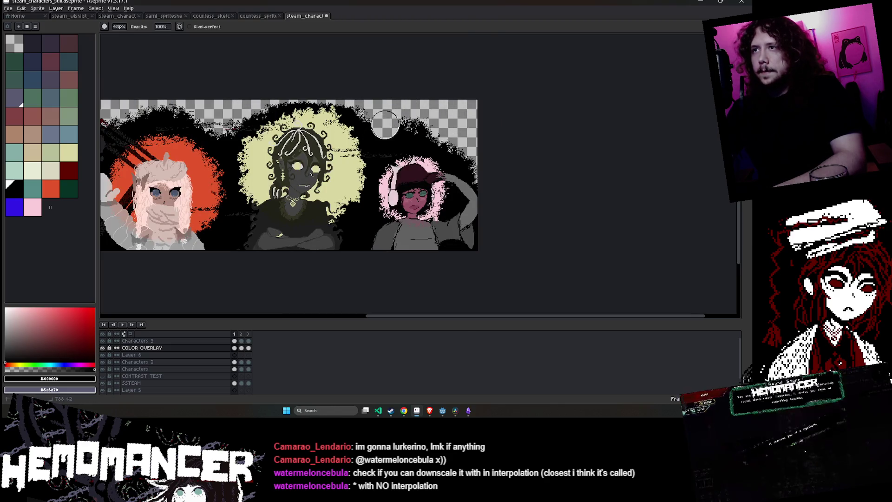
key("minus")
key("minus")
key("minus")
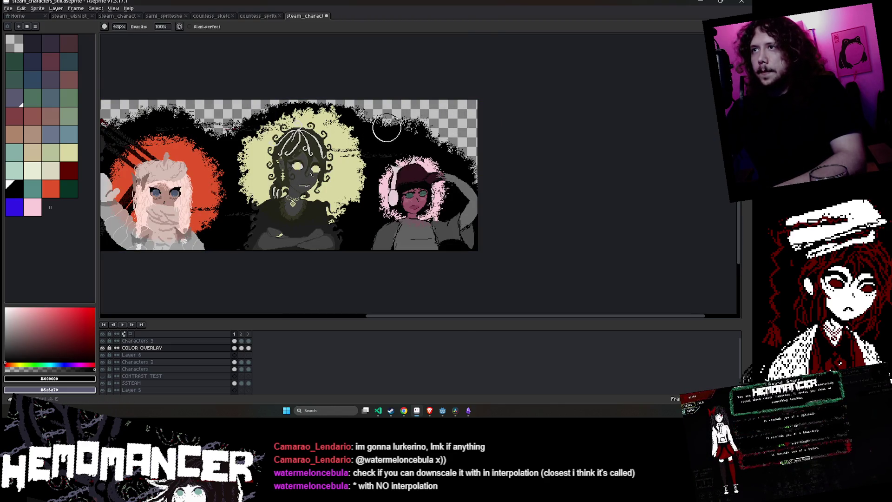
key("e")
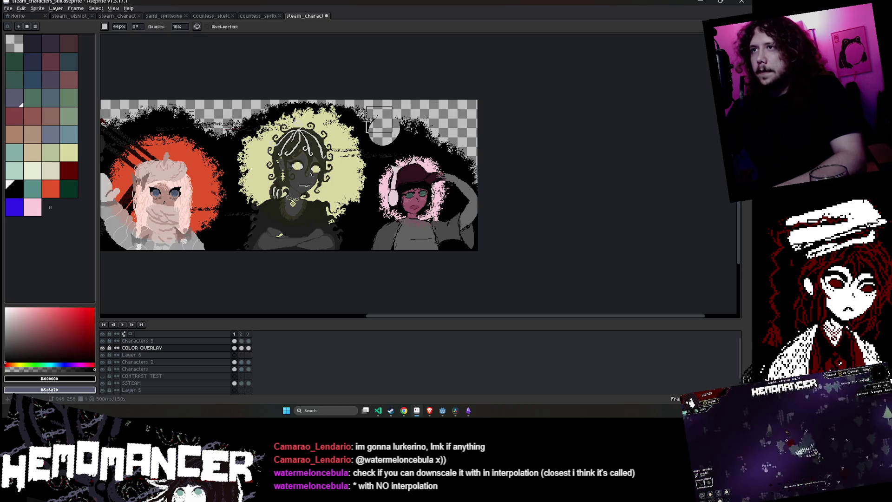
key("v")
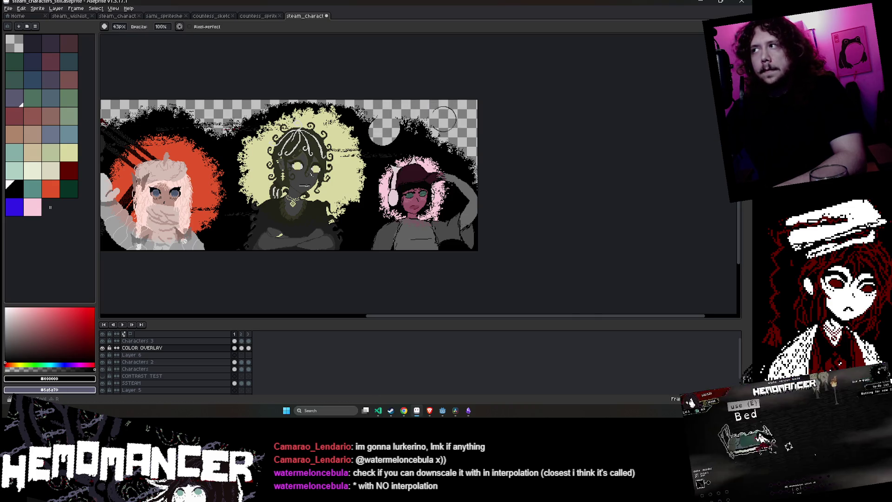
scroll(418, 125, "up", 3)
key("b")
mouse_move(300, 132)
left_mouse_down()
mouse_move(295, 99)
mouse_move(478, 180)
mouse_move(366, 122)
left_mouse_up()
Blacken the area beside the moon, undo that stroke, and erase the stray black blob
scroll(481, 121, "down", 5)
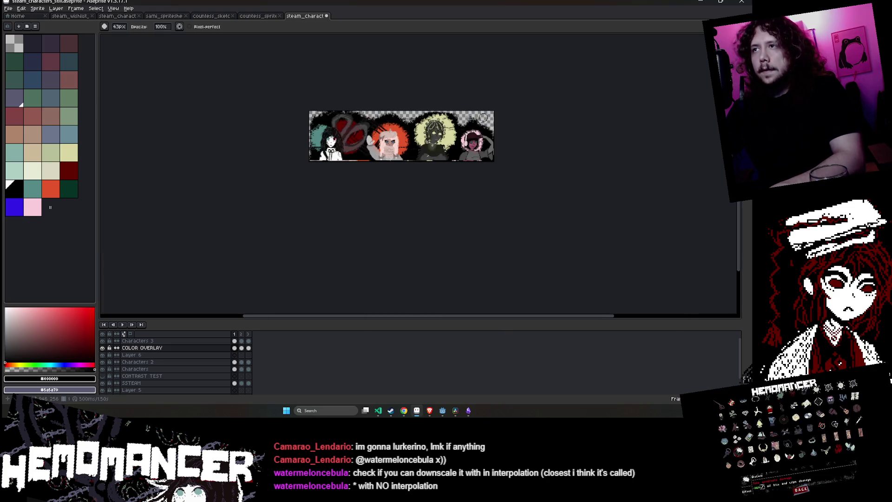
scroll(481, 120, "up", 2)
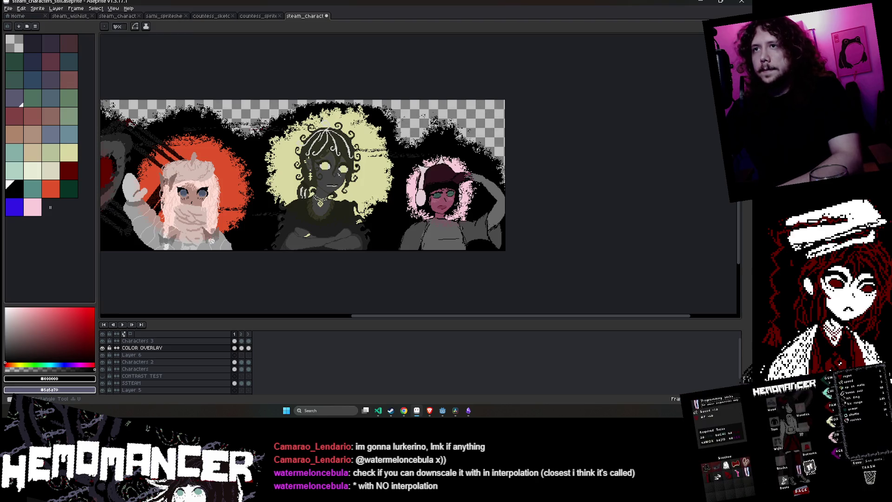
scroll(398, 138, "down", 2)
scroll(398, 138, "up", 4)
left_click_drag(422, 102, 408, 119)
key("ctrl+z")
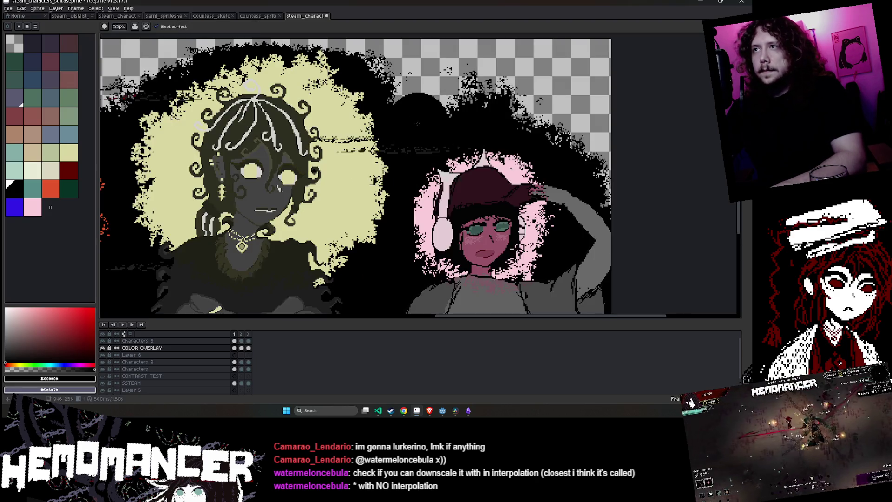
key("e")
mouse_move(471, 92)
left_mouse_down()
mouse_move(409, 100)
mouse_move(434, 110)
left_mouse_up()
Save the banner and bring its right end into view
scroll(620, 161, "down", 3)
scroll(621, 163, "up", 1)
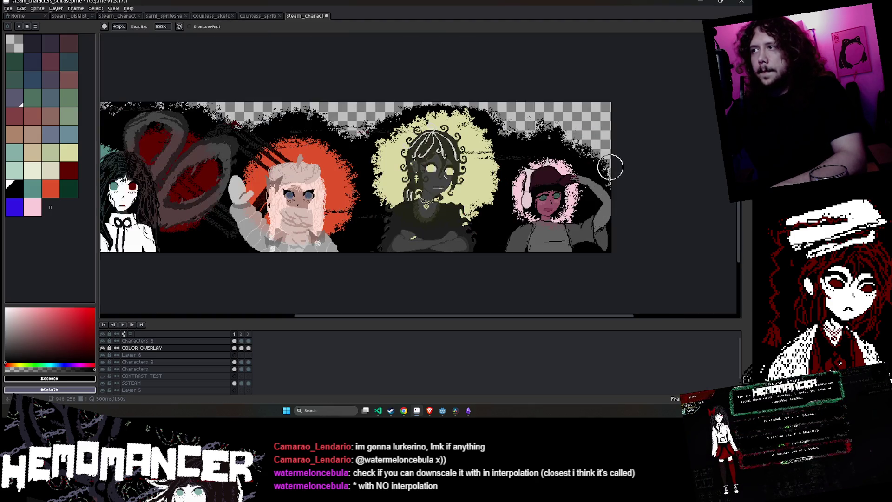
scroll(616, 234, "down", 1)
scroll(614, 241, "up", 2)
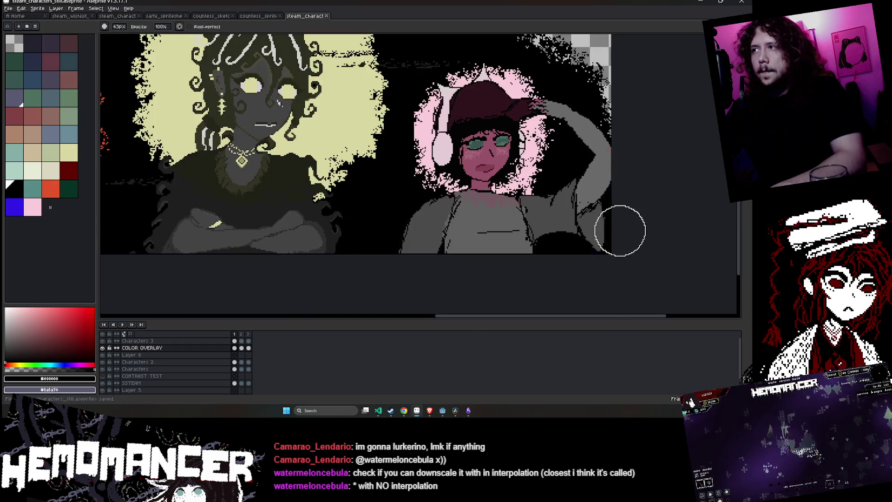
scroll(620, 229, "down", 2)
key("ctrl+s")
mouse_move(625, 206)
left_mouse_down()
mouse_move(638, 180)
mouse_move(590, 167)
left_mouse_up()
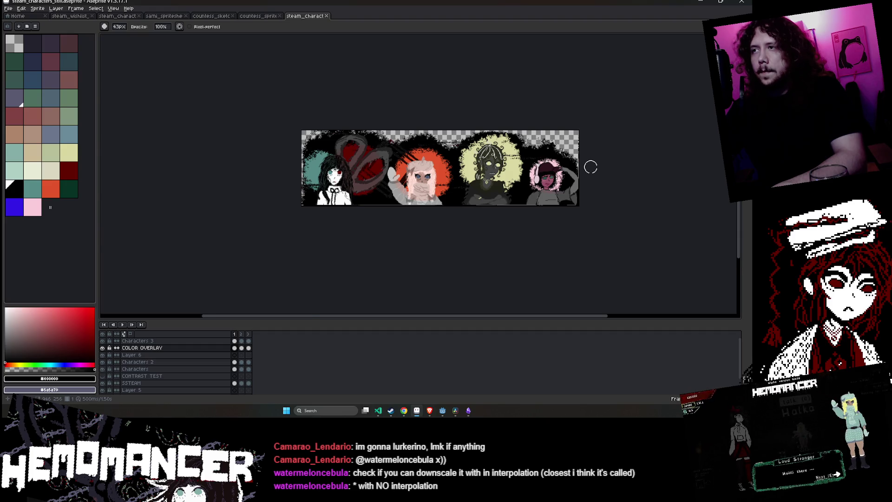
scroll(591, 167, "up", 2)
scroll(591, 168, "up", 1)
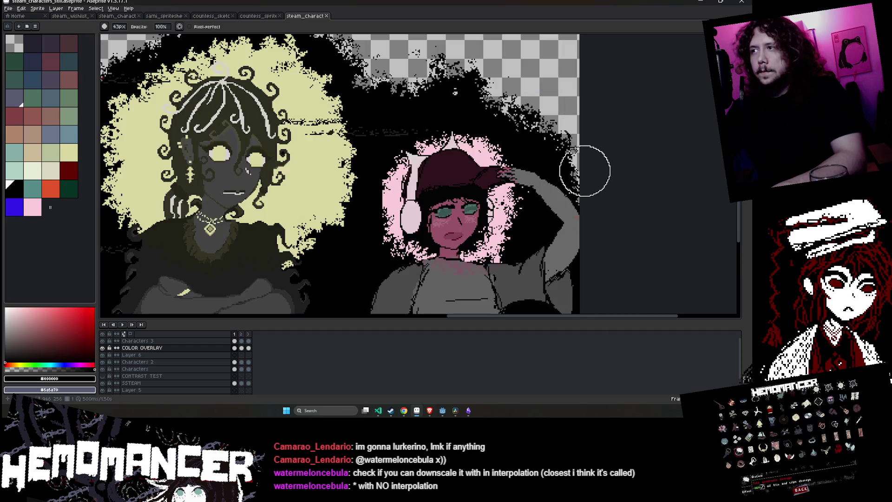
scroll(607, 200, "right", 2)
Clear the pixels in a rectangular strip along the canvas's right edge
key("m")
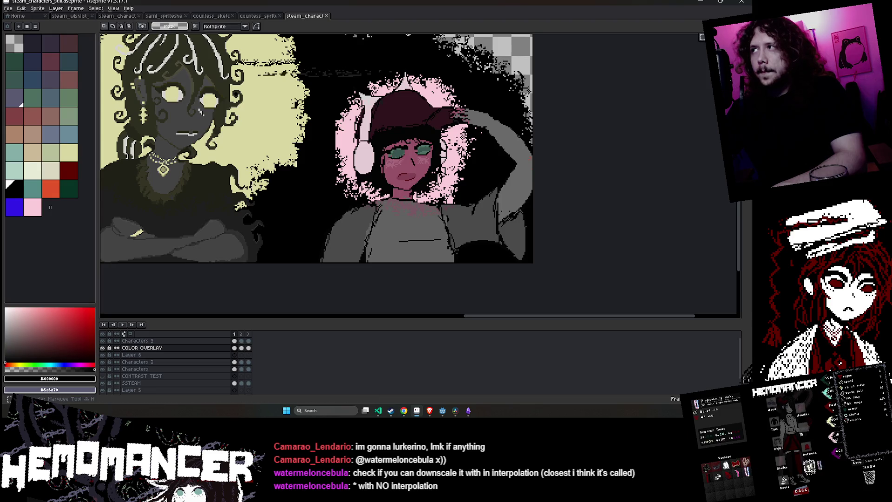
mouse_move(526, 113)
left_mouse_down()
mouse_move(511, 260)
mouse_move(489, 263)
left_mouse_up()
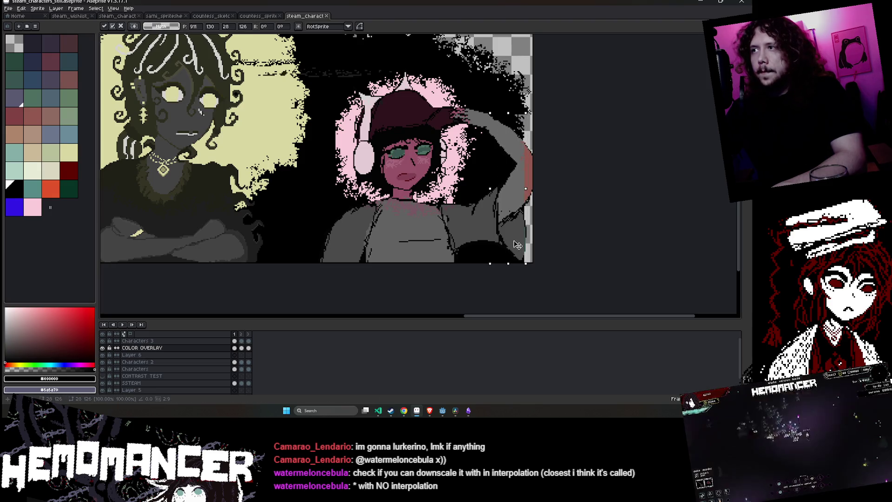
key("Delete")
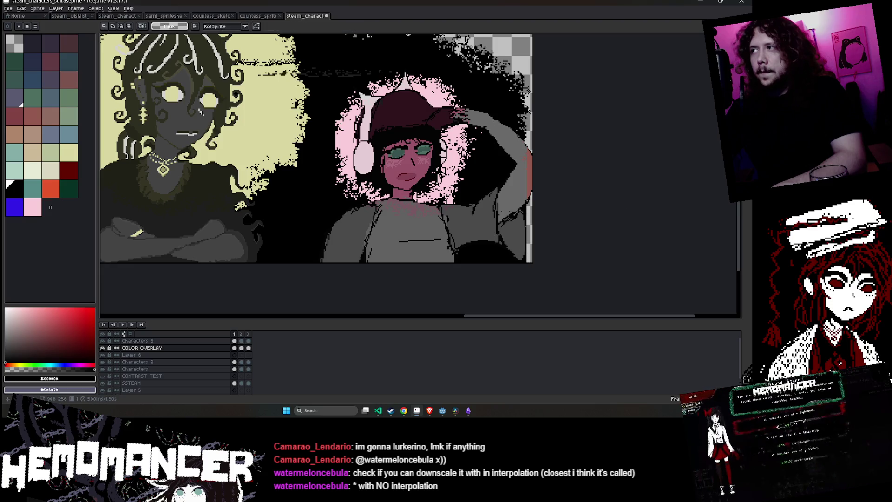
key("b")
Soften the red stroke, erase the white strip and blur the teal patch along the right edge
left_click_drag(513, 261, 514, 123)
key("e")
mouse_move(556, 193)
left_mouse_down()
mouse_move(554, 265)
mouse_move(557, 143)
mouse_move(541, 261)
mouse_move(550, 218)
left_mouse_up()
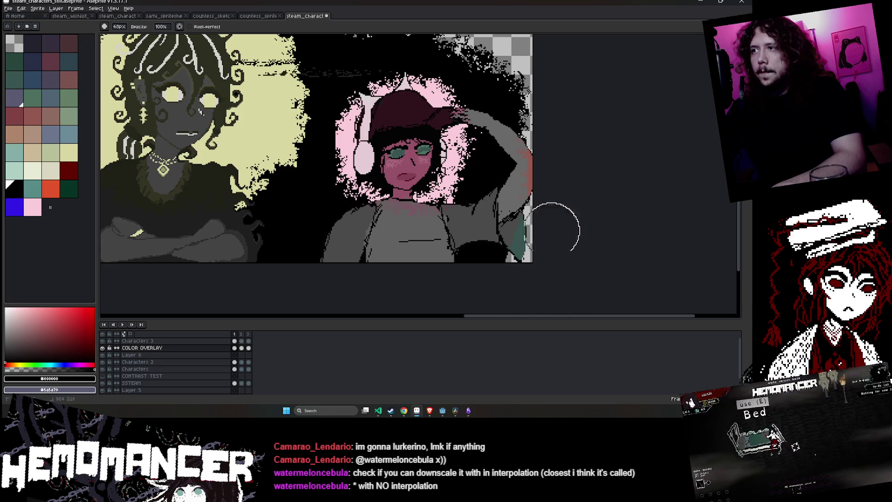
key("r")
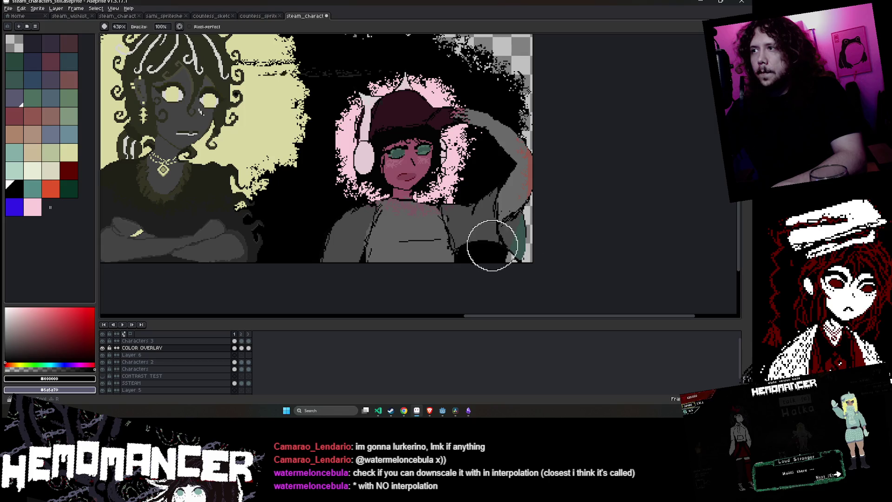
mouse_move(492, 245)
left_mouse_down()
mouse_move(508, 239)
mouse_move(508, 96)
mouse_move(514, 199)
left_mouse_up()
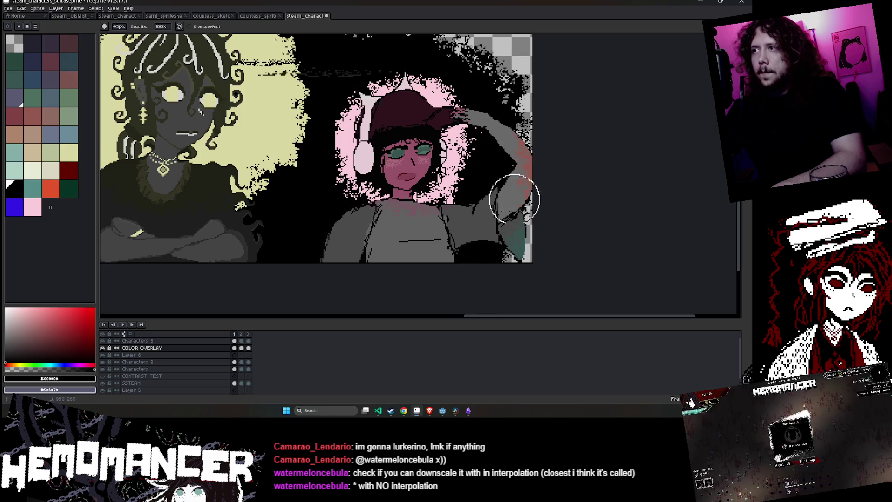
scroll(534, 192, "down", 4)
scroll(570, 191, "up", 5)
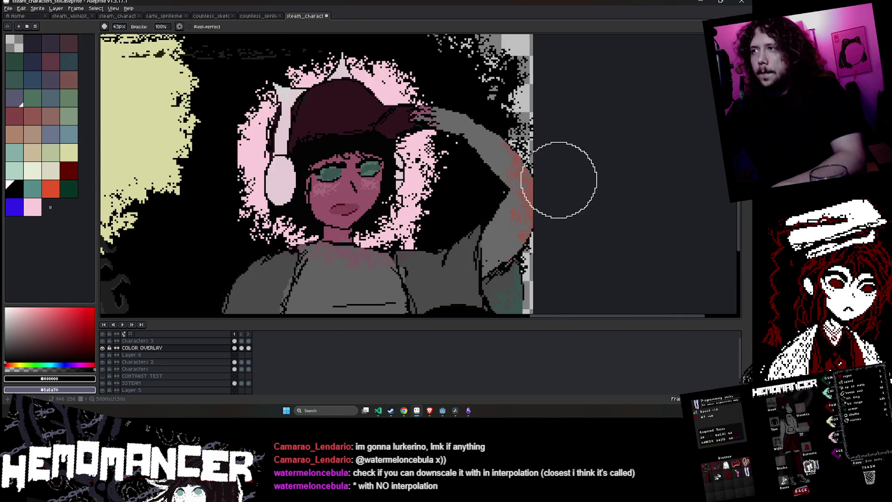
scroll(530, 265, "up", 1)
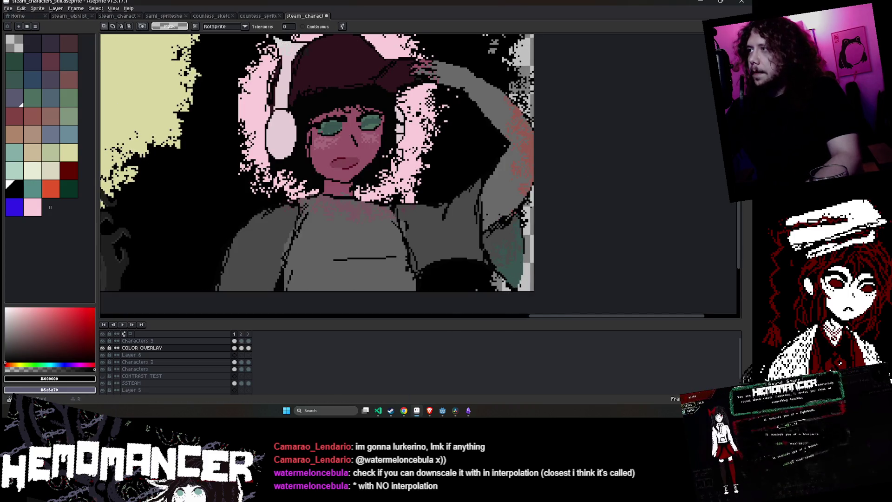
key("e")
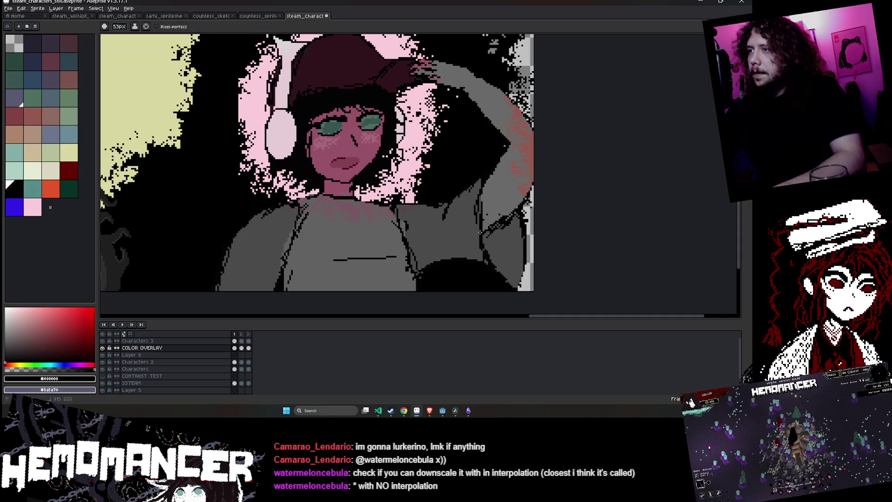
key("b")
scroll(530, 288, "up", 2)
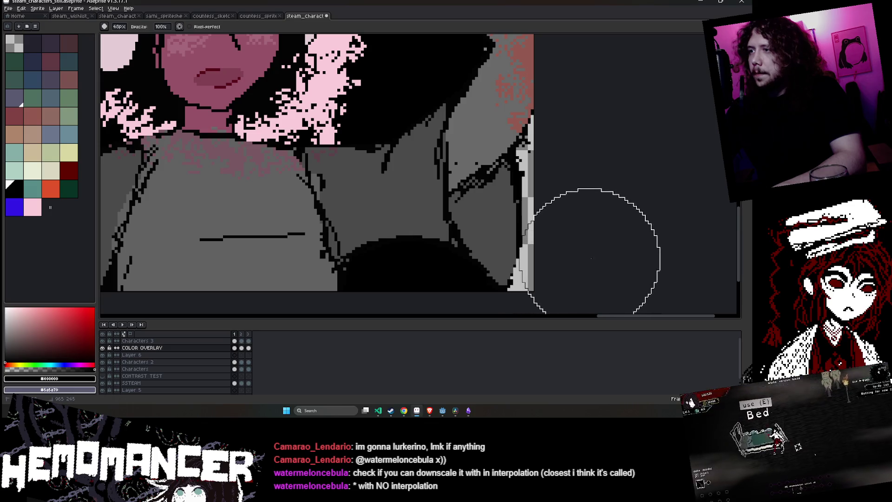
With the eraser, clean the reddish speckles along the capped character's raised arm
scroll(592, 228, "down", 5)
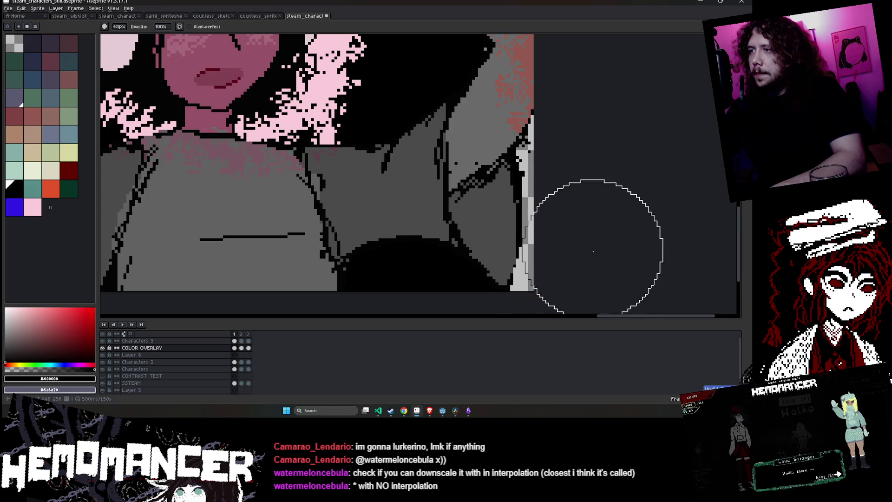
scroll(572, 269, "up", 2)
scroll(498, 302, "down", 5)
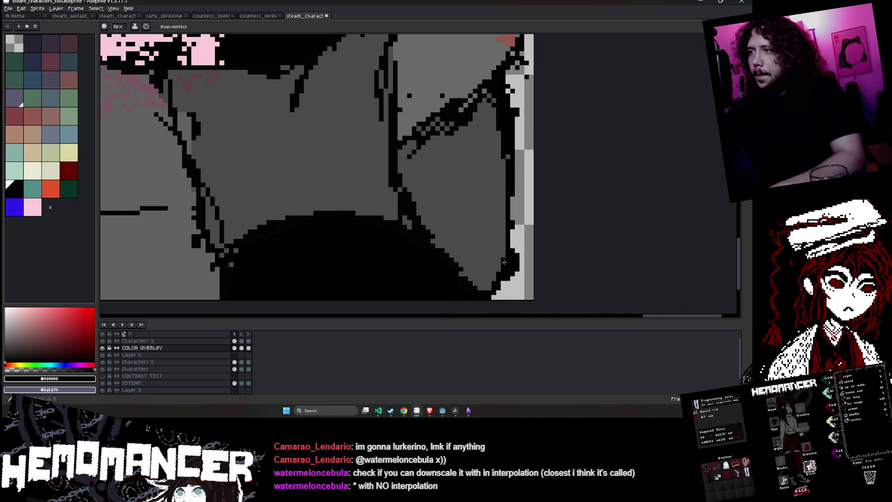
scroll(503, 264, "up", 2)
scroll(504, 256, "down", 2)
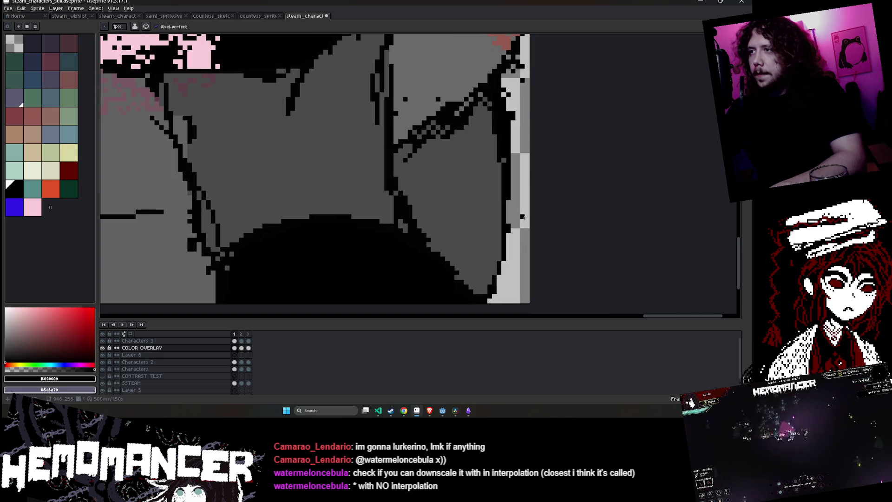
key("e")
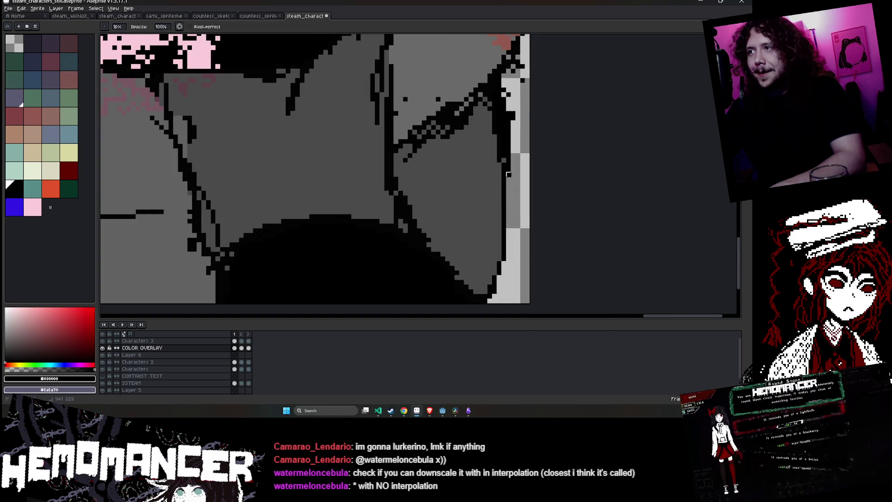
mouse_move(541, 146)
left_mouse_down()
mouse_move(407, 172)
mouse_move(407, 106)
left_mouse_up()
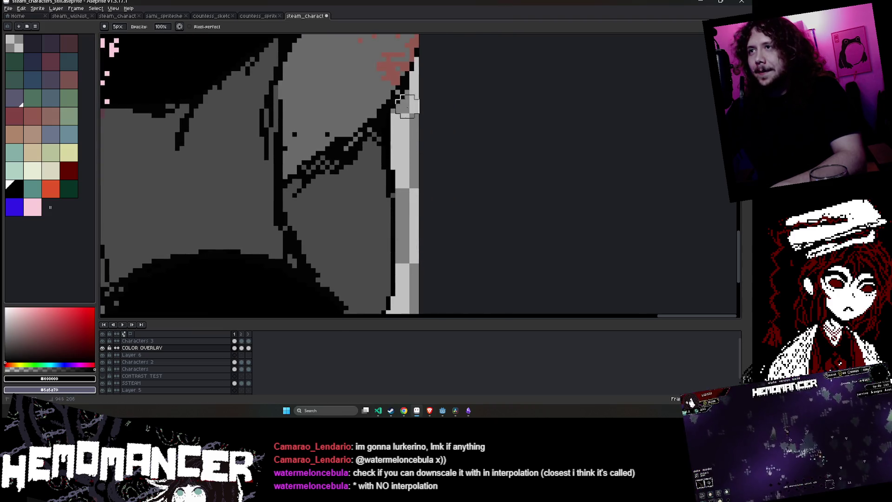
scroll(416, 87, "down", 5)
scroll(455, 79, "up", 2)
scroll(455, 255, "down", 2)
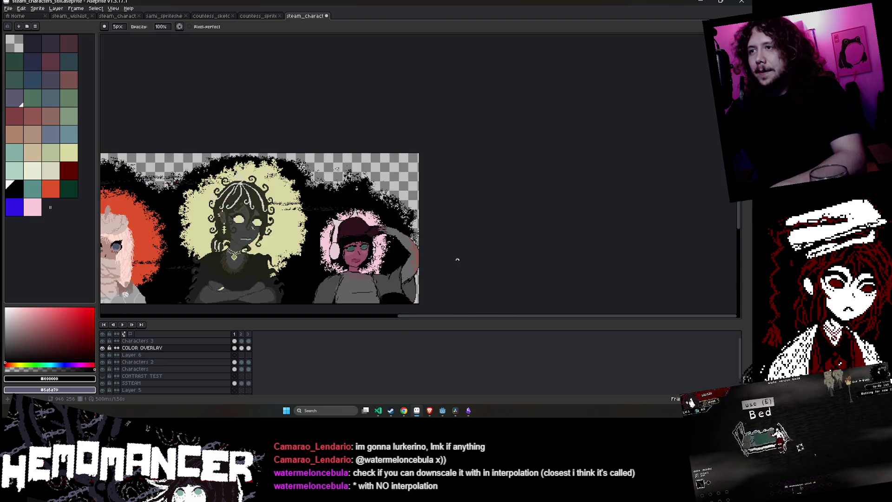
key("v")
Save the banner, switch to the pencil, and bring the whole banner into view
key("ctrl+s")
scroll(564, 166, "up", 4)
key("e")
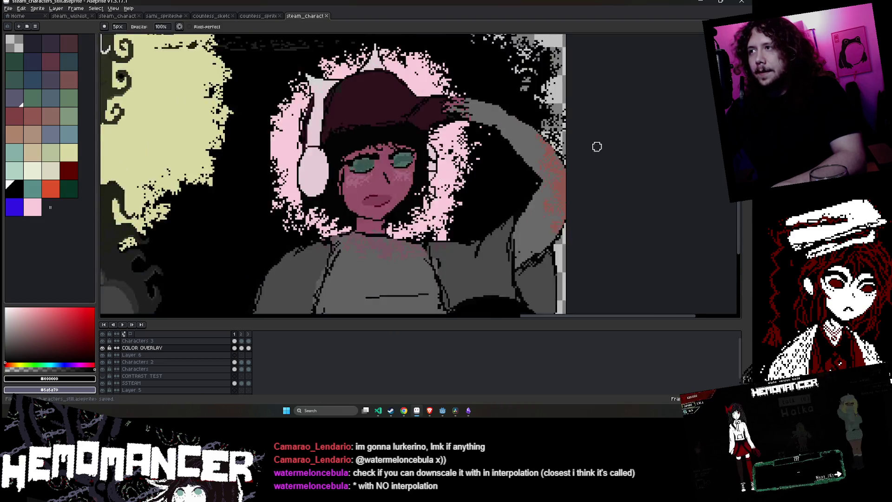
key("b")
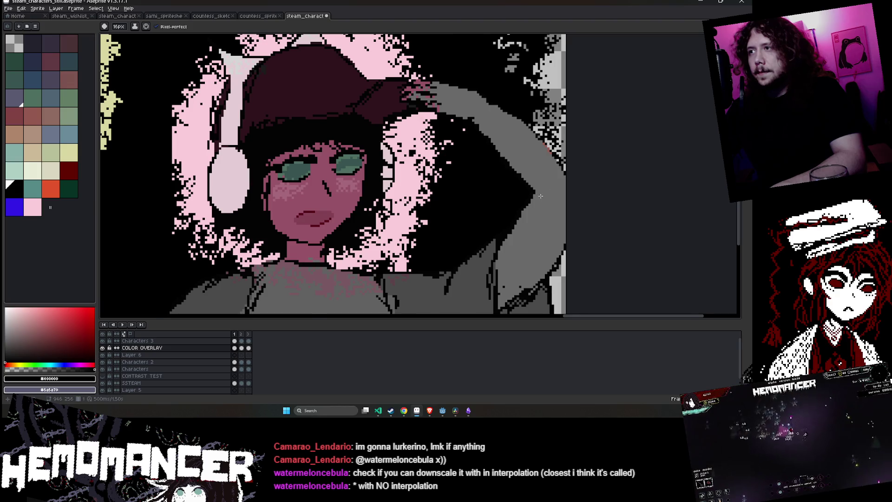
scroll(540, 196, "down", 4)
mouse_move(586, 190)
left_mouse_down()
mouse_move(601, 181)
mouse_move(652, 184)
left_mouse_up()
Save the banner and select frame 1 of the COLOR OVERLAY layer with the rectangular marquee
key("ctrl+s")
key("m")
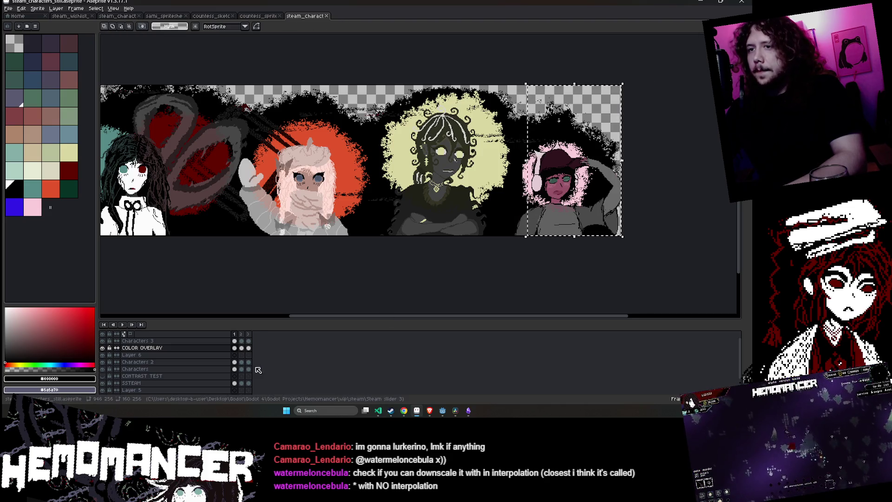
left_click(241, 349)
key("b")
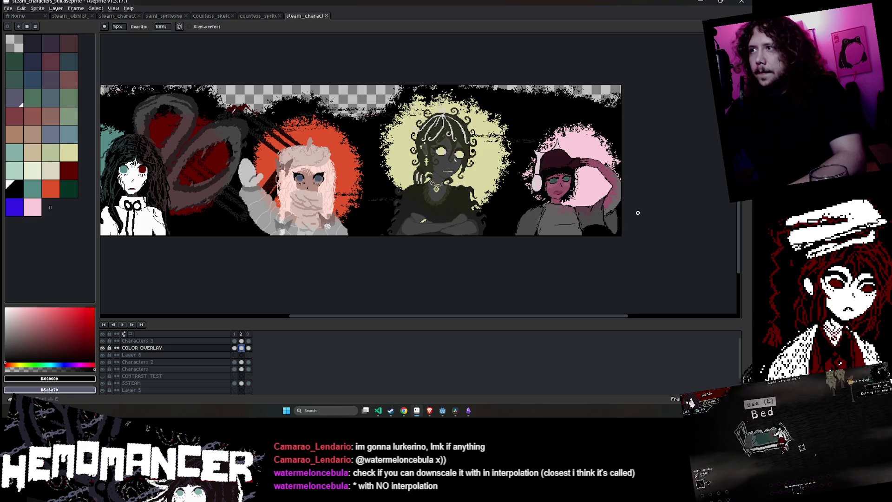
left_click(235, 348)
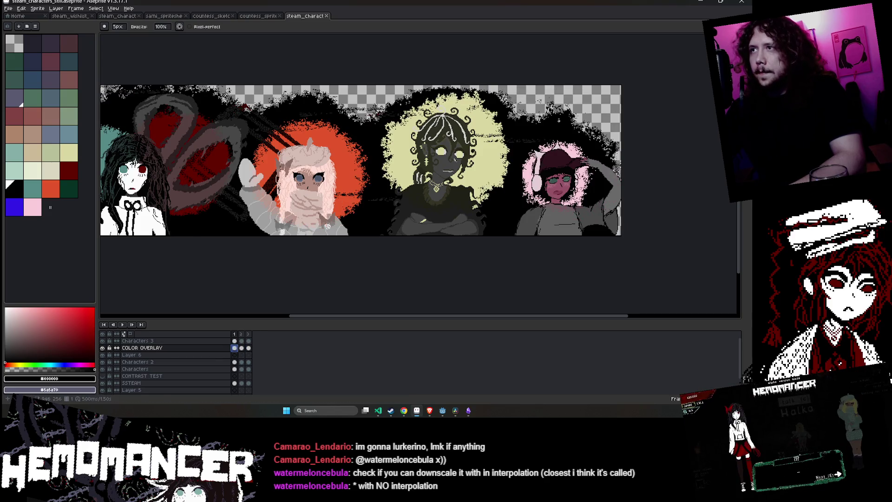
key("m")
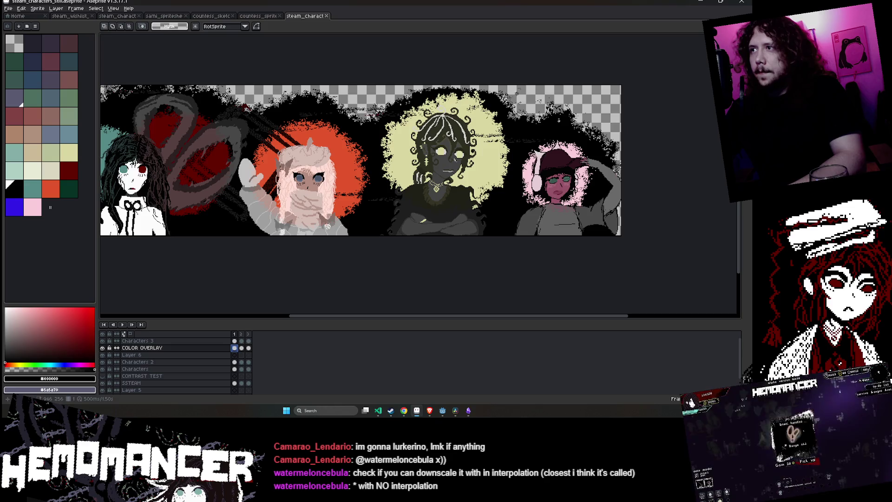
On frame 2, erase two vertical strips of the old overlay up to the top edge
key("Right")
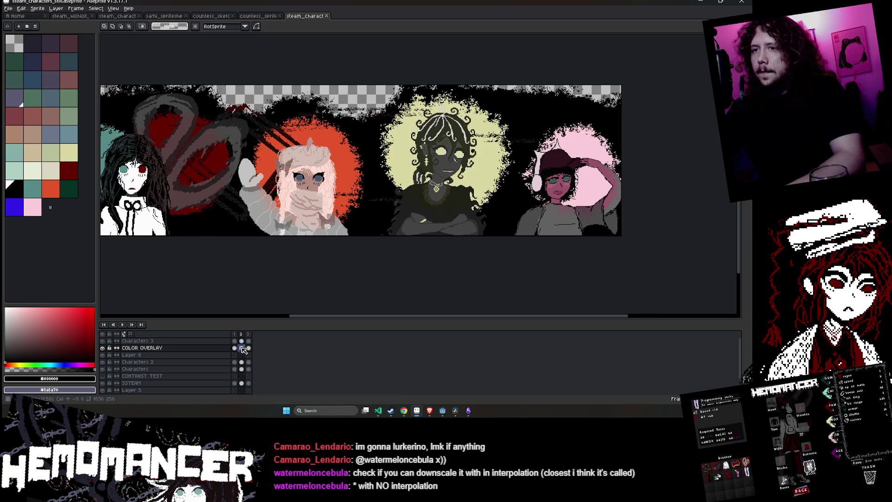
key("e")
scroll(553, 111, "up", 15, "ctrl")
left_click_drag(534, 91, 532, 194)
mouse_move(555, 142)
left_mouse_down()
mouse_move(554, 73)
mouse_move(576, 158)
mouse_move(569, 200)
left_mouse_up()
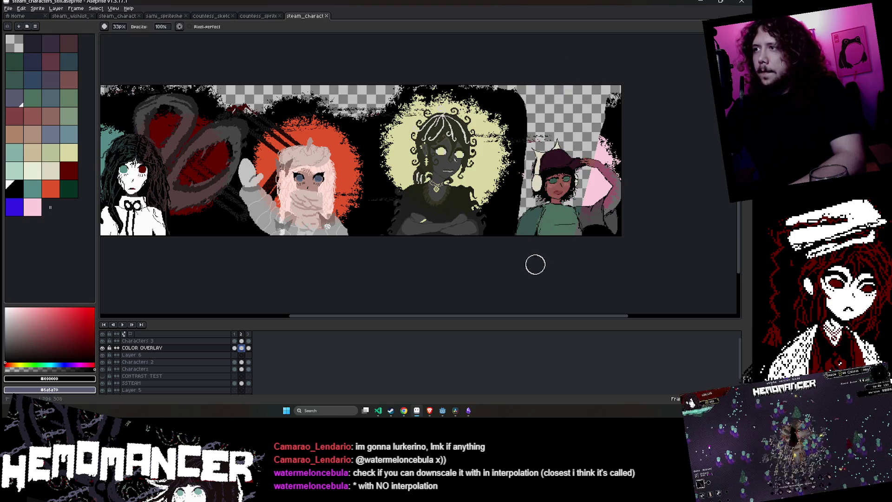
scroll(637, 182, "down", 1)
Paste frame 1's headphone girl into frame 2 and commit it in place
key("ctrl+v")
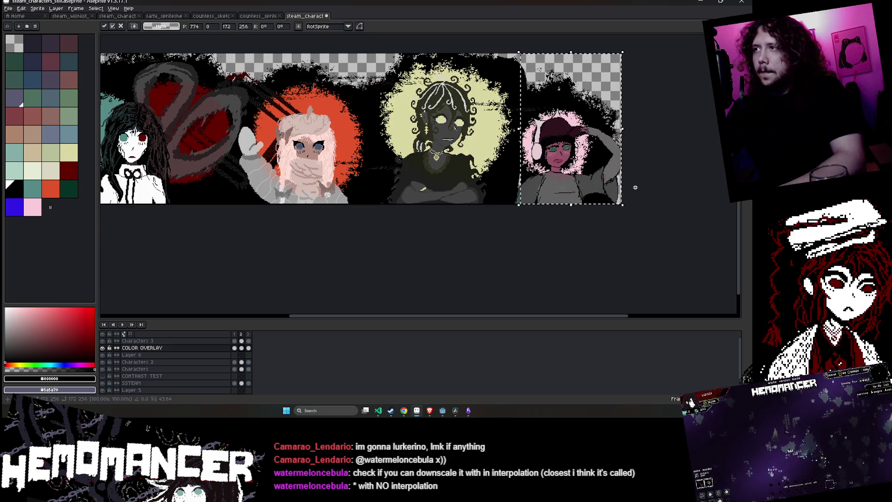
key("ctrl+d")
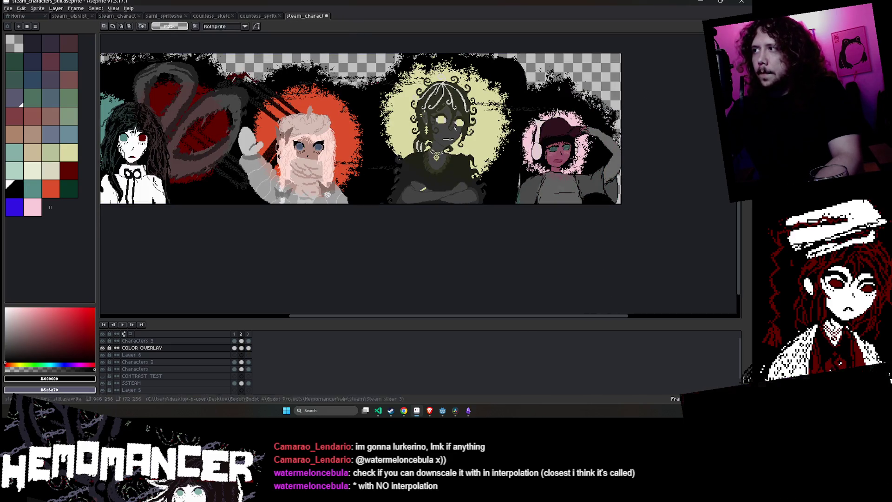
key("e")
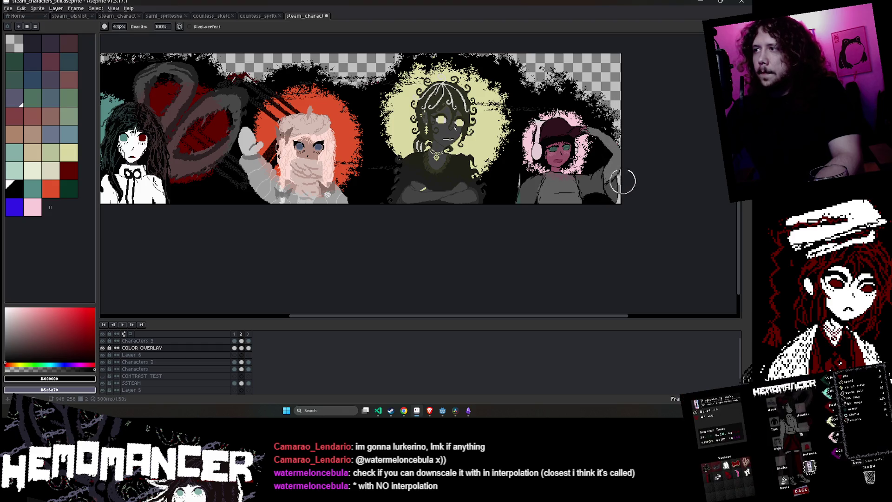
key("b")
scroll(510, 127, "up", 3)
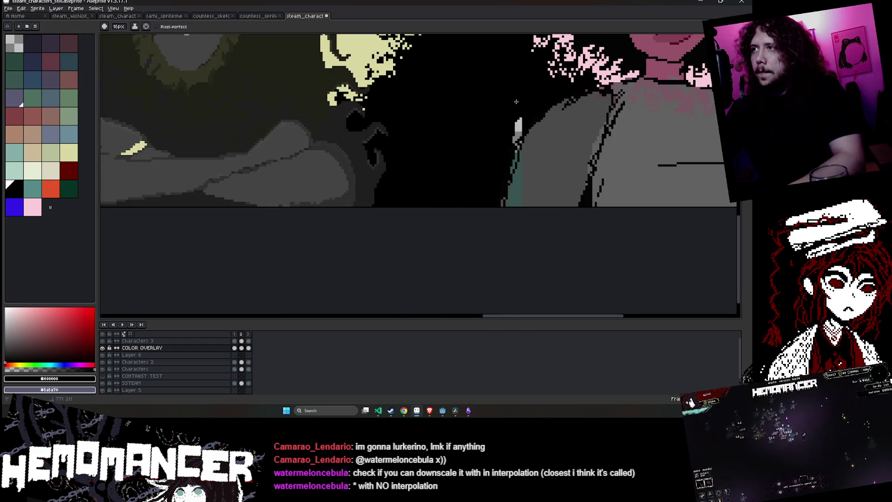
Save the banner, then touch up the pixels around the headphone girl's head
scroll(507, 205, "down", 5)
key("ctrl+s")
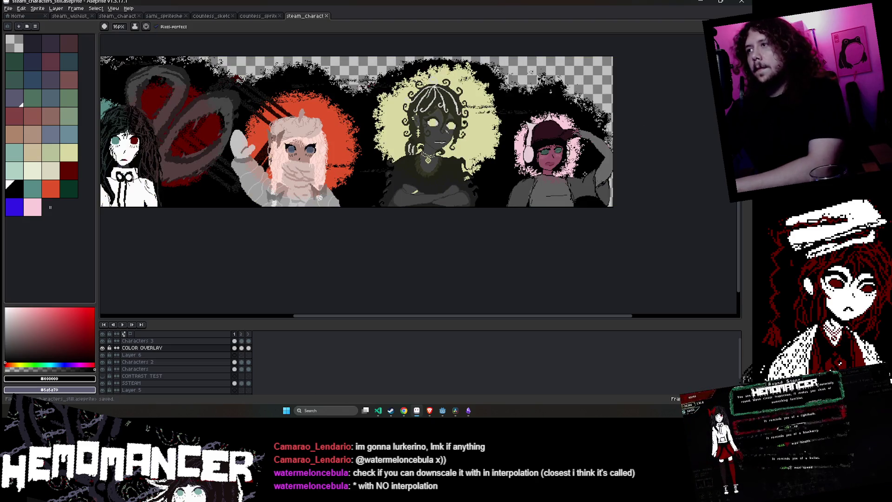
scroll(621, 112, "up", 2)
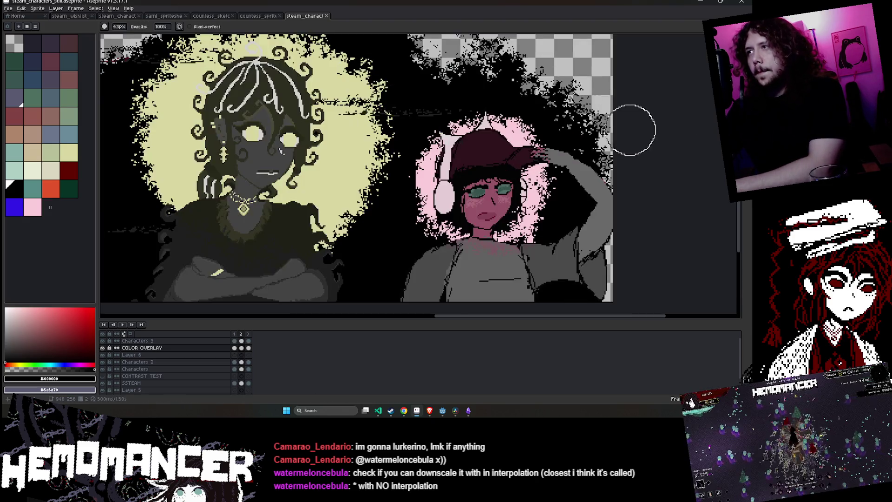
scroll(633, 130, "down", 3)
scroll(414, 127, "up", 3)
mouse_move(381, 135)
left_mouse_down()
mouse_move(351, 204)
mouse_move(462, 277)
mouse_move(505, 177)
mouse_move(464, 128)
left_mouse_up()
scroll(496, 123, "down", 3)
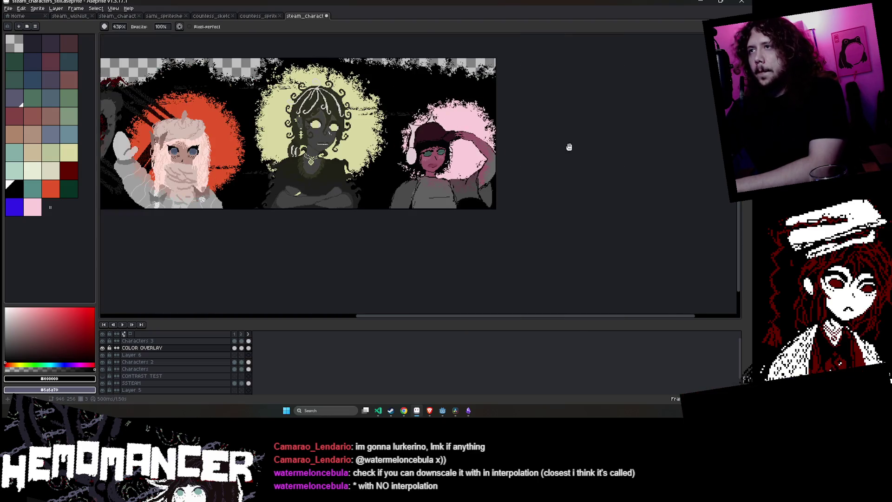
left_click_drag(567, 145, 688, 143)
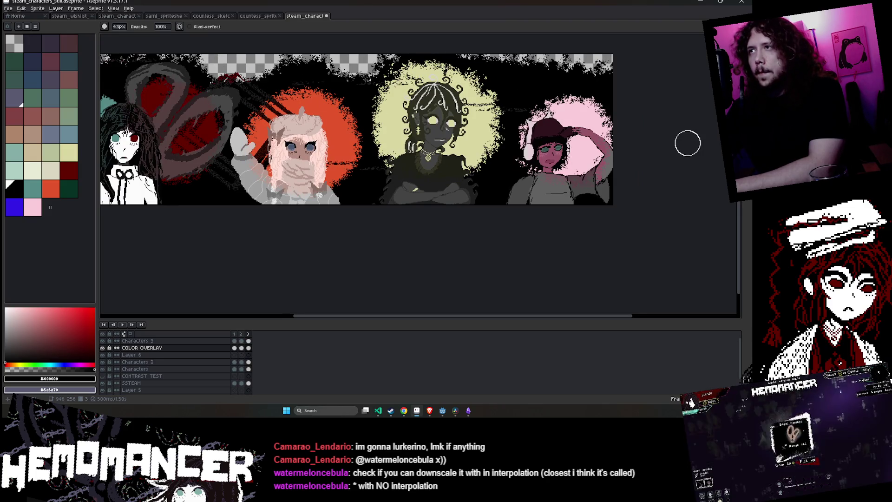
left_click_drag(688, 143, 626, 165)
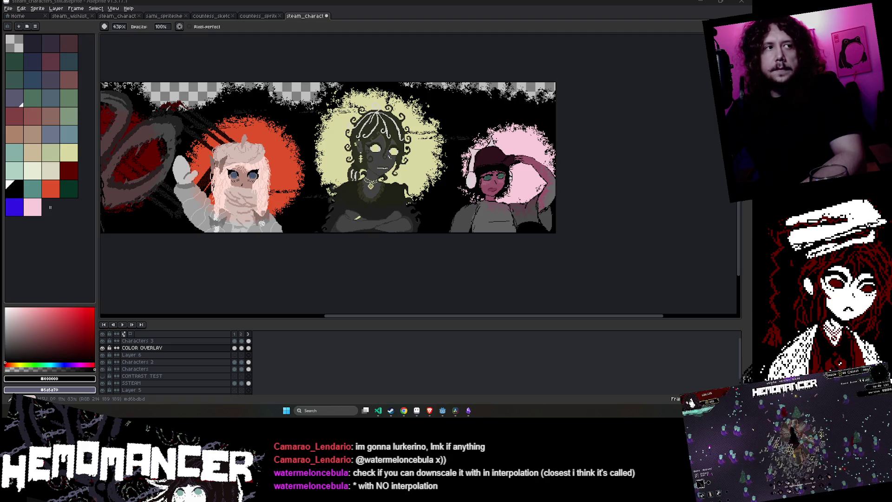
Step back to frames 2 and 1, then forward to frame 3, saving along the way
key("ctrl+s")
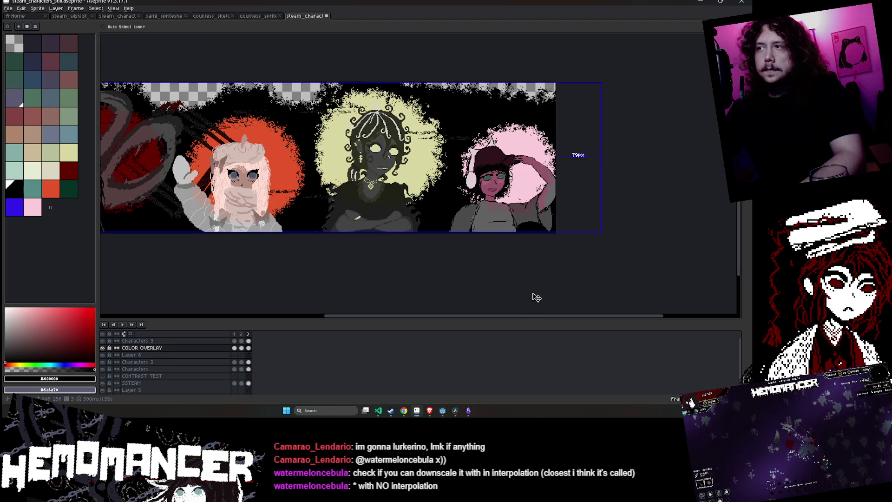
key("Return")
key("Left")
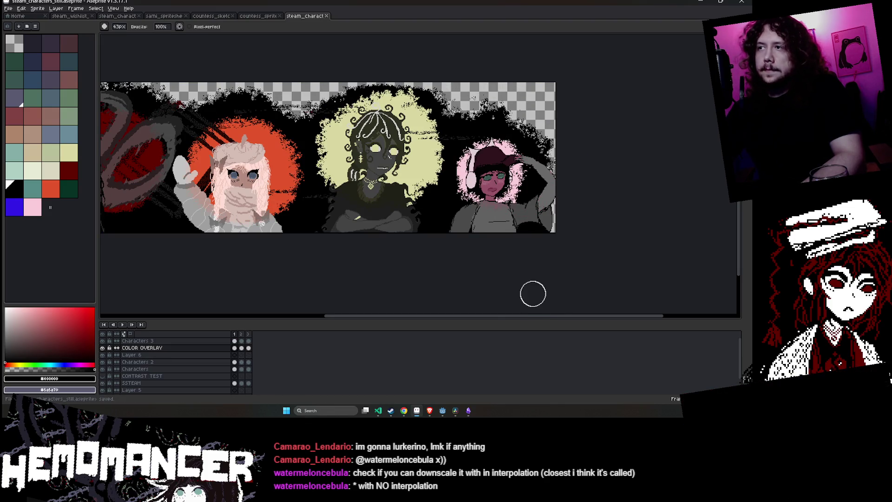
scroll(532, 292, "up", 3)
scroll(497, 116, "down", 3)
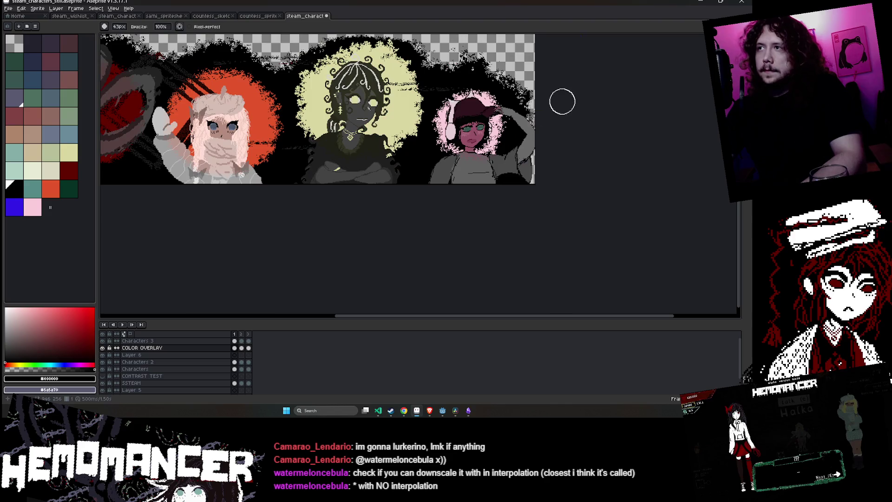
key("ctrl+s")
key("Right")
key("Right")
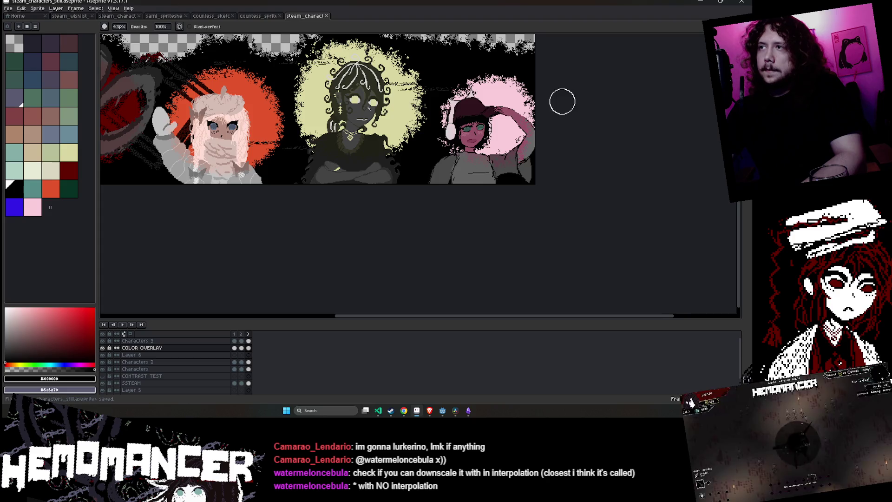
Play the banner animation, then stop it with the rectangular marquee selected
left_click_drag(562, 101, 476, 147)
key("Return")
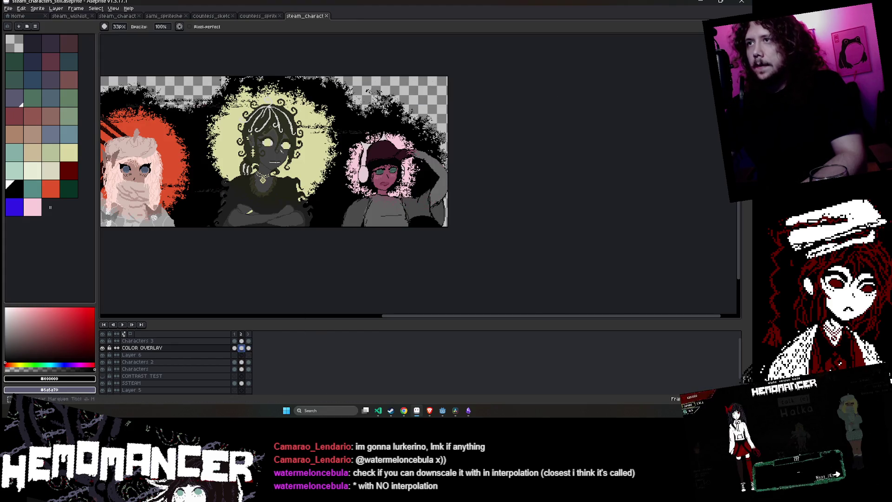
key("m")
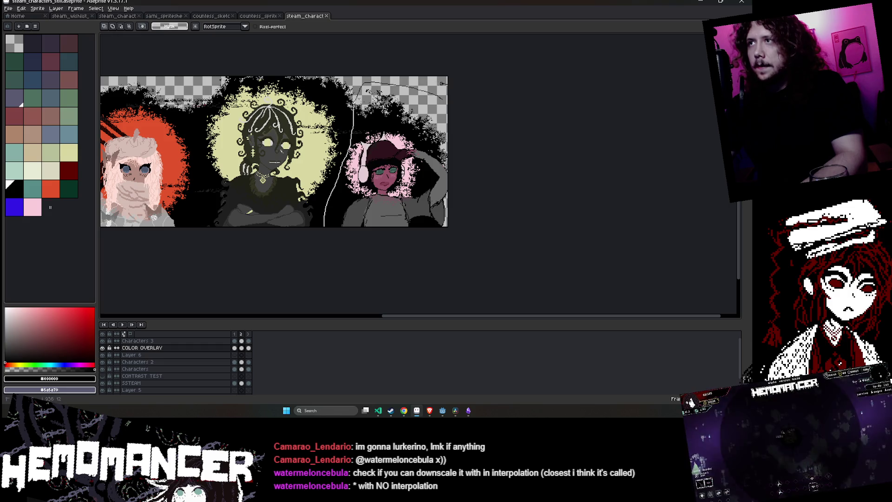
Delete the selected overlay on frame 3's COLOR OVERLAY cel, then undo the deletion
left_click(248, 348)
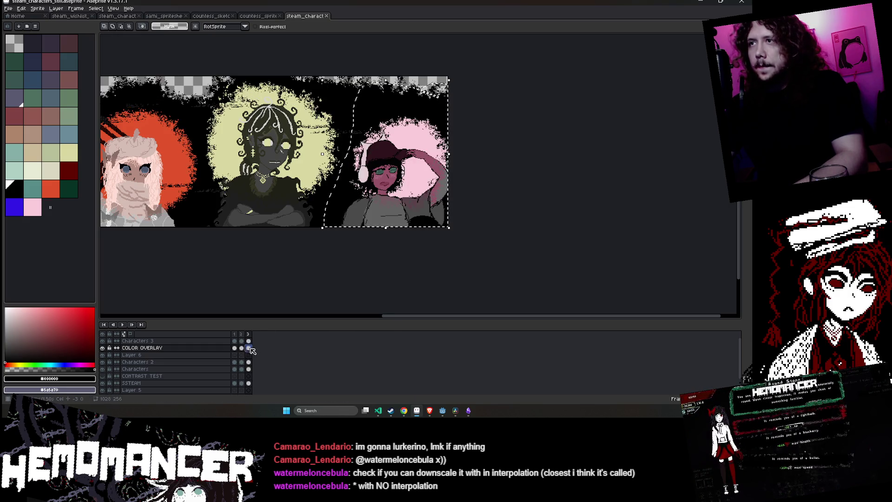
key("Delete")
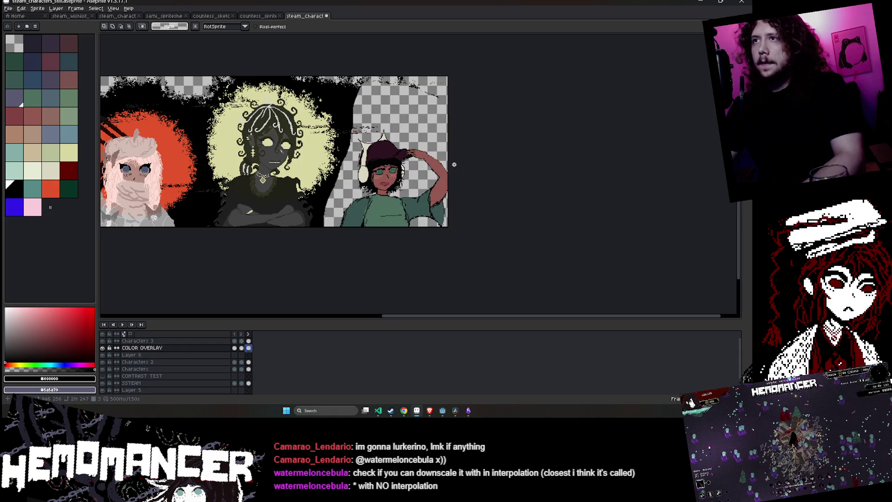
key("e")
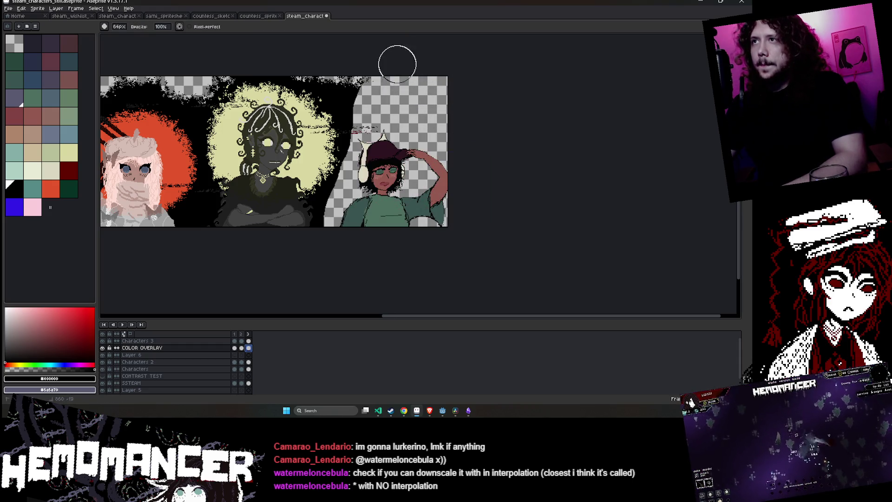
key("ctrl+z")
key("m")
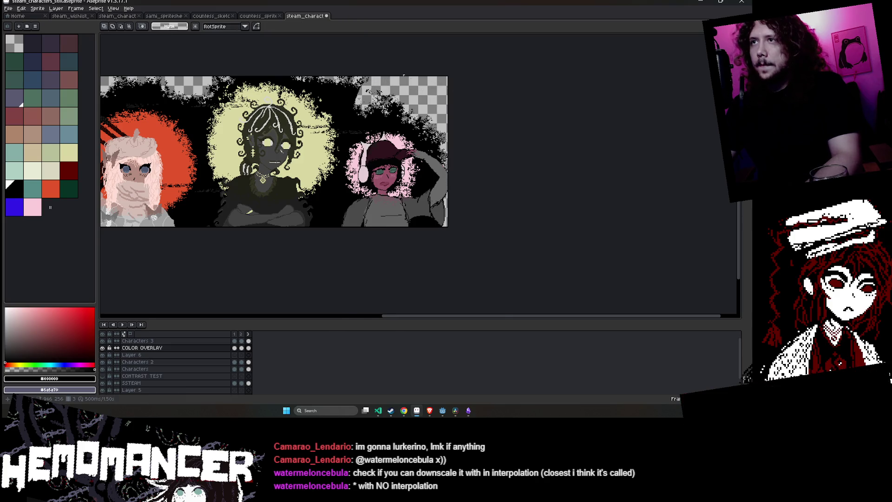
scroll(386, 88, "up", 1)
Erase the black pixels near the top-centre and along the top edge, then save
key("e")
mouse_move(351, 59)
left_mouse_down()
mouse_move(319, 69)
mouse_move(337, 99)
left_mouse_up()
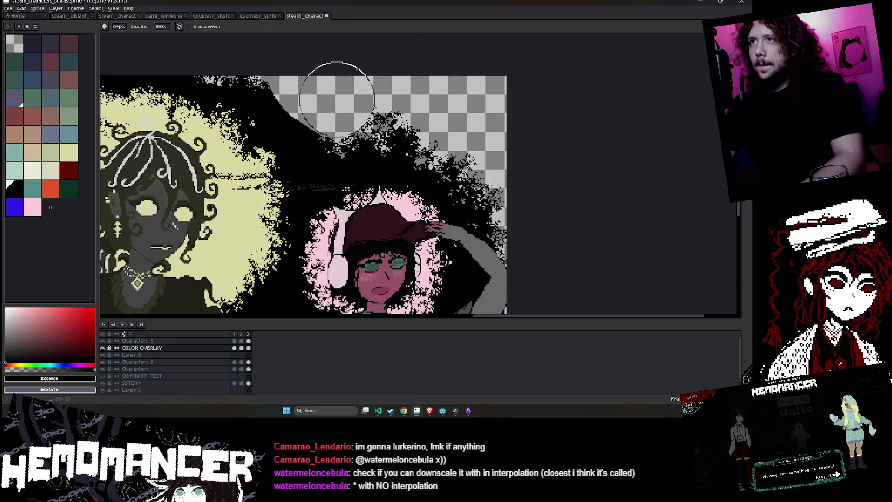
mouse_move(404, 142)
left_mouse_down()
mouse_move(296, 119)
mouse_move(432, 139)
left_mouse_up()
scroll(479, 140, "down", 3)
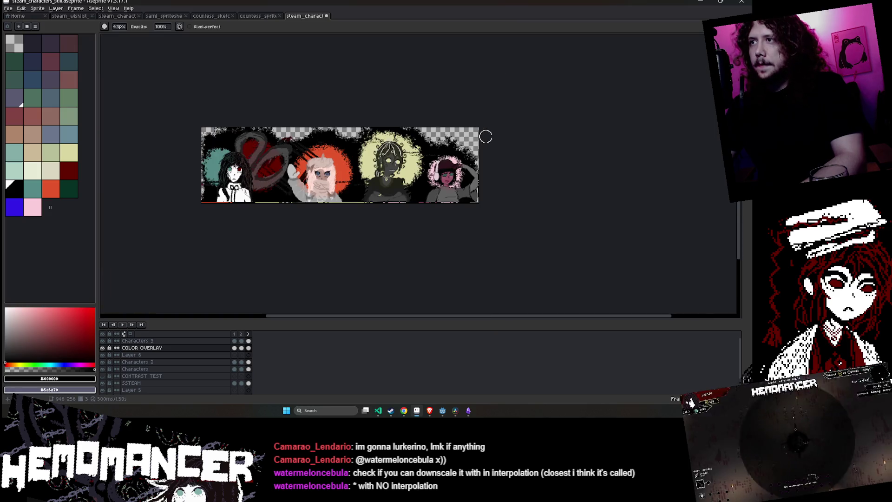
scroll(486, 136, "up", 2)
scroll(439, 124, "down", 2)
key("ctrl+s")
Clean black speckles over the transparent area and above the pink character with a 16px pencil
scroll(460, 144, "up", 3)
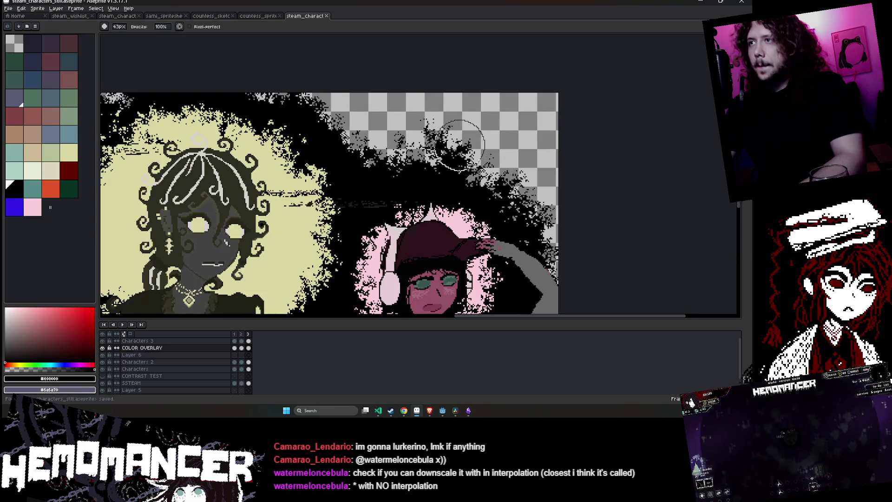
mouse_move(460, 145)
left_mouse_down()
mouse_move(517, 189)
mouse_move(561, 165)
mouse_move(434, 96)
mouse_move(418, 121)
left_mouse_up()
key("b")
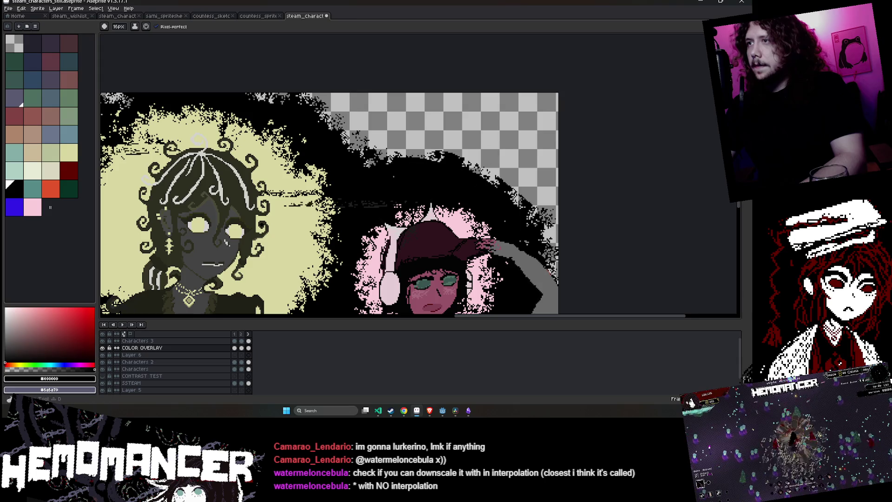
mouse_move(541, 204)
left_mouse_down()
mouse_move(478, 175)
mouse_move(382, 159)
mouse_move(567, 194)
left_mouse_up()
scroll(586, 207, "down", 2)
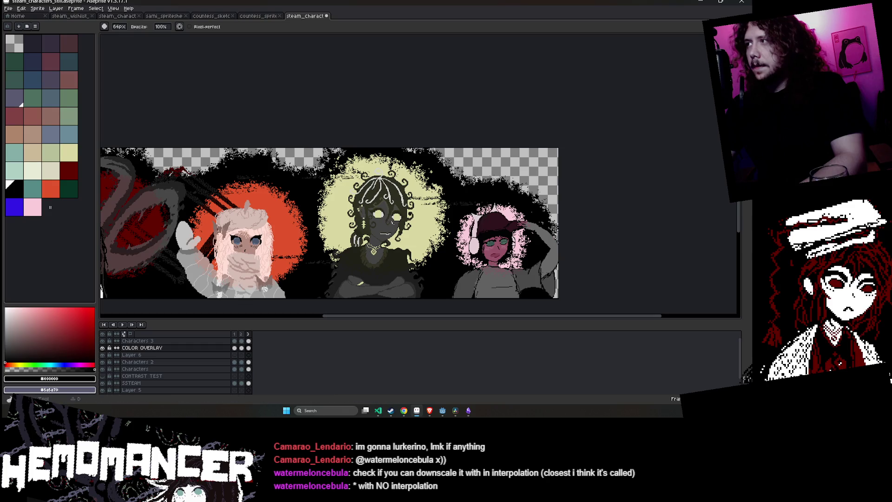
Magic-wand select the pink glow around the right character and delete it
key("w")
scroll(648, 234, "up", 2)
scroll(511, 186, "down", 2)
scroll(474, 165, "up", 2)
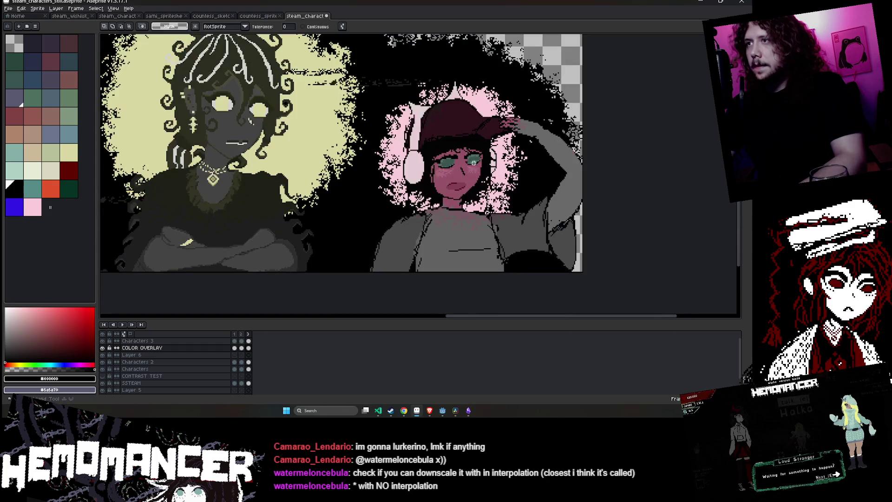
left_click(474, 165)
key("Delete")
key("e")
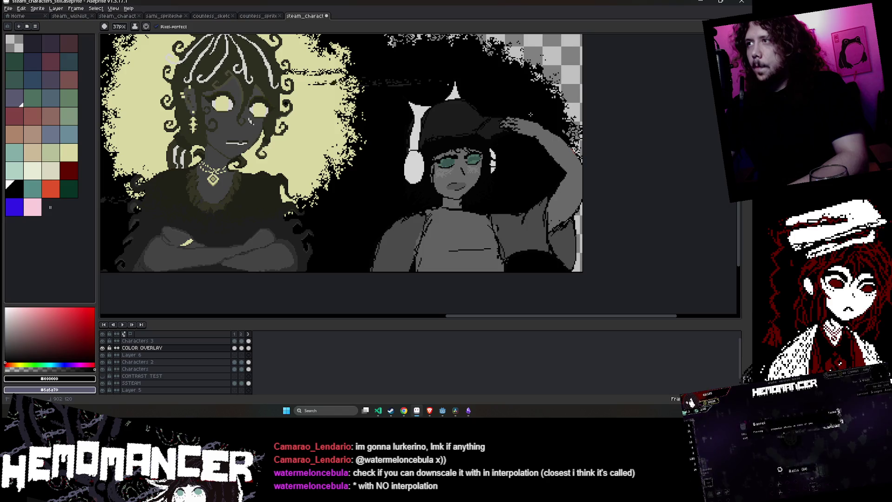
Magic-wand select the yellow glow behind the central character
scroll(479, 174, "down", 3)
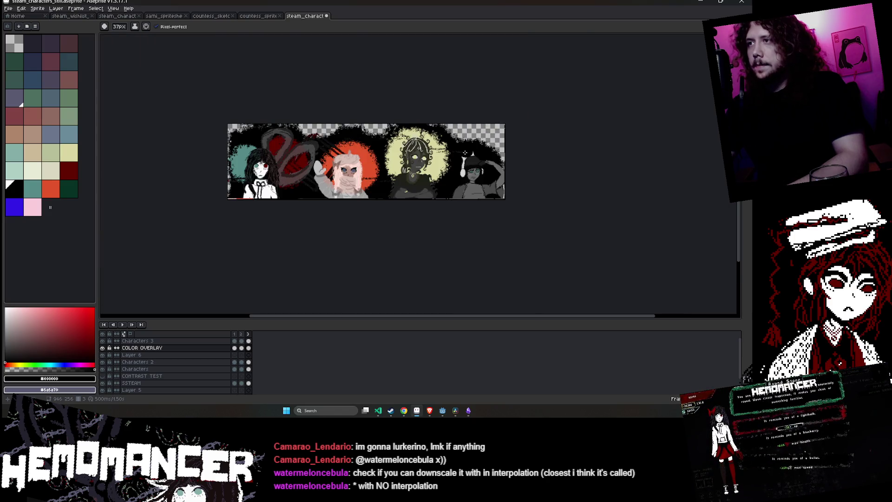
scroll(464, 153, "up", 3)
key("w")
left_click(497, 114)
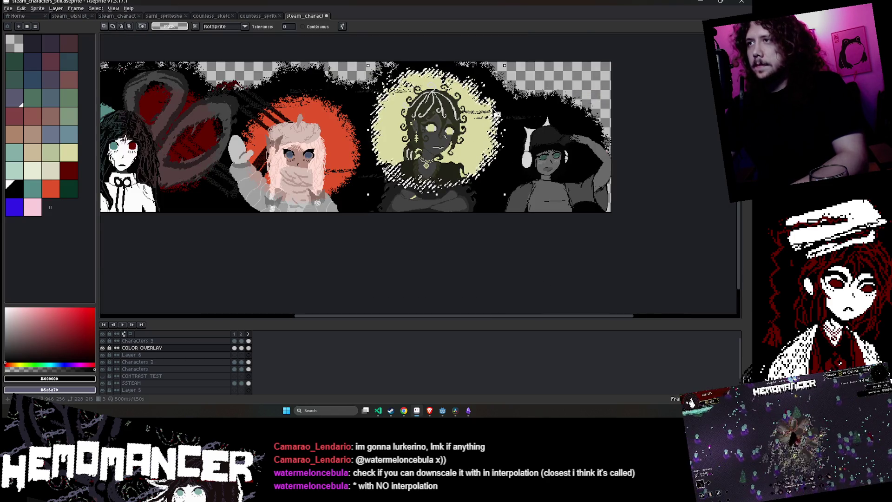
Delete the yellow glow and bucket-fill the transparent area around the central character black
key("Delete")
key("g")
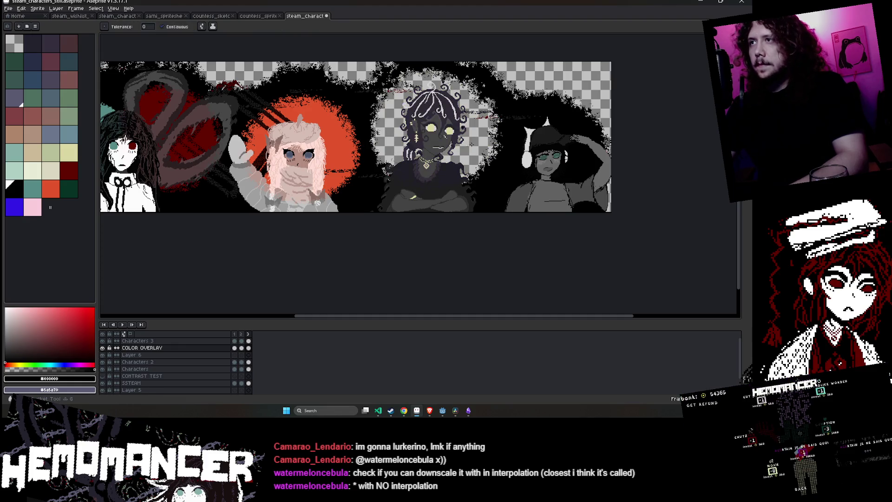
left_click(480, 139)
left_click_drag(581, 75, 428, 109)
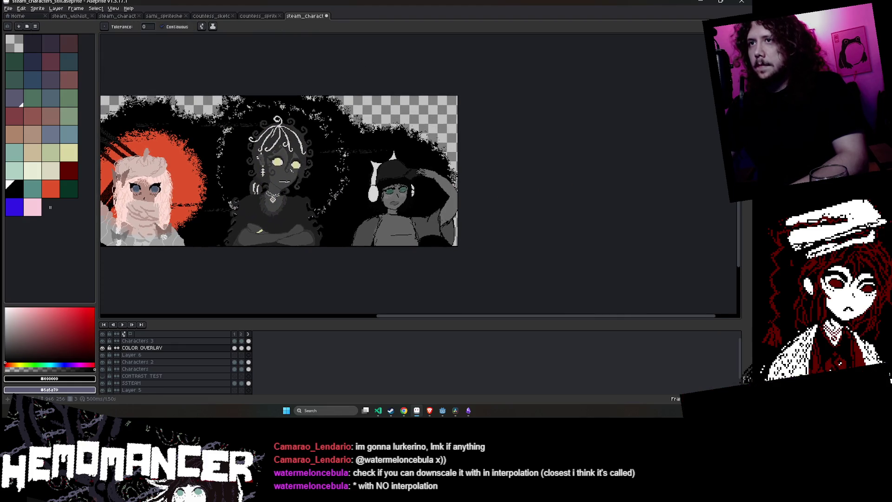
Undo the black fills and glow deletions until the pink glow is restored
key("ctrl+z")
key("ctrl+z")
key("ctrl+z")
key("v")
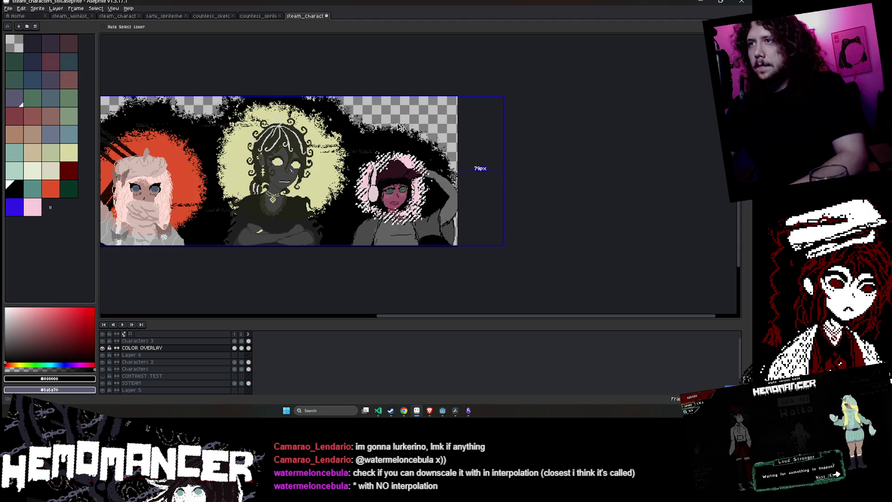
key("g")
scroll(400, 128, "up", 2)
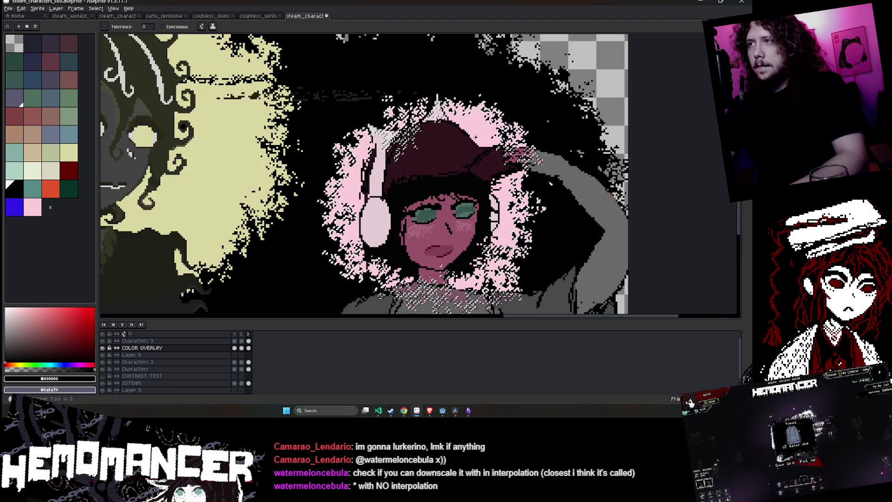
scroll(539, 160, "down", 2)
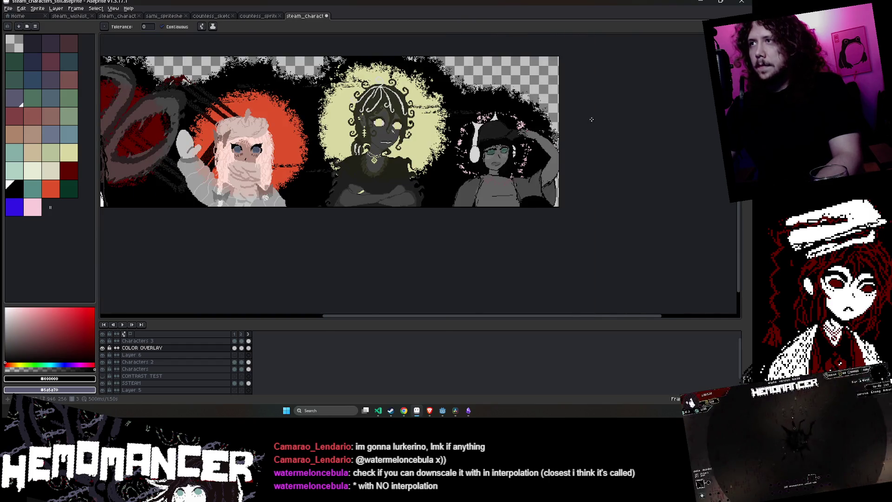
left_click_drag(592, 119, 495, 147)
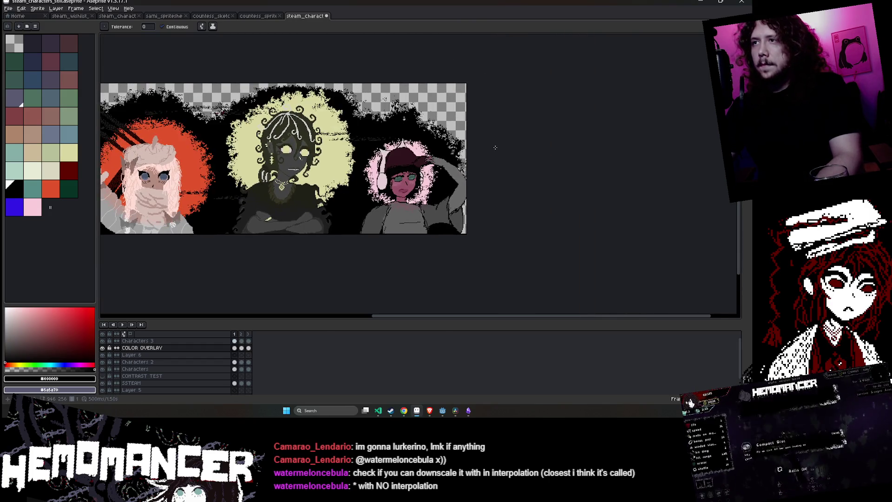
key("ctrl+z")
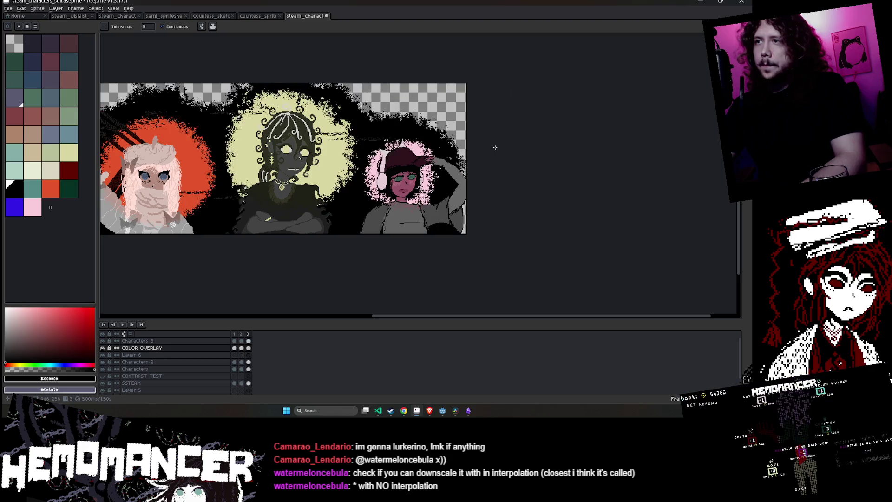
Play the banner animation and bring the fourth character into view
left_click(122, 324)
left_click_drag(154, 267, 384, 277)
scroll(312, 277, "down", 1)
scroll(312, 277, "up", 1)
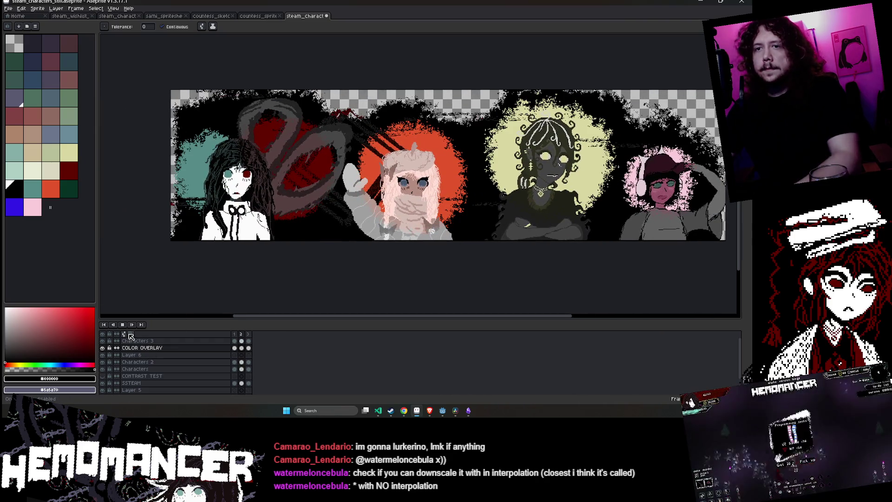
Stop playback and move the selected pixels next to the left character, committing the move
left_click(236, 348)
scroll(187, 157, "up", 2)
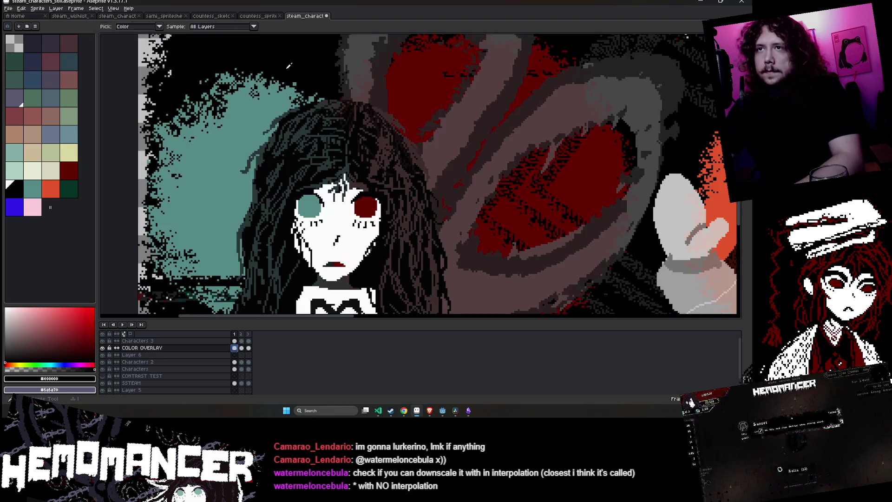
left_click_drag(242, 168, 337, 93)
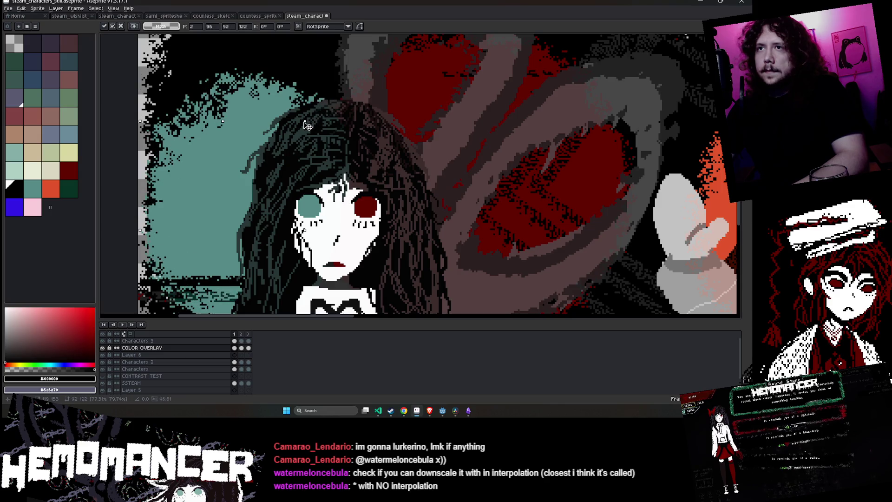
key("Return")
Add Layer 7 above COLOR OVERLAY and paste the teal glow onto it
right_click(174, 348)
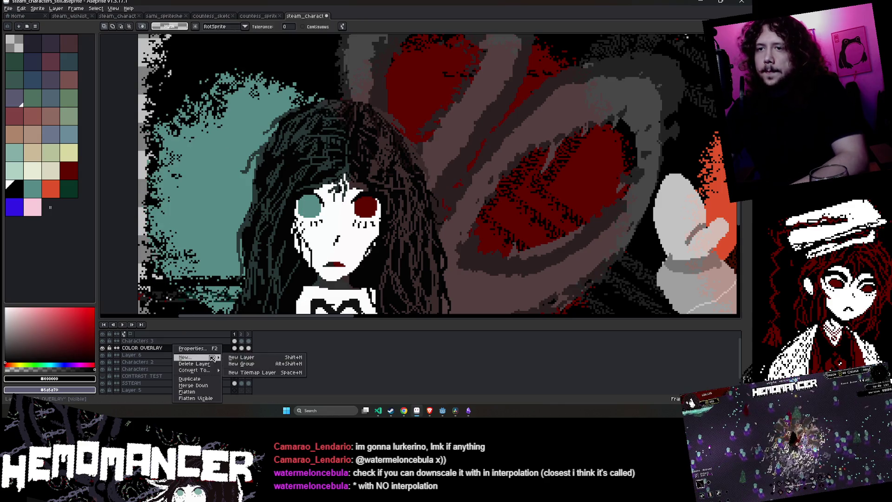
left_click(241, 357)
key("ctrl+v")
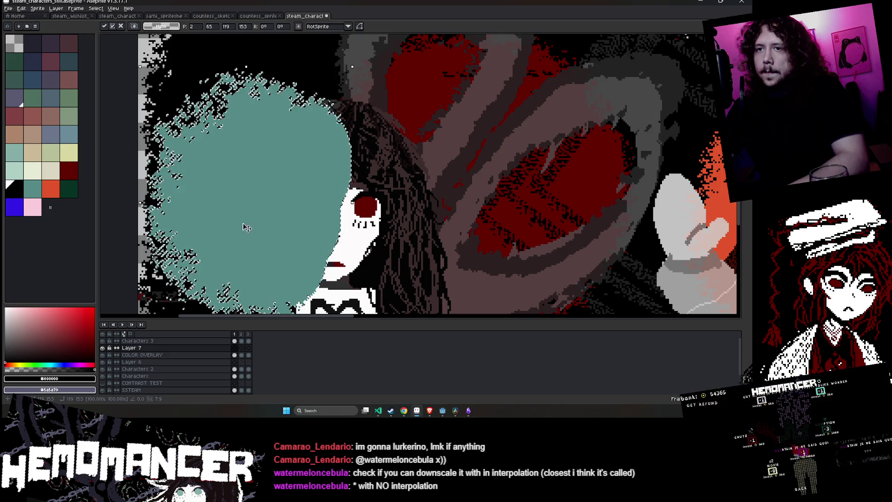
scroll(243, 228, "down", 1)
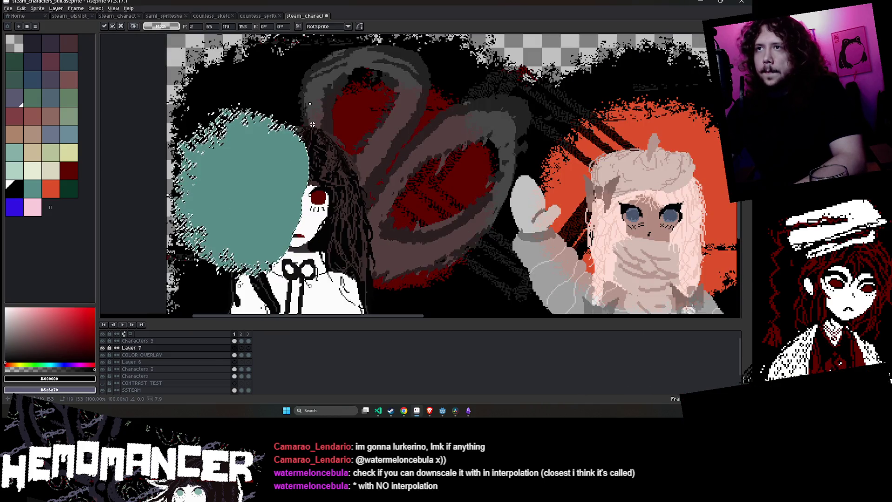
key("ctrl+z")
key("v")
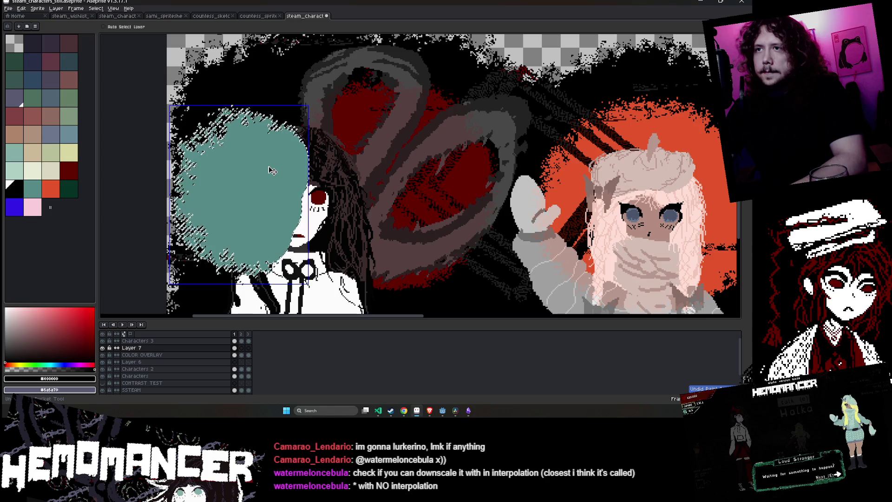
key("ctrl+d")
key("g")
double_click(163, 356)
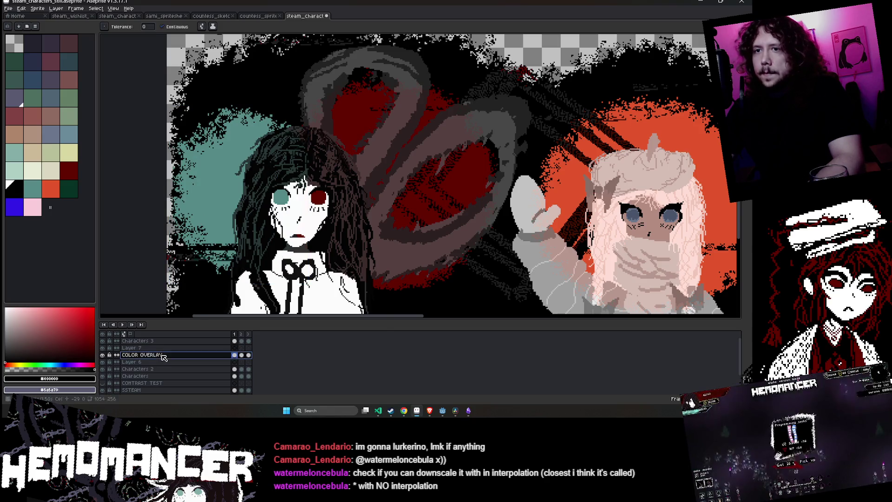
Try the Hue blend mode on Layer 7
left_click(167, 348)
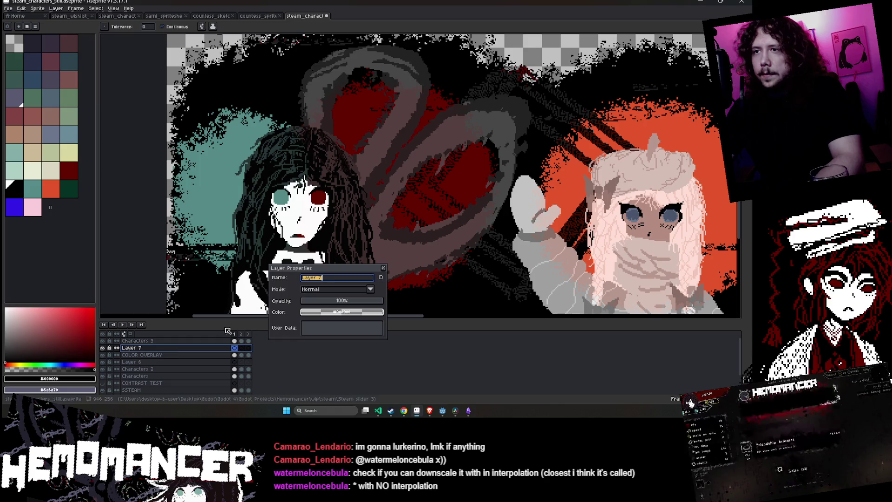
left_click(318, 290)
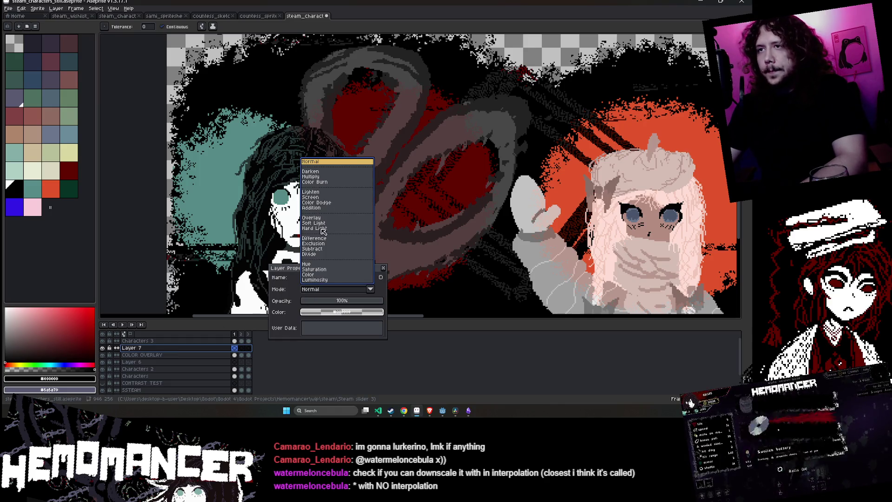
left_click(320, 264)
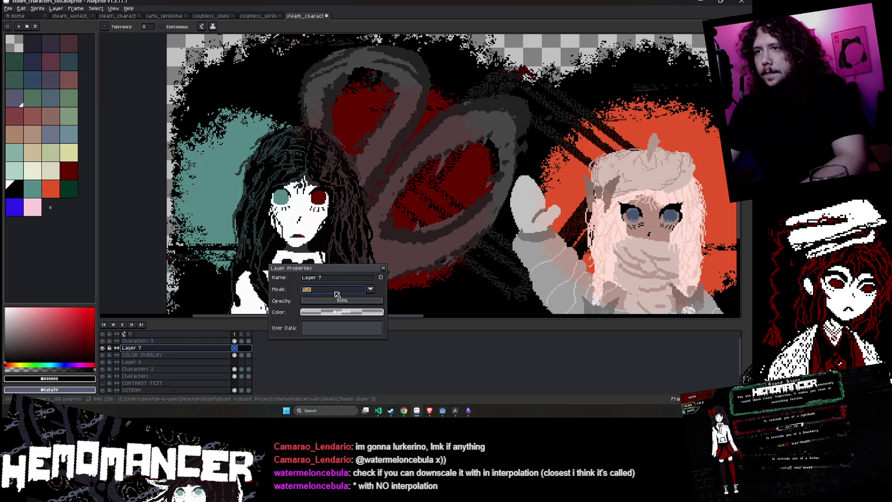
left_click(384, 269)
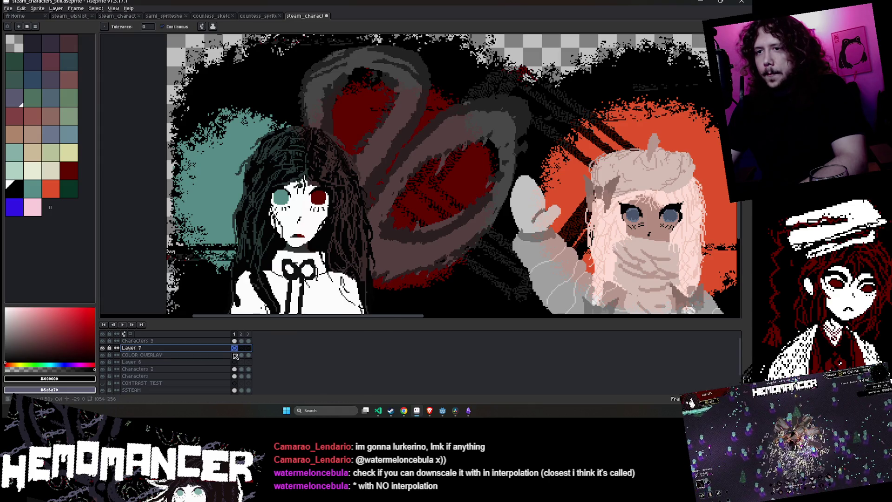
Test grey pencil strokes over the left area and upper ring, then undo them
left_click(235, 356)
key("b")
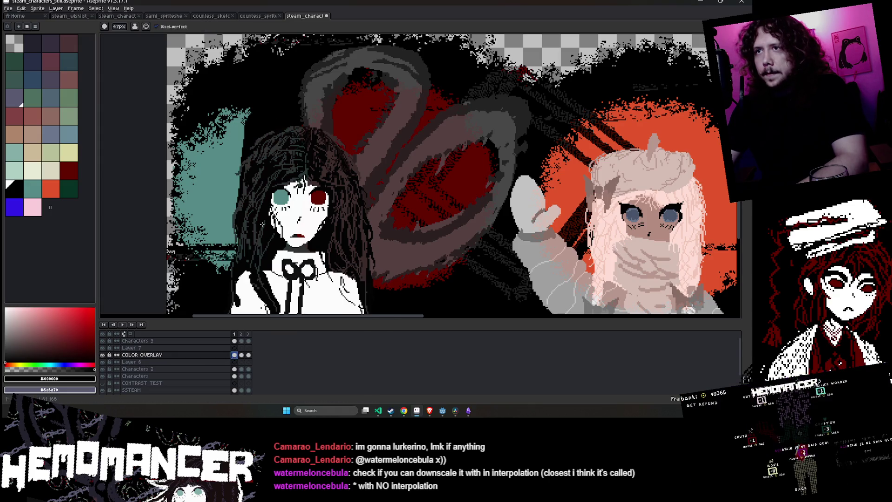
mouse_move(232, 118)
left_mouse_down()
mouse_move(214, 237)
mouse_move(167, 253)
left_mouse_up()
key("v")
left_click(234, 348)
key("b")
key("ctrl+z")
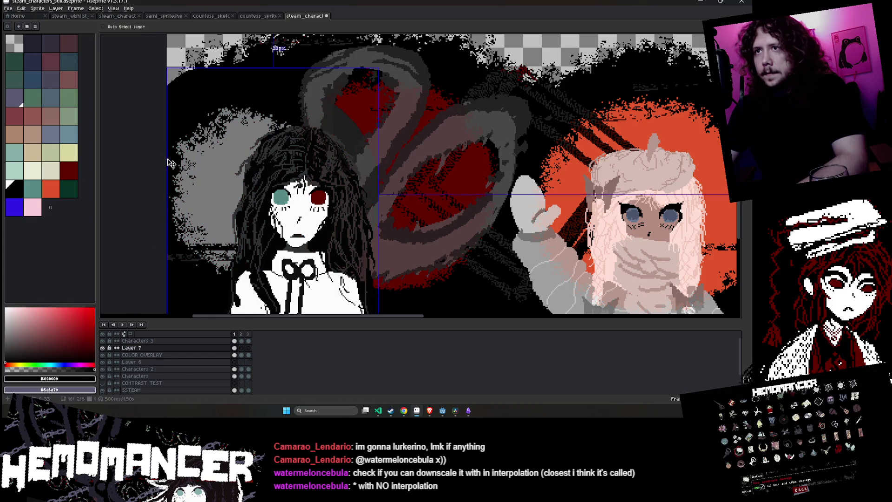
left_click_drag(358, 92, 361, 128)
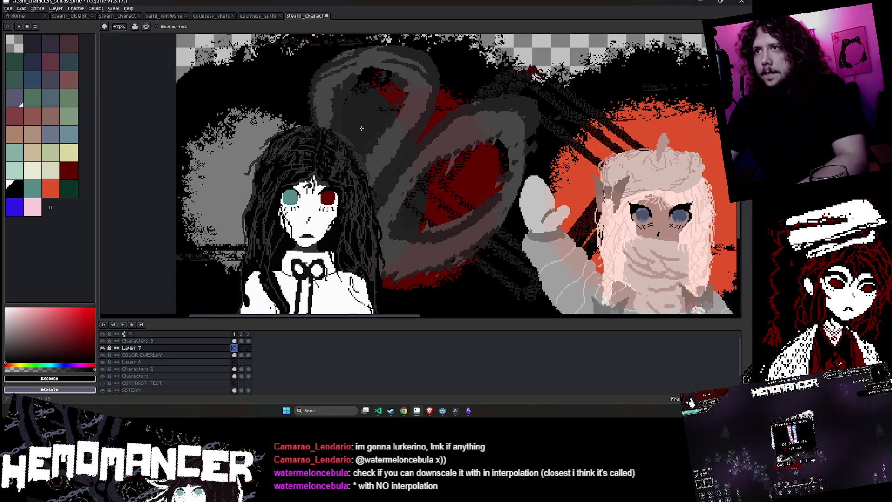
key("ctrl+z")
key("w")
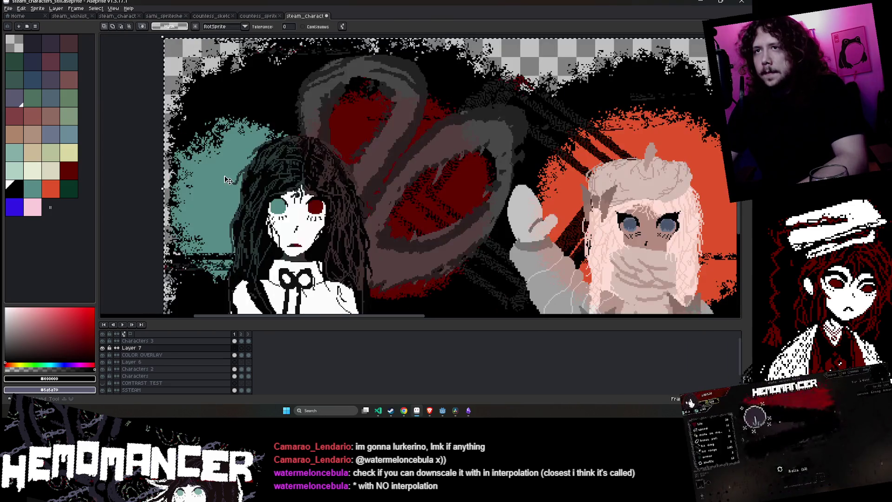
key("ctrl+d")
Make Layer 7 active again, restoring the full-colour artwork and the teal-area selection
left_click(206, 348)
double_click(216, 352)
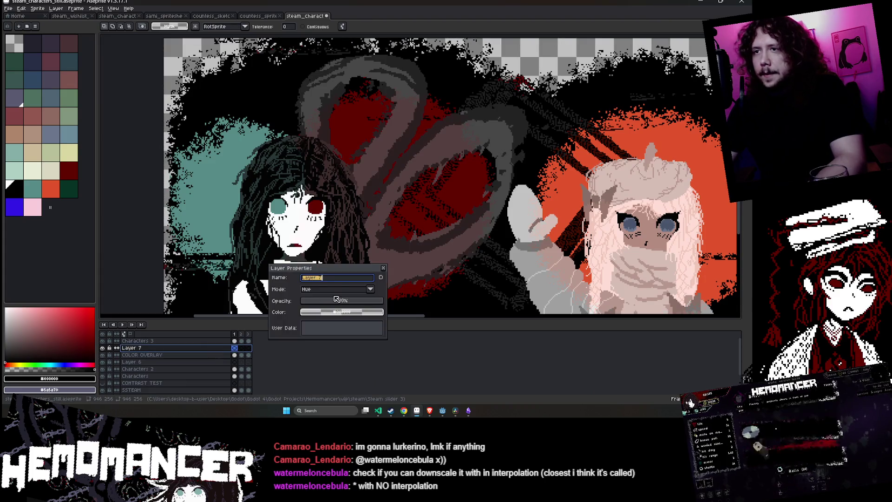
key("Return")
key("ctrl+z")
key("ctrl+z")
key("ctrl+z")
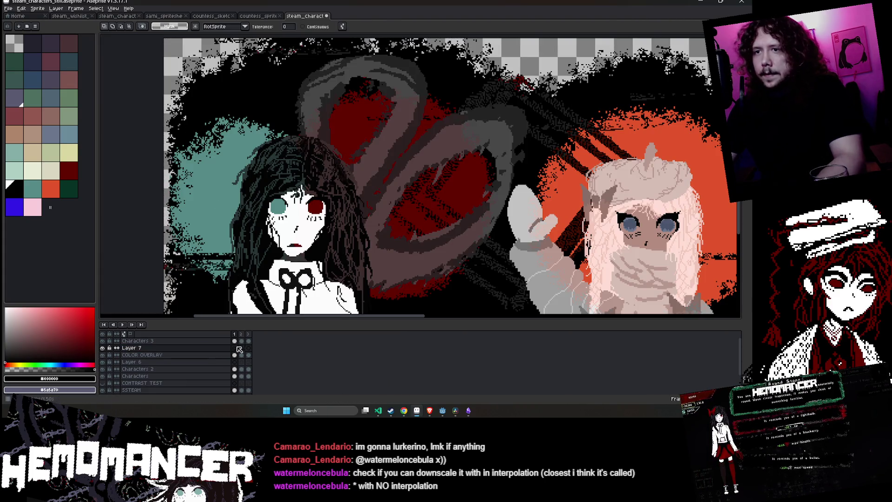
key("ctrl+d")
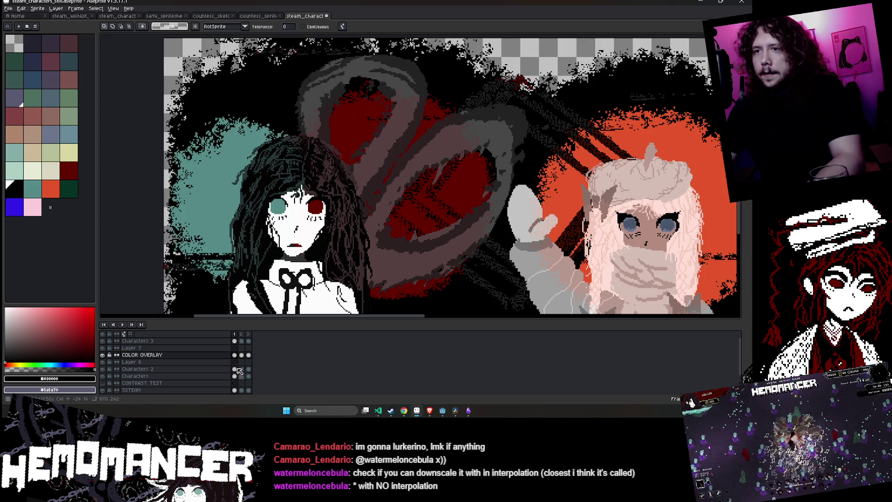
key("ctrl+z")
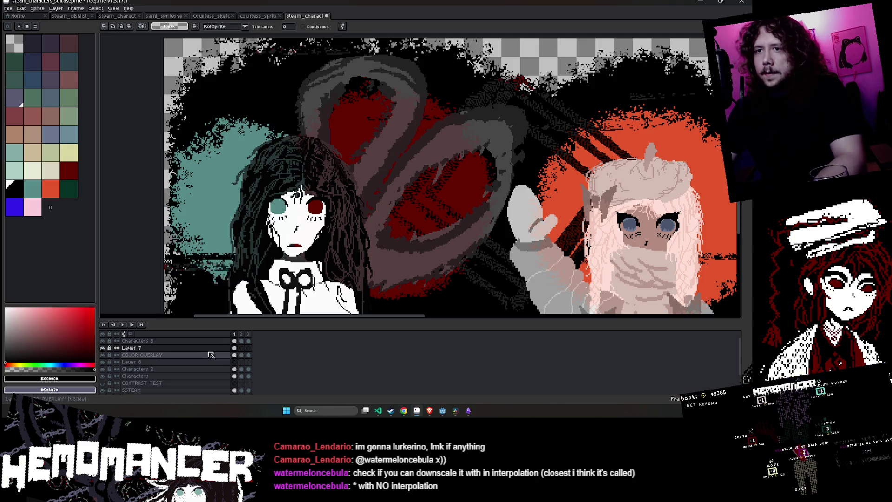
Preview Layer 7 in the Luminosity and then the Color blend mode
double_click(210, 348)
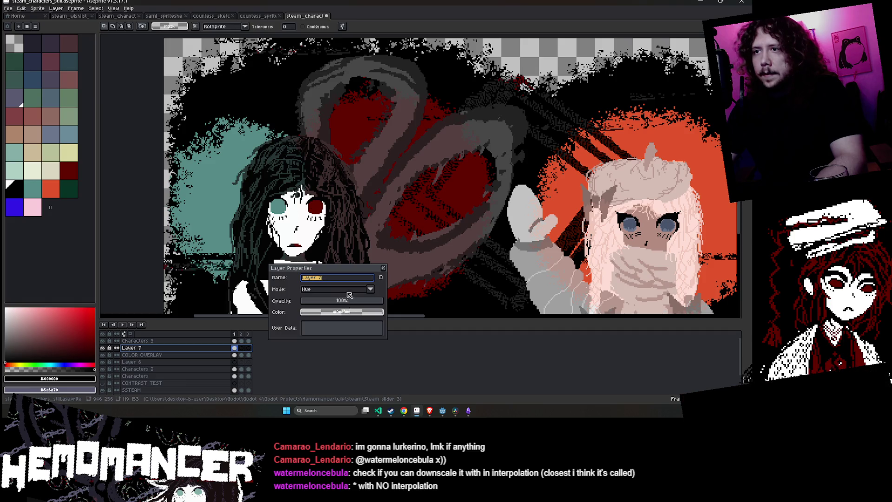
left_click(370, 289)
left_click(355, 280)
left_click(371, 290)
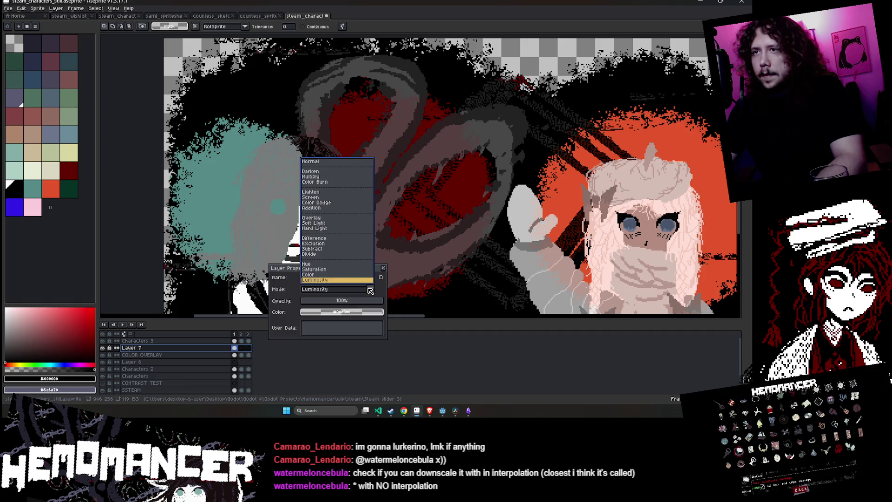
left_click(357, 274)
left_click(370, 289)
left_click(370, 290)
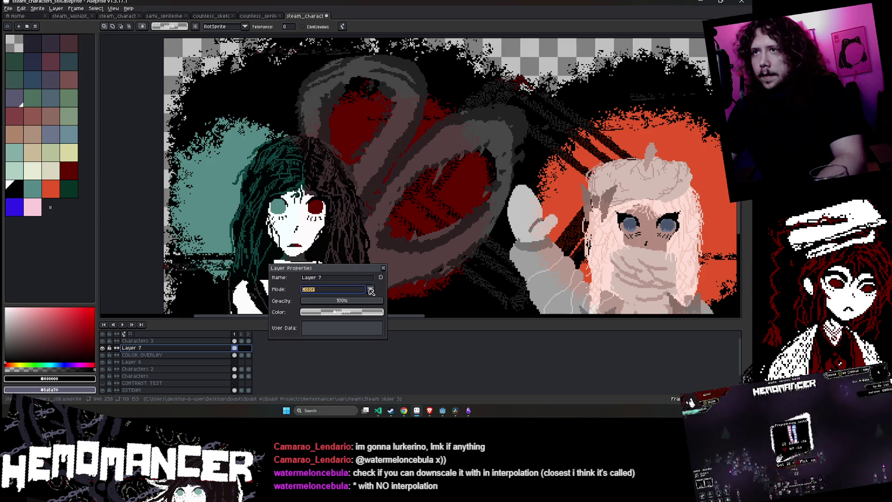
scroll(383, 212, "down", 1)
scroll(325, 261, "up", 2)
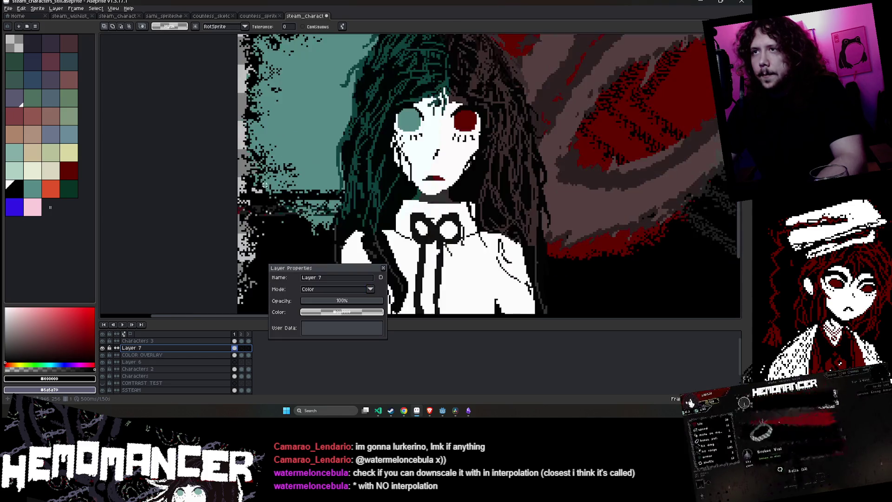
Compare the Saturation and Hue modes, settling on Saturation for Layer 7
left_click(370, 290)
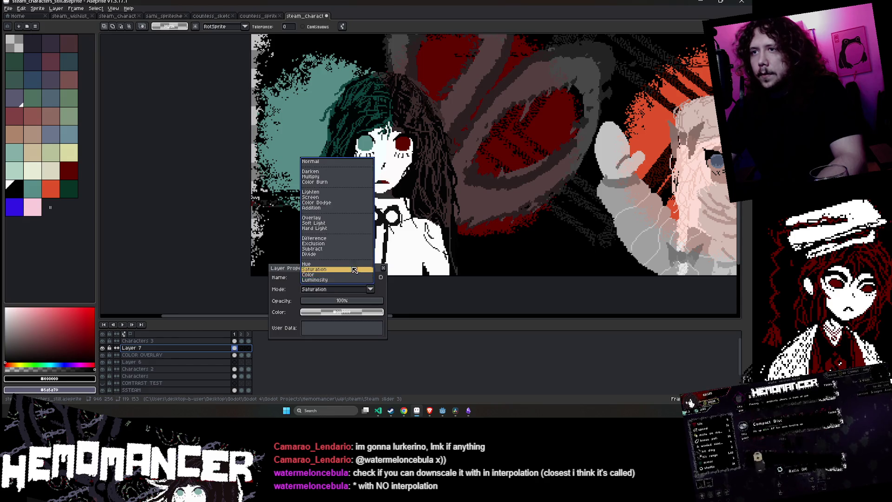
left_click(354, 270)
left_click(370, 290)
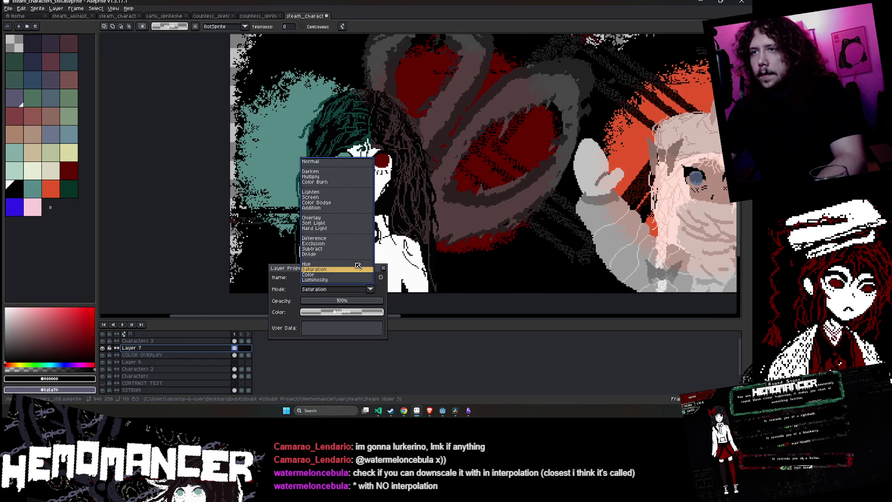
left_click(356, 263)
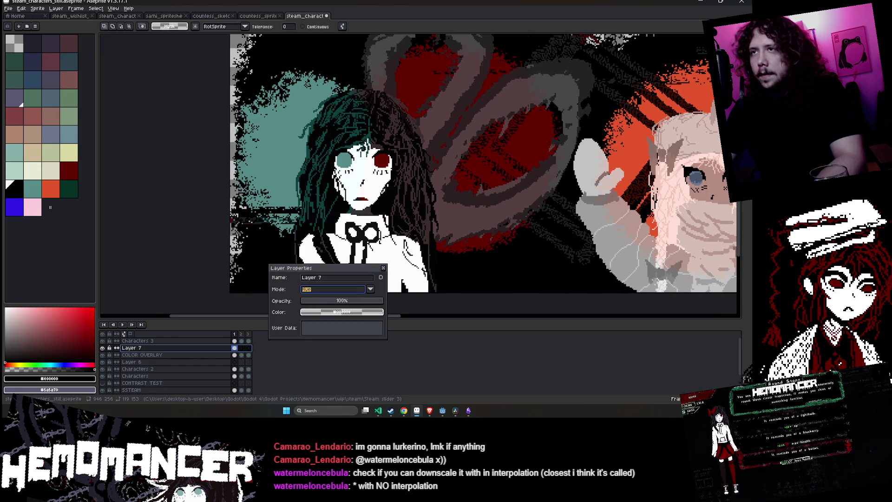
left_click(371, 289)
left_click(342, 270)
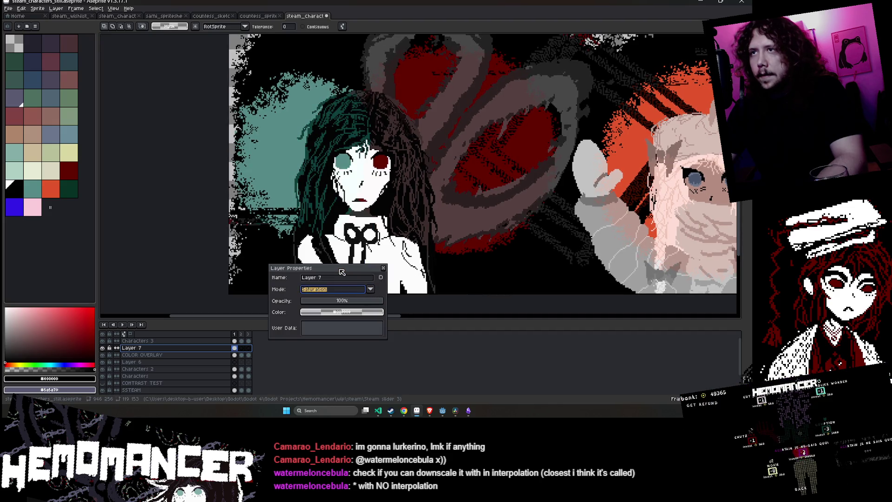
scroll(393, 203, "down", 3)
scroll(393, 204, "up", 1)
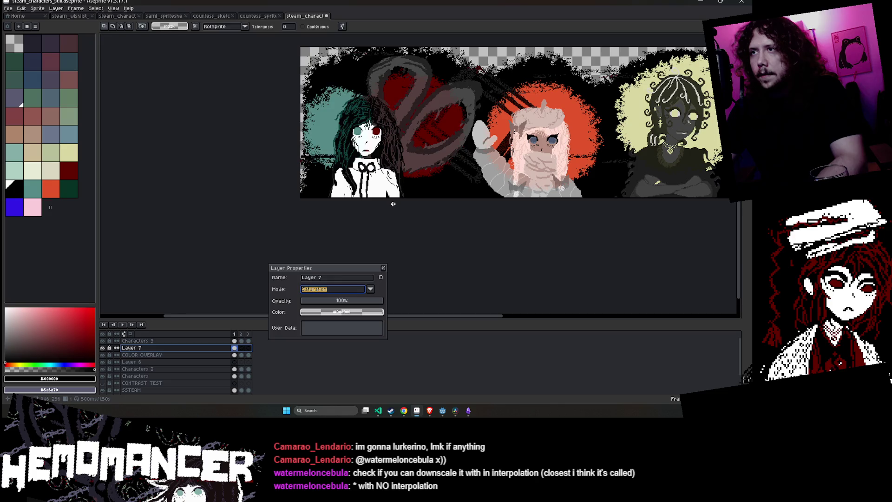
Play the banner animation with the whole banner centred in view, then stop it
left_click(383, 269)
left_click(120, 324)
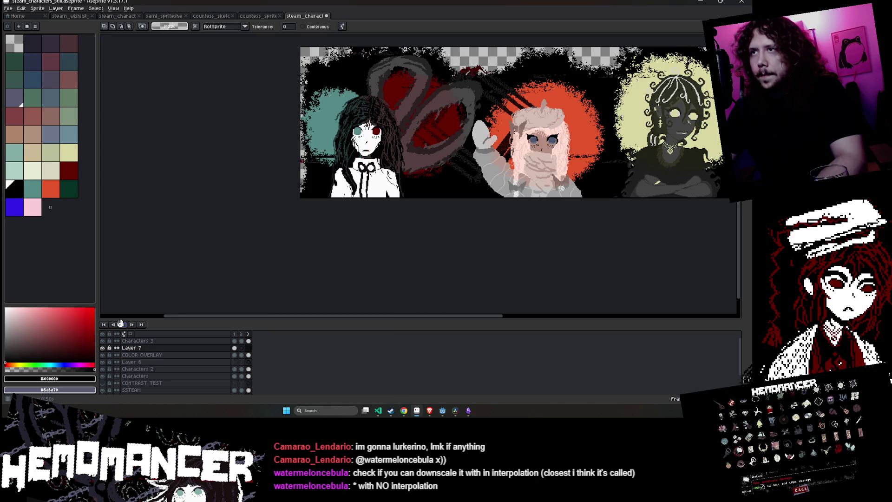
left_click_drag(258, 190, 155, 223)
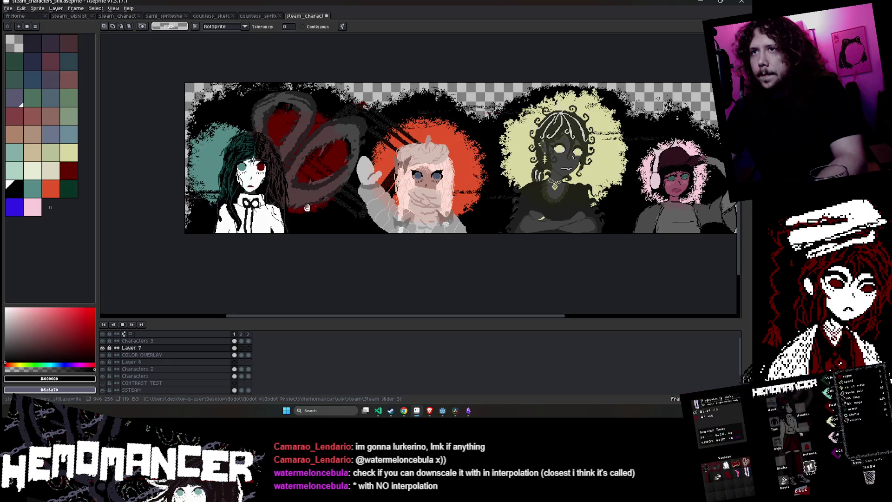
left_click_drag(300, 206, 288, 214)
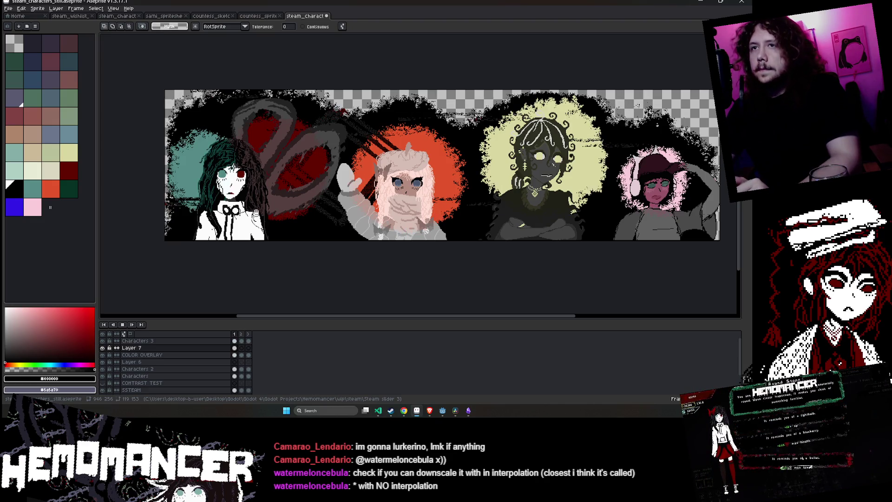
left_click(234, 347)
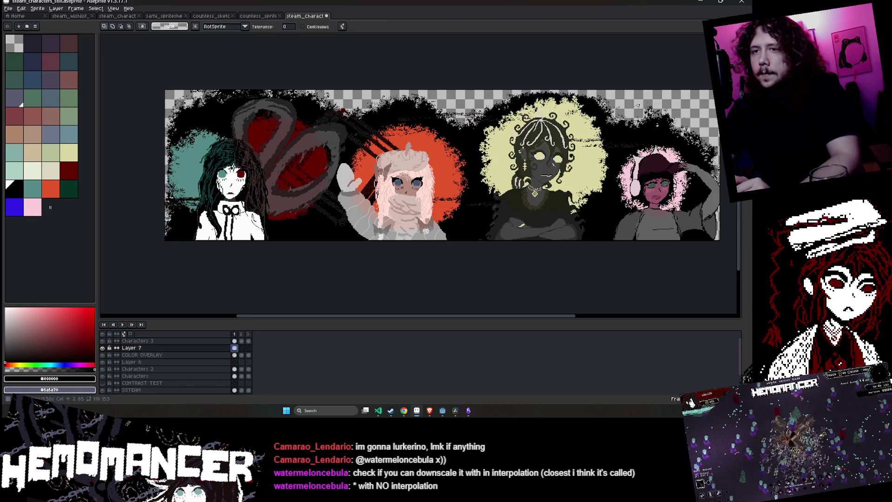
Commit the orange circle's transform and show Layer 7's frame 3 cel, zoomed in
left_click(249, 355)
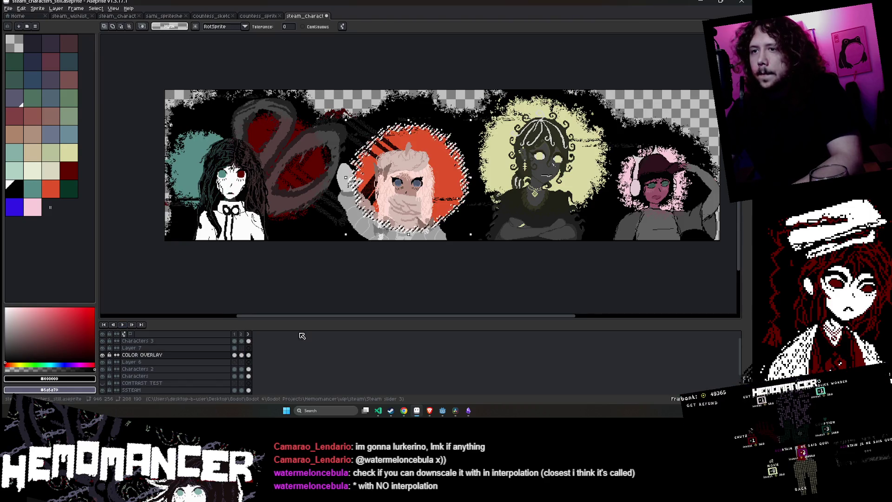
left_click(235, 348, "ctrl")
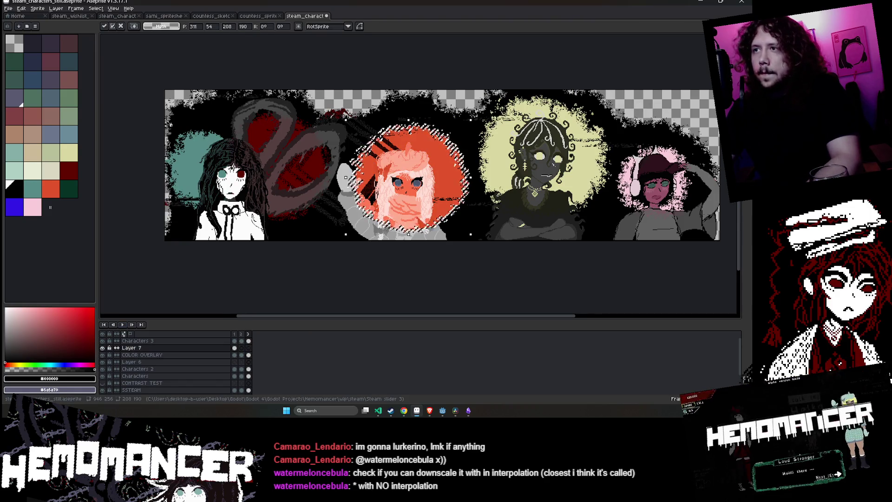
key("Return")
left_click(235, 349)
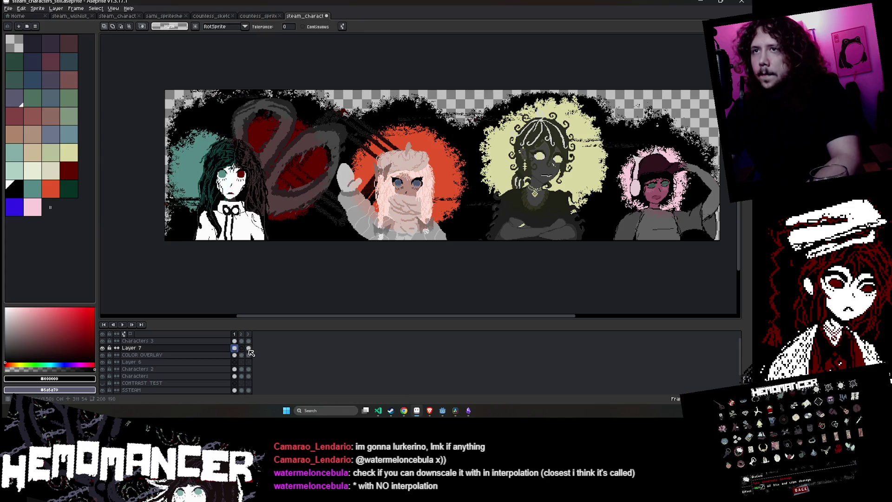
left_click(249, 348)
scroll(449, 181, "up", 2)
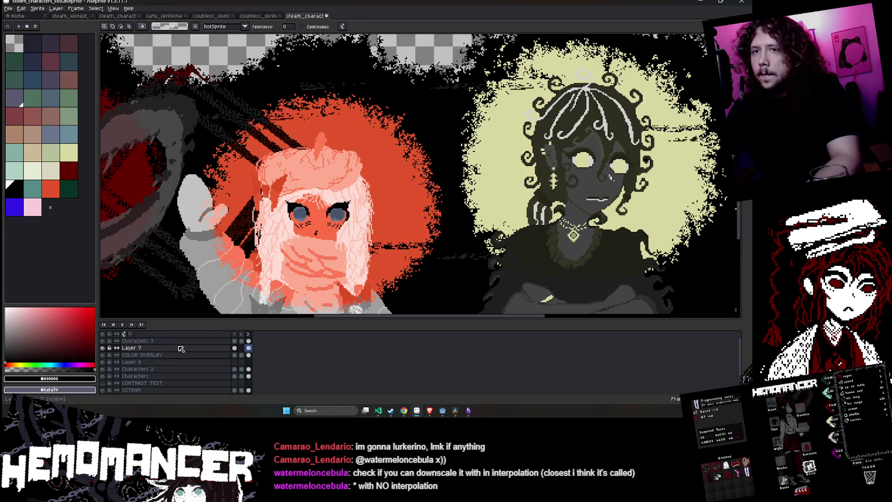